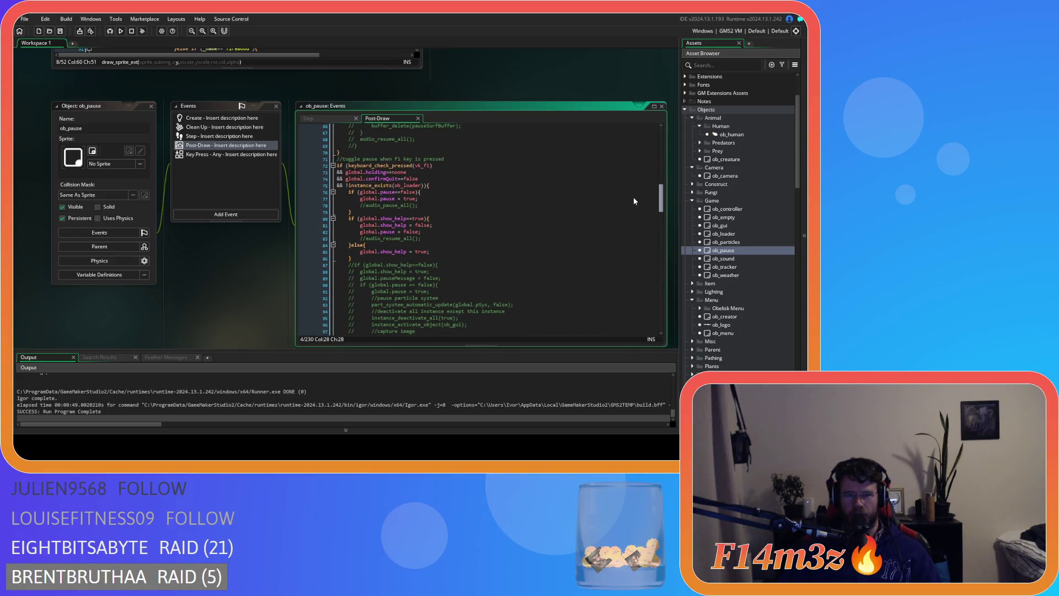
- Locate the escape-key tribe check on line 149 of the Post-Draw code
scroll(633, 200, "down", 20)
scroll(612, 292, "up", 20)
scroll(619, 189, "up", 15)
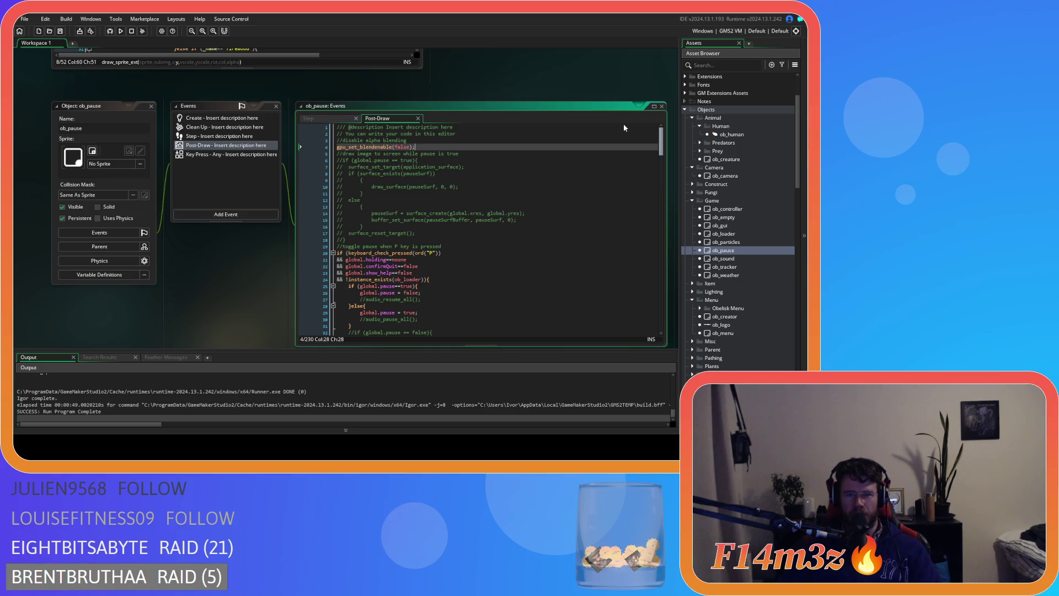
scroll(623, 138, "down", 5)
scroll(624, 152, "down", 20)
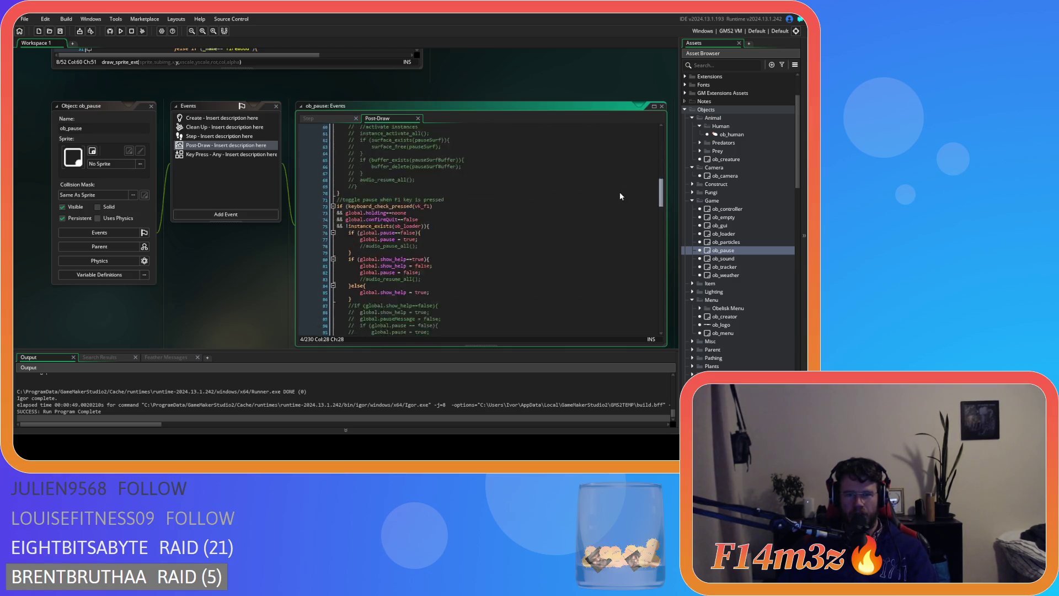
scroll(601, 256, "down", 4)
left_click(459, 192)
left_click(461, 173)
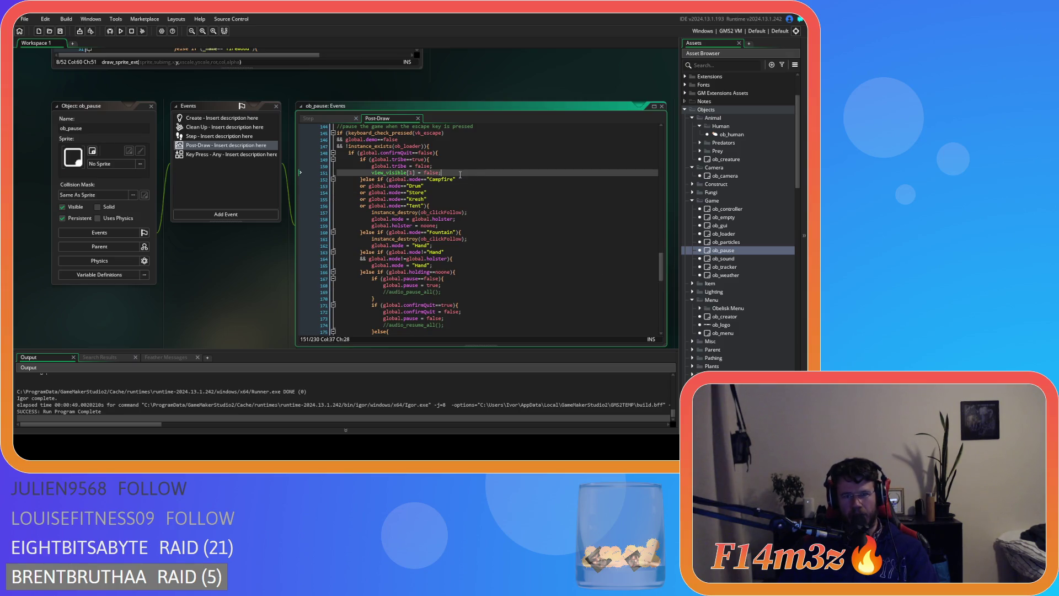
left_click(434, 160)
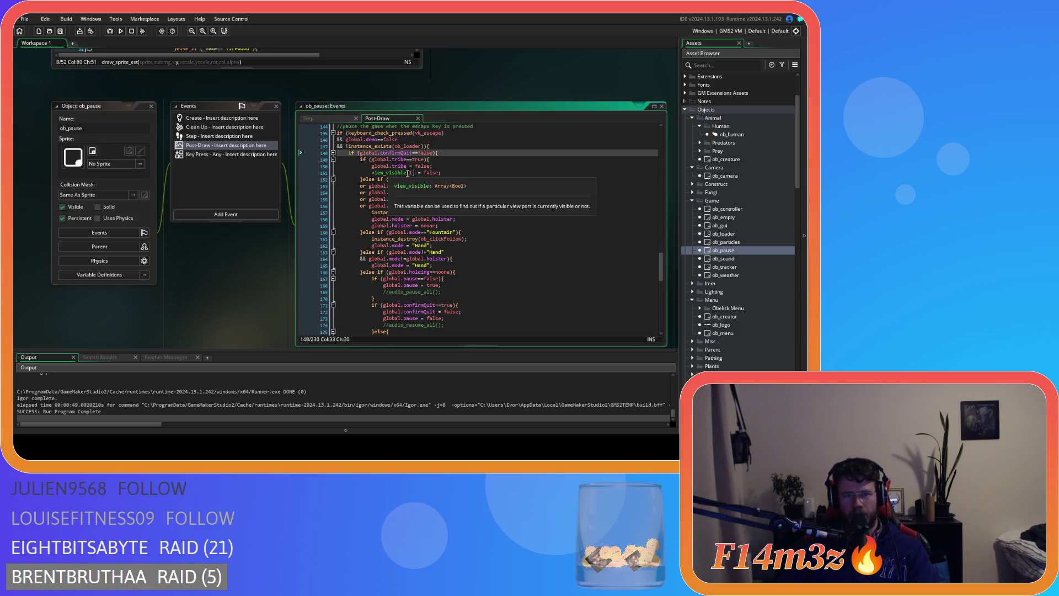
left_click(405, 159)
- Copy the tribe check with its reset line and paste it after the confirmQuit check
left_click_drag(447, 170, 361, 169)
left_click_drag(443, 168, 412, 163)
left_click(447, 148)
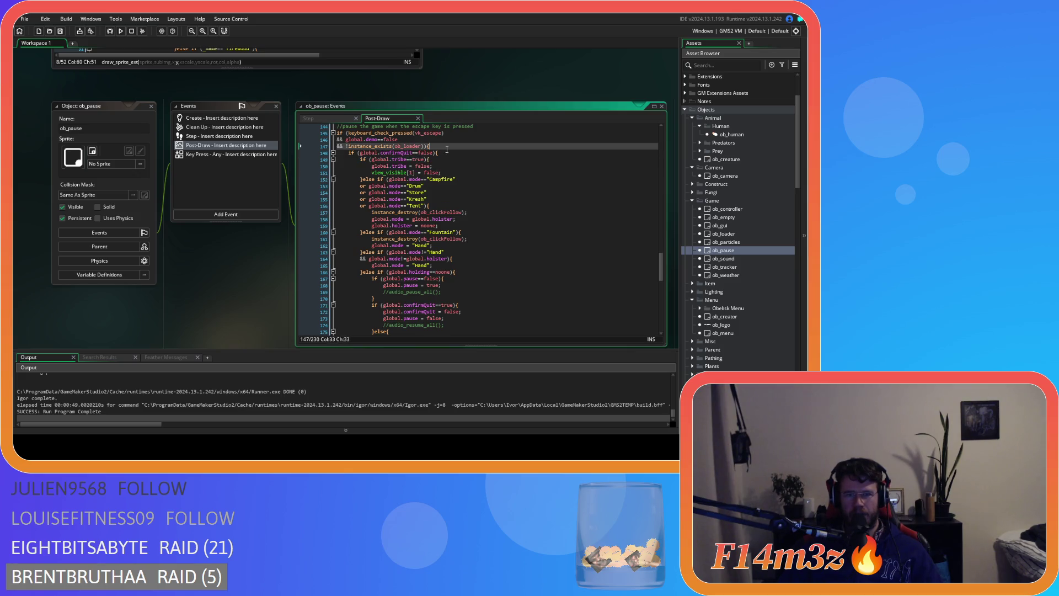
left_click(447, 153)
key("ctrl+v")
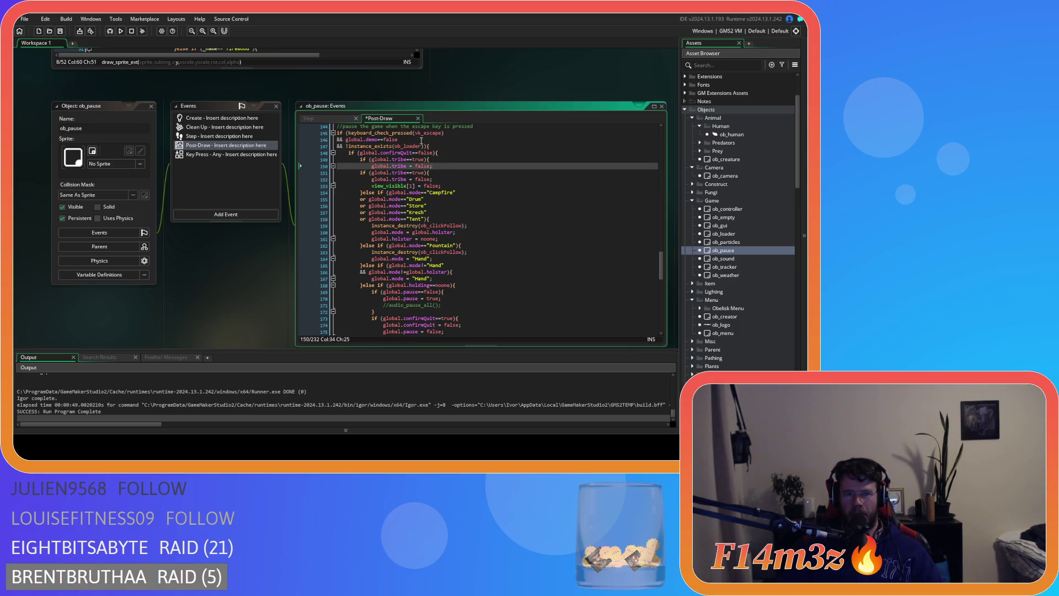
- Rename tribe to inventory in the pasted block so global.inventory clears first, and save
left_click(358, 172)
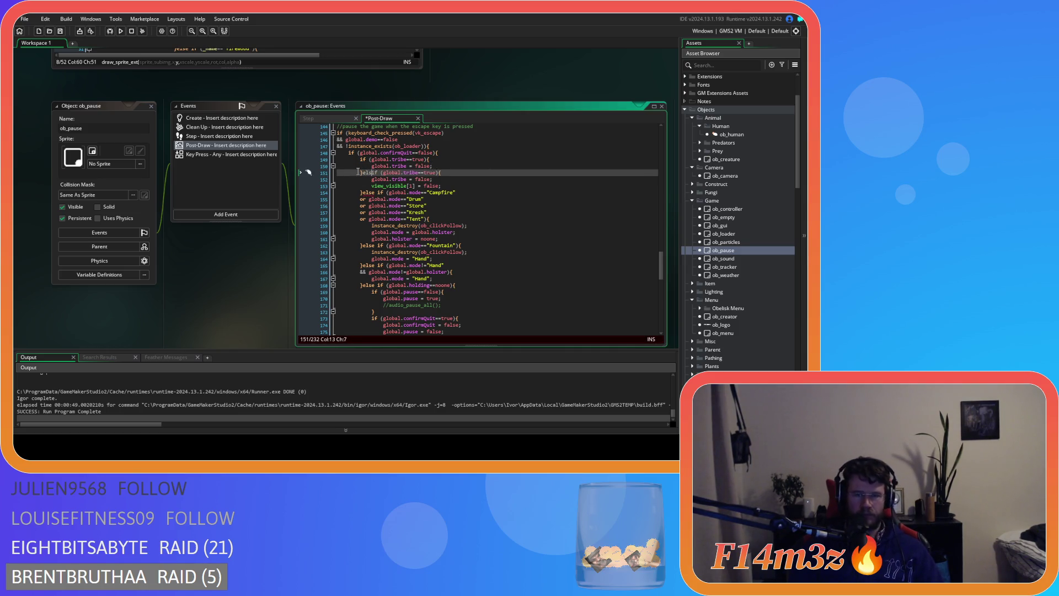
type("else")
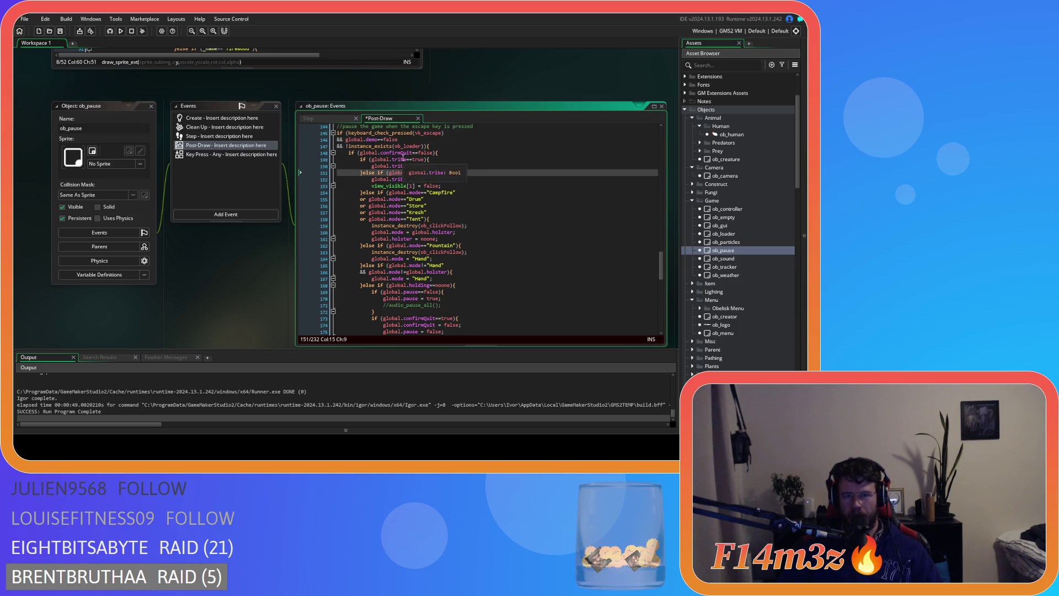
double_click(398, 159)
type("inventory")
left_click(399, 159)
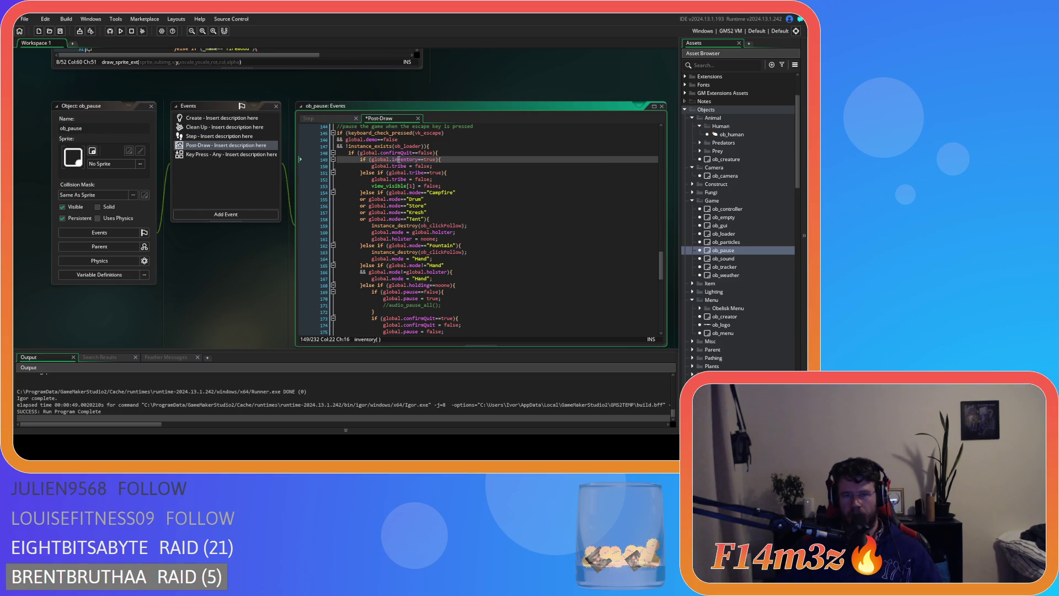
key("ctrl+c")
double_click(399, 167)
key("ctrl+v")
left_click(463, 167)
key("ctrl+s")
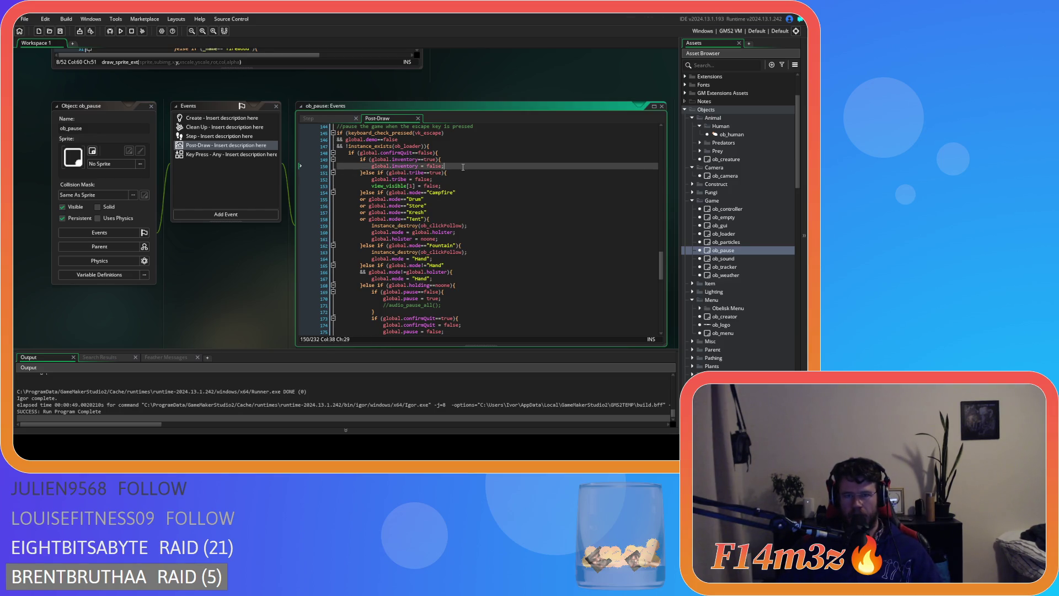
- Show the Key Press - Any event's code
scroll(452, 210, "up", 7)
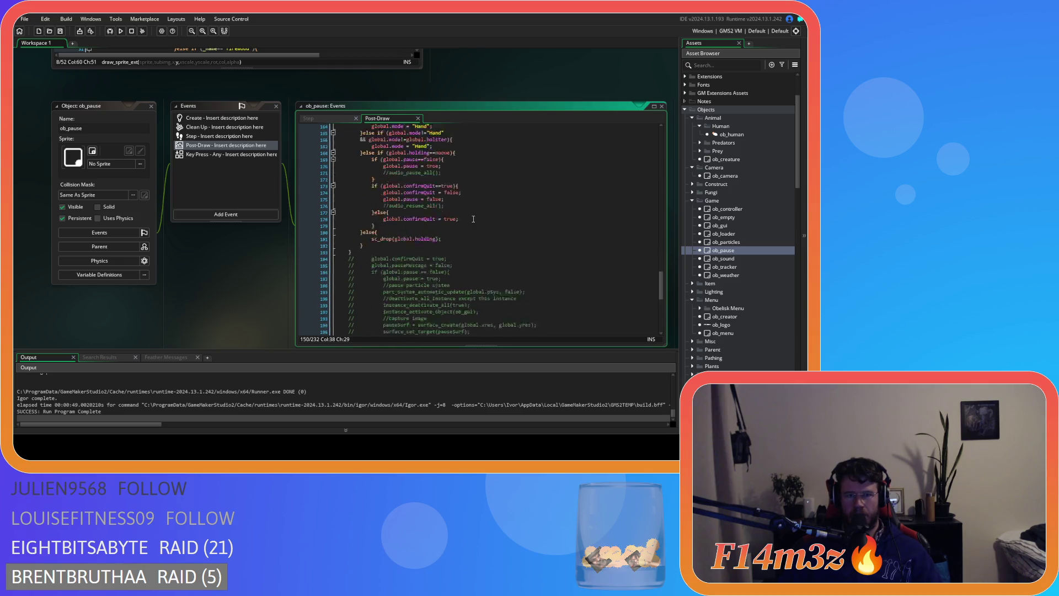
scroll(407, 220, "up", 1)
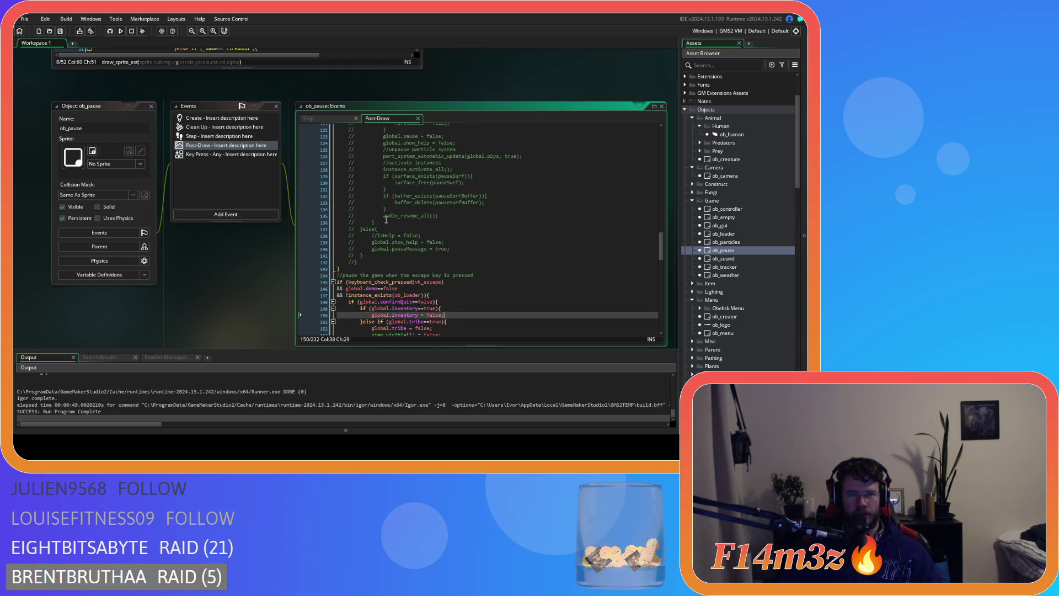
left_click(241, 155)
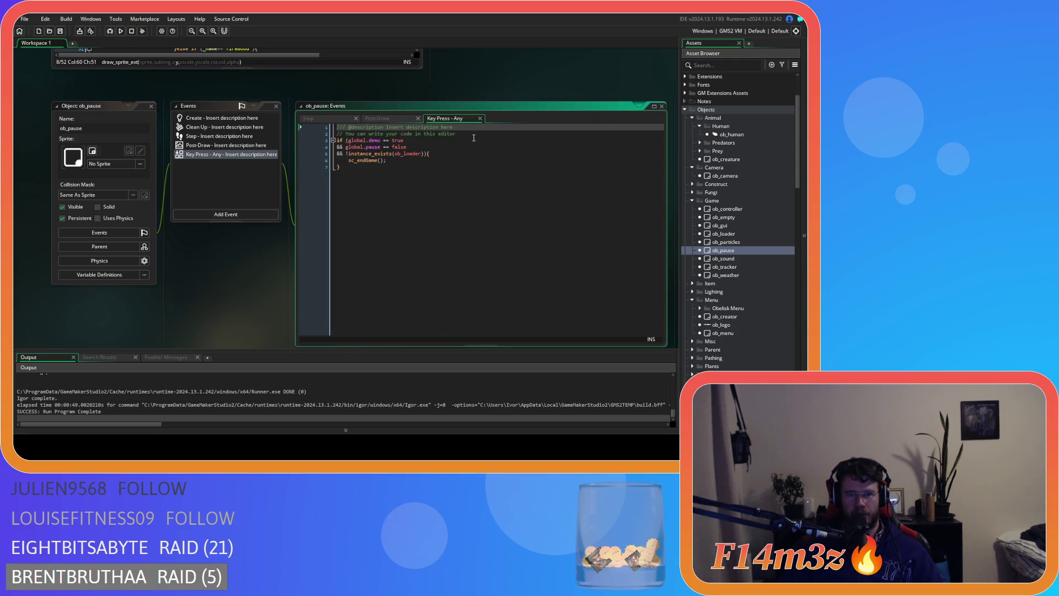
- Close Key Press - Any and undo the recent Post-Draw edits with repeated Ctrl+Z
left_click(480, 119)
scroll(484, 253, "down", 20)
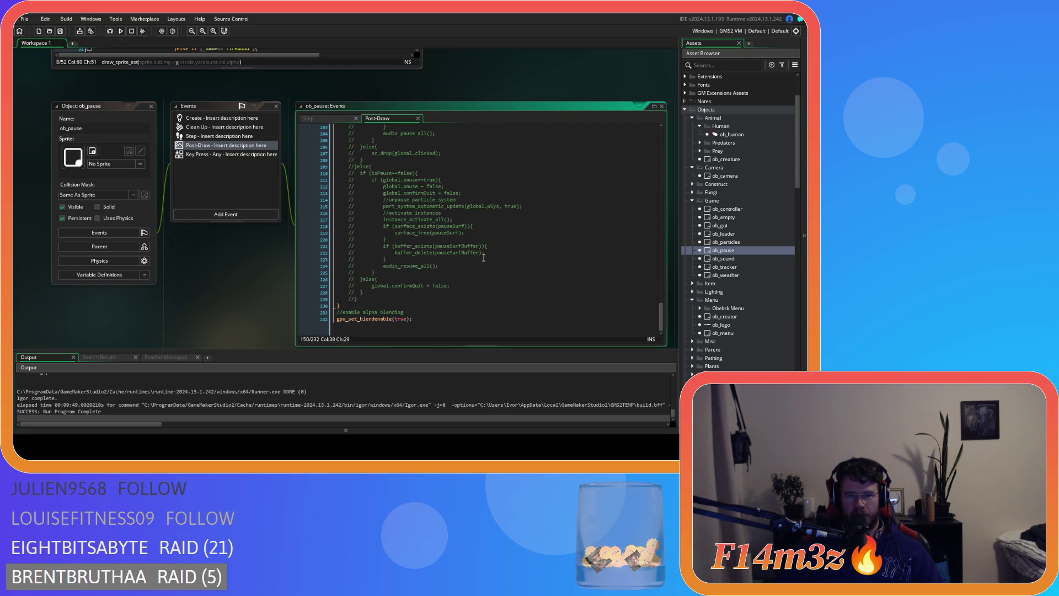
key("ctrl+z")
key("ctrl+z")
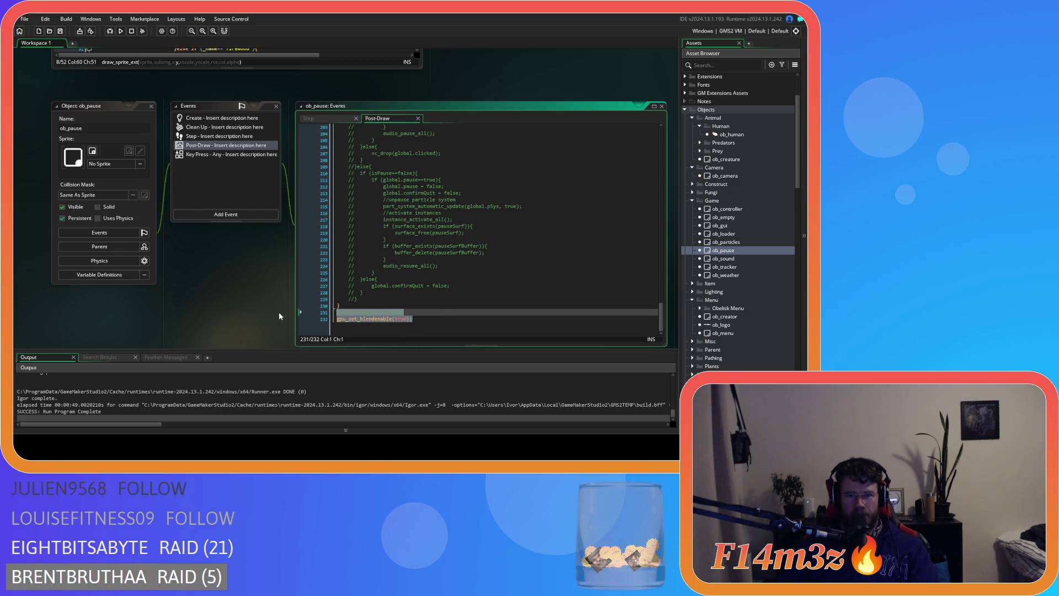
key("ctrl+z")
key("ctrl+z")
key("ctrl+z")
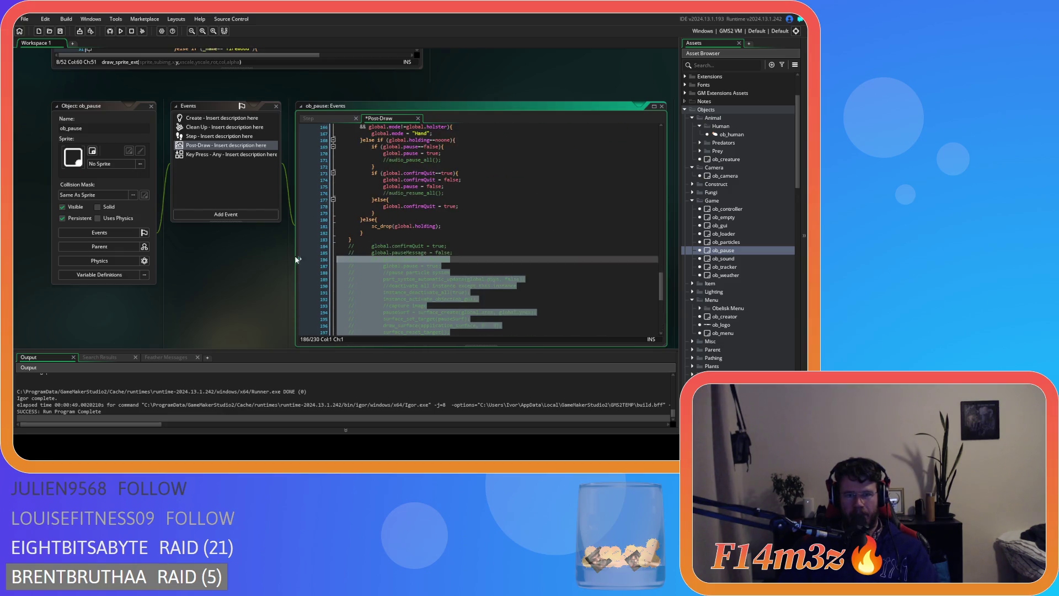
left_click_drag(447, 267, 421, 268)
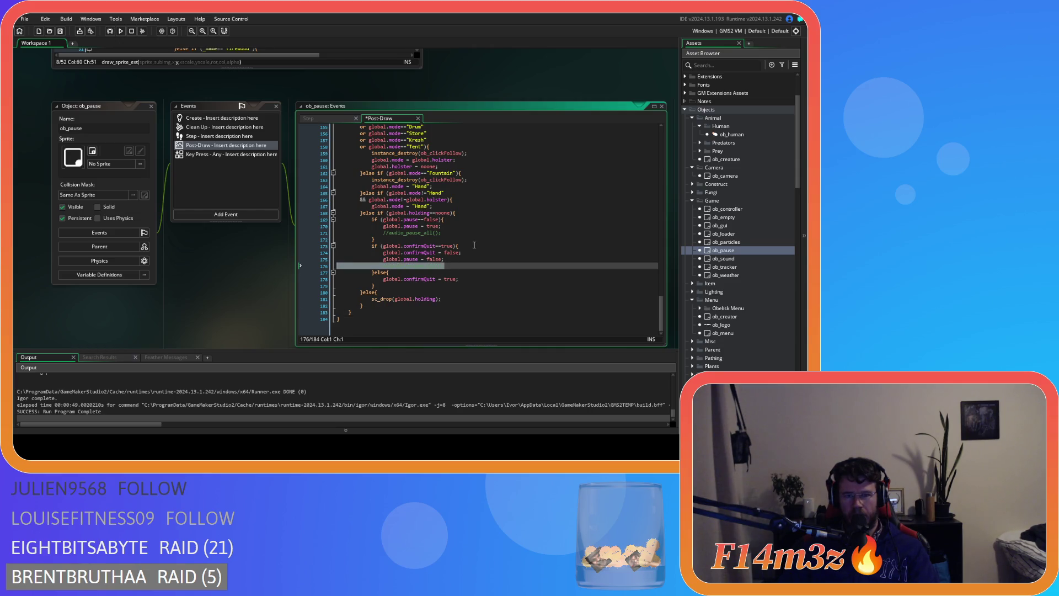
scroll(475, 250, "up", 10)
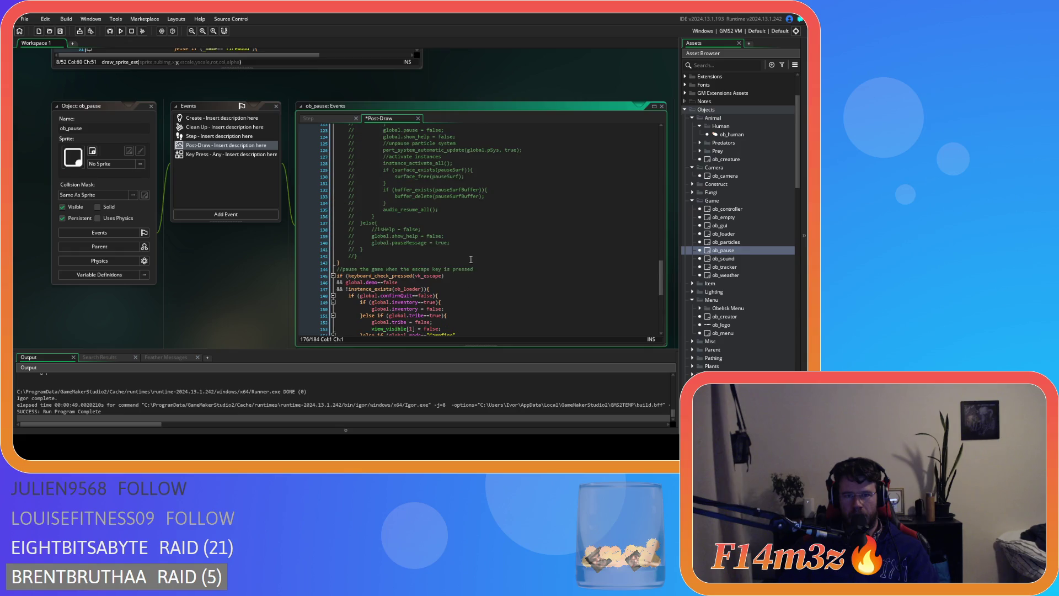
key("ctrl+z")
key("ctrl+z")
key("ctrl+z")
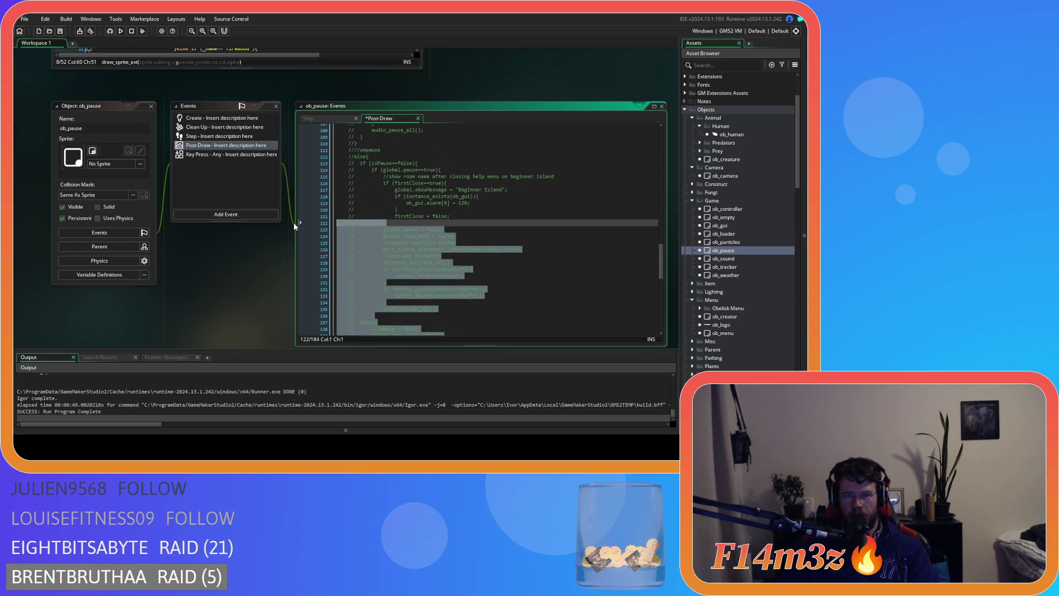
key("ctrl+z")
key("ctrl+z")
key("ctrl+z")
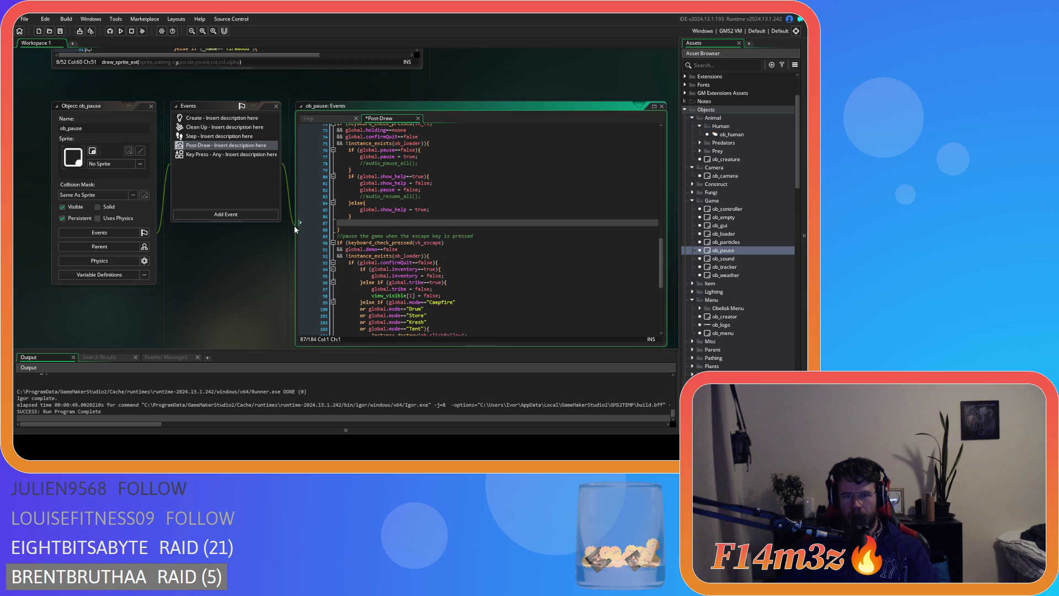
scroll(428, 249, "up", 3)
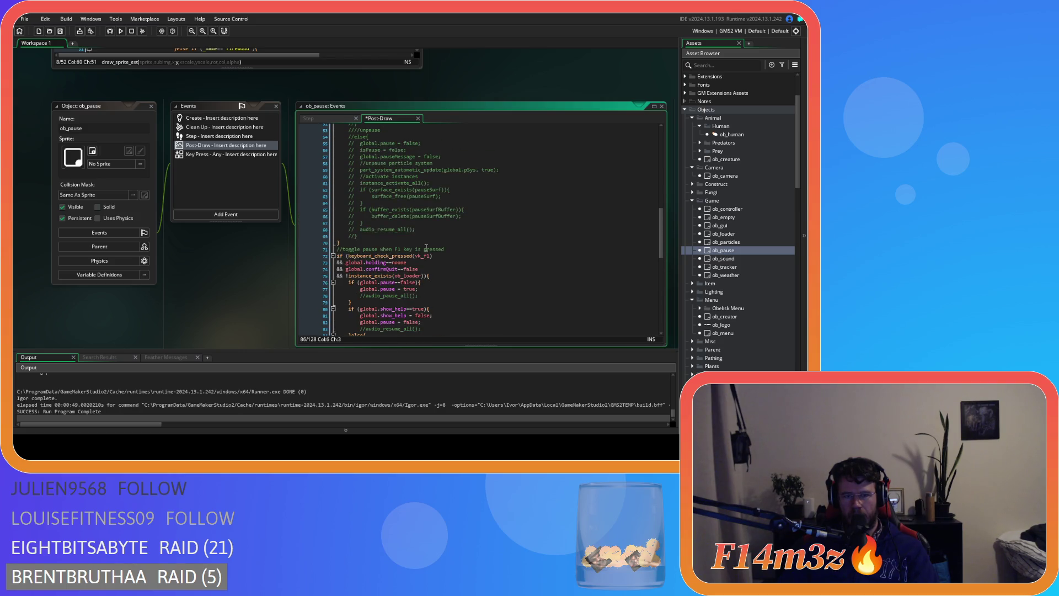
key("ctrl+z")
key("ctrl+z")
key("ctrl+z")
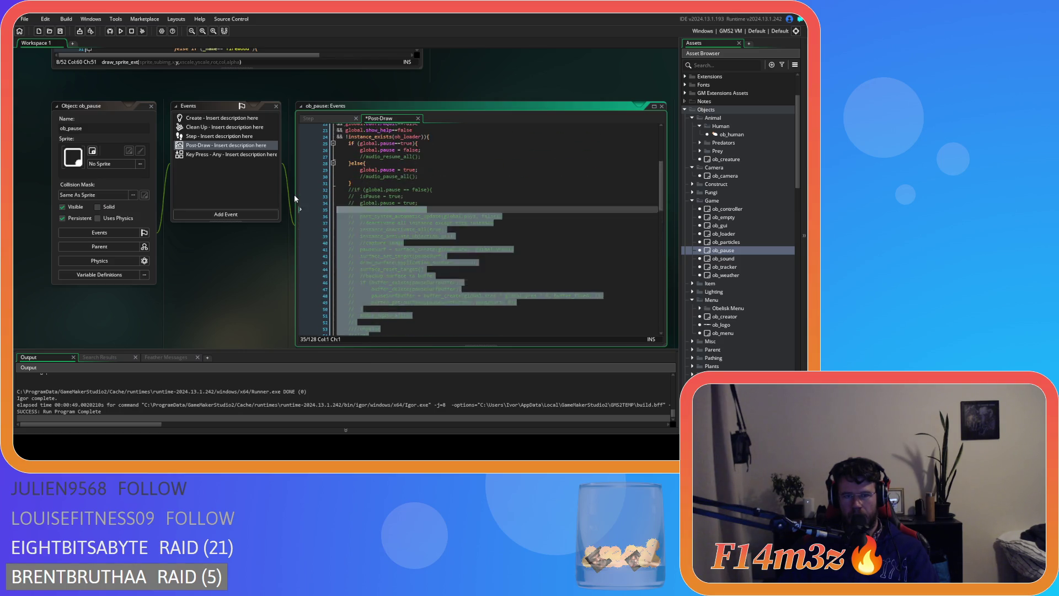
key("ctrl+z")
scroll(429, 255, "up", 5)
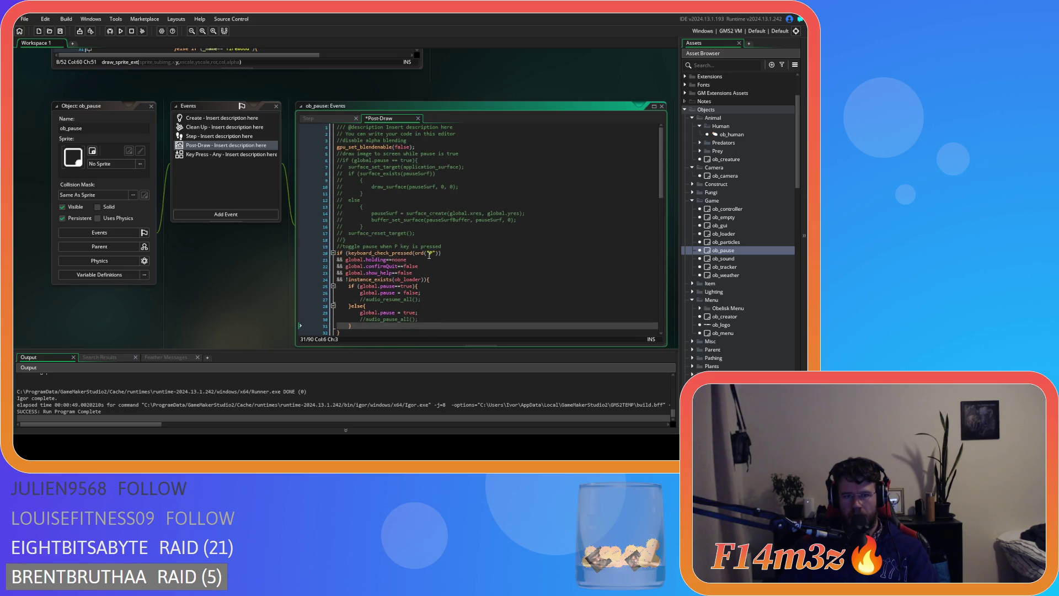
- Delete Post-Draw lines 5 to the end, keeping only the header comments
mouse_move(357, 241)
left_mouse_down()
mouse_move(298, 220)
mouse_move(293, 161)
mouse_move(283, 159)
left_mouse_up()
key("ctrl+z")
key("ctrl+z")
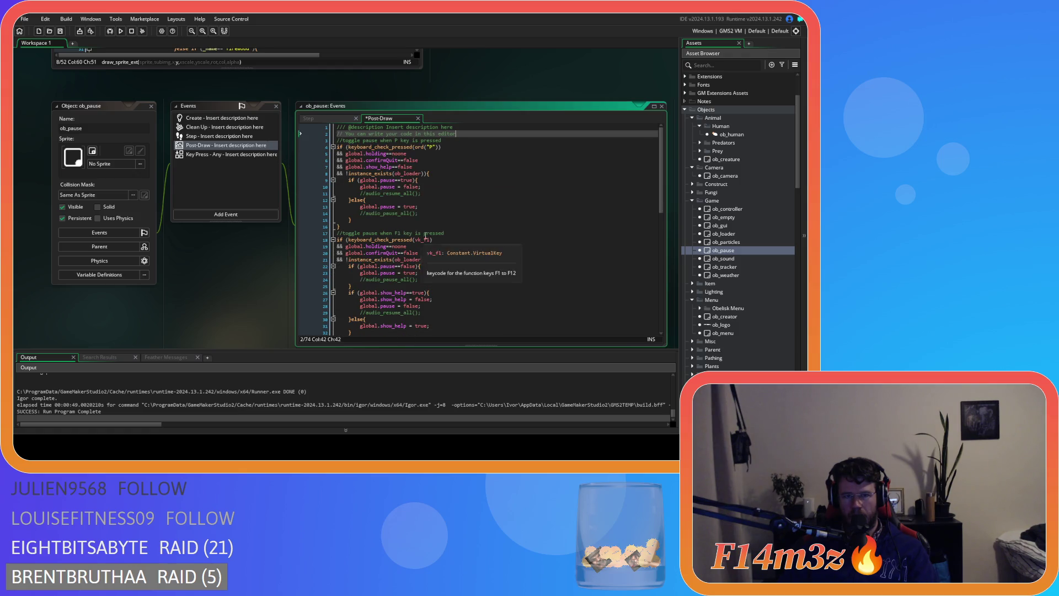
scroll(459, 237, "down", 10)
mouse_move(353, 323)
left_mouse_down()
mouse_move(309, 119)
mouse_move(305, 147)
left_mouse_up()
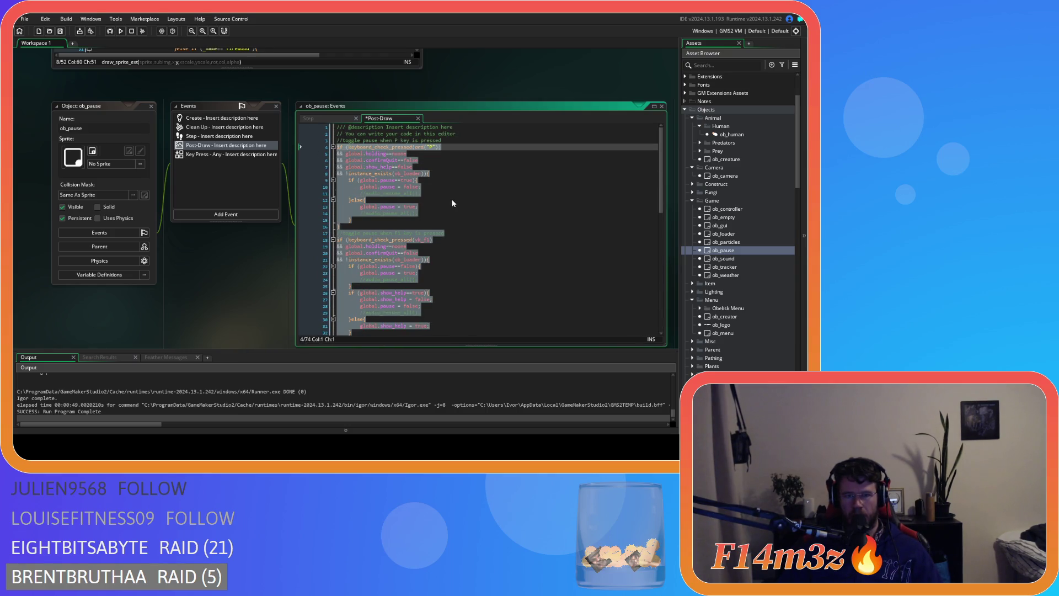
scroll(451, 199, "down", 13)
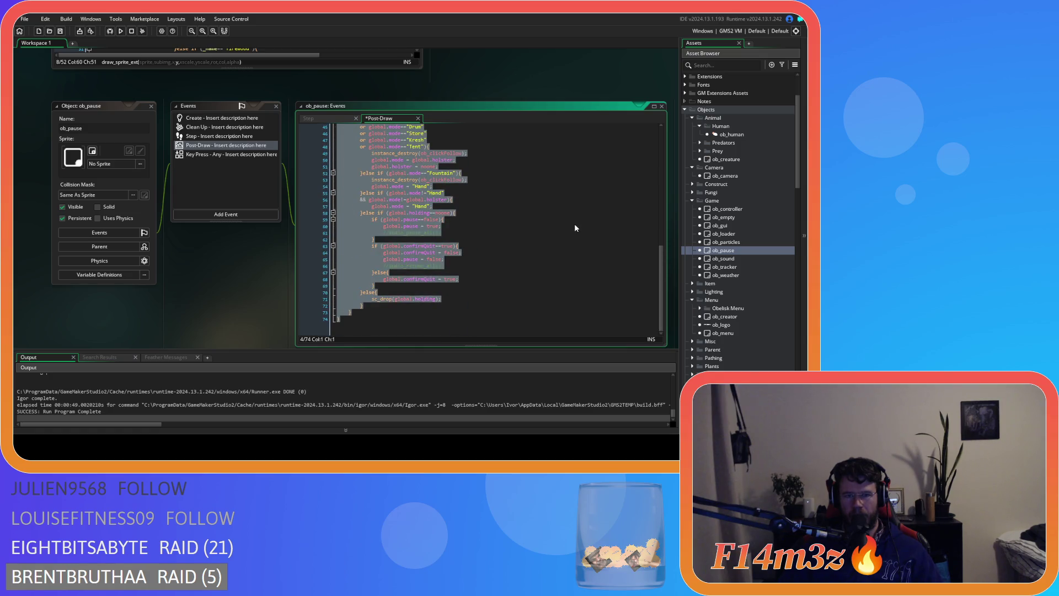
key("Delete")
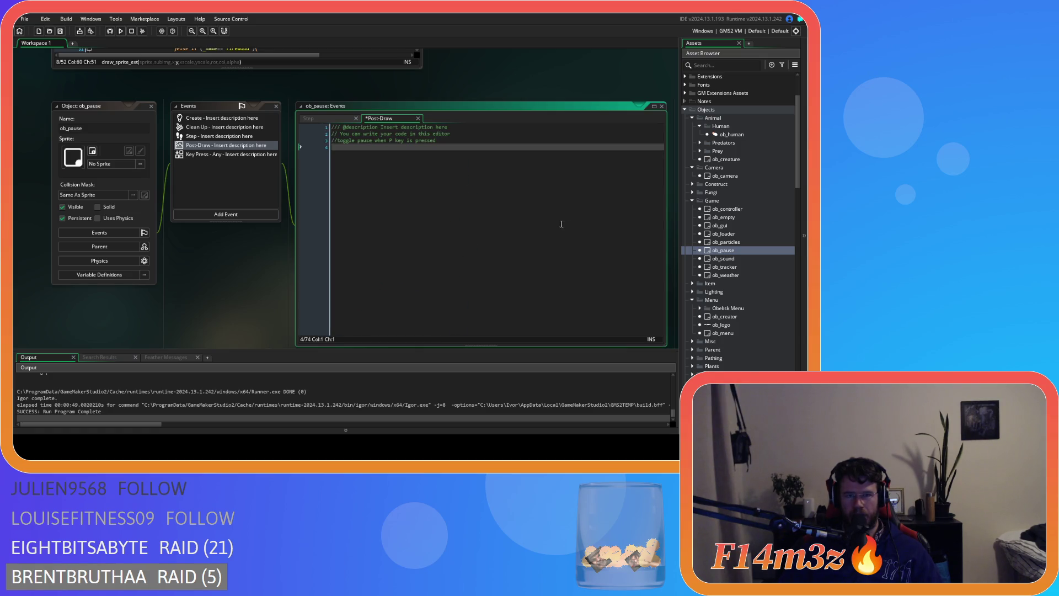
- Bring up ob_pause's Step event code and scroll through it
left_click(309, 119)
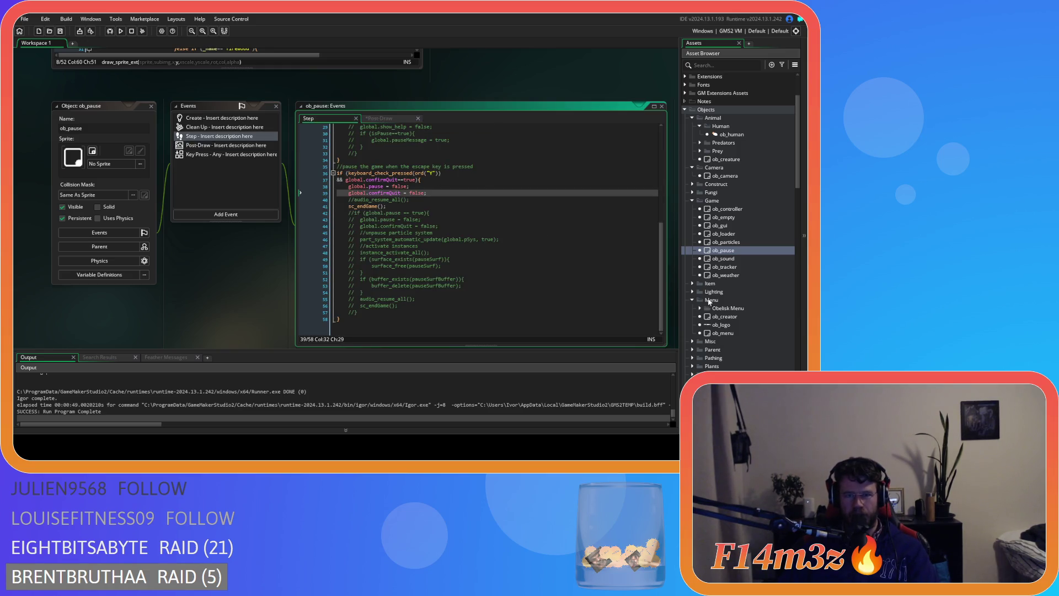
left_click_drag(661, 281, 634, 137)
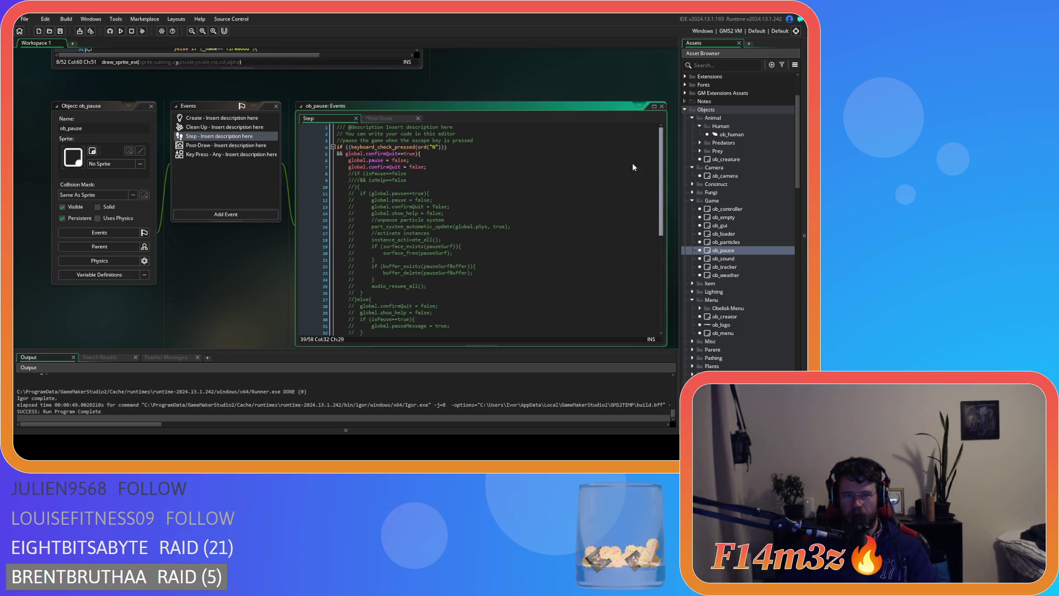
scroll(632, 155, "down", 5)
scroll(614, 283, "up", 5)
scroll(606, 180, "down", 3)
scroll(601, 200, "up", 3)
scroll(601, 221, "down", 4)
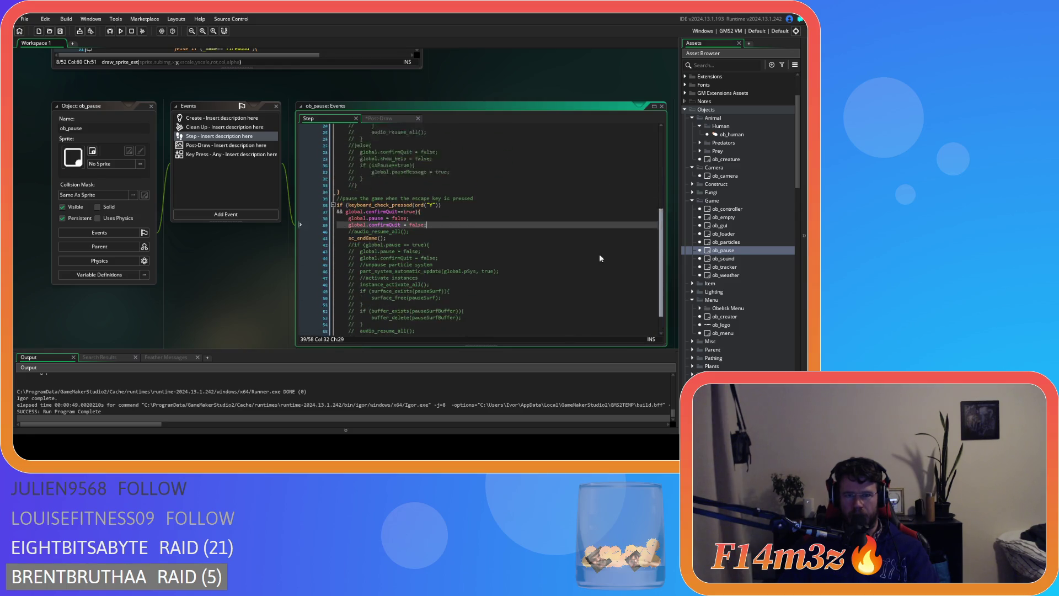
- Delete both commented-out blocks from the Step event
left_click(372, 257)
left_click_drag(373, 257, 273, 177)
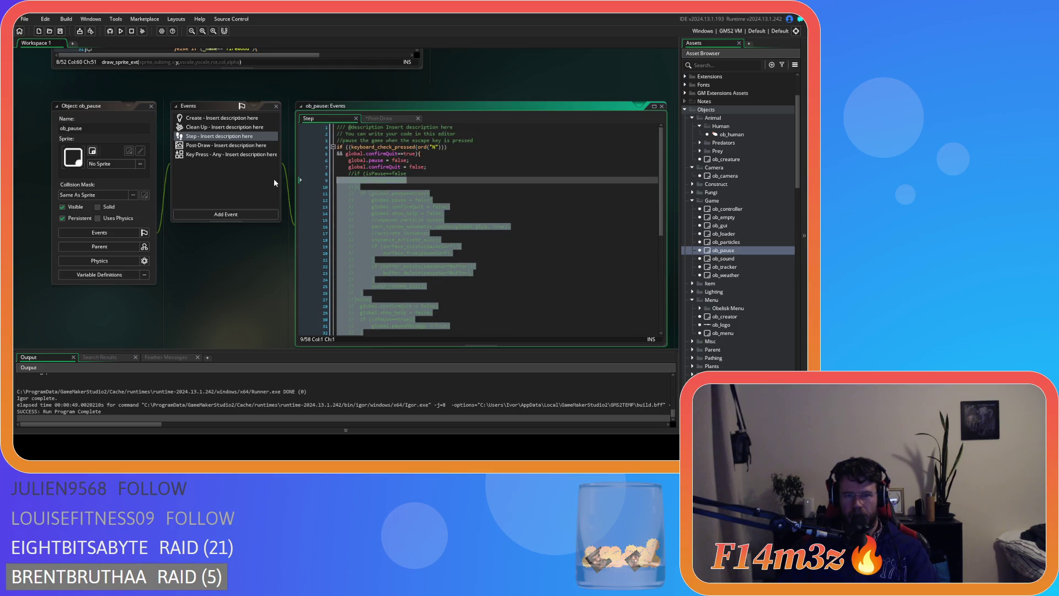
key("BackSpace")
key("BackSpace")
scroll(385, 248, "down", 1)
left_click_drag(358, 312, 246, 217)
key("BackSpace")
key("BackSpace")
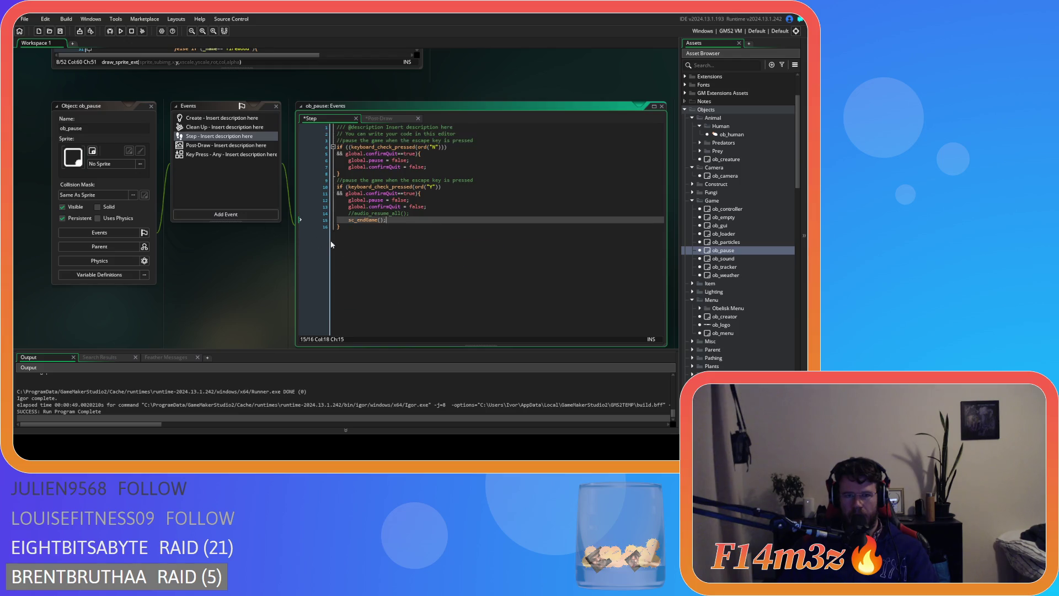
- Add a blank line after the header comment and paste in the pause, help and quit key handling code
left_click(476, 141)
key("Return")
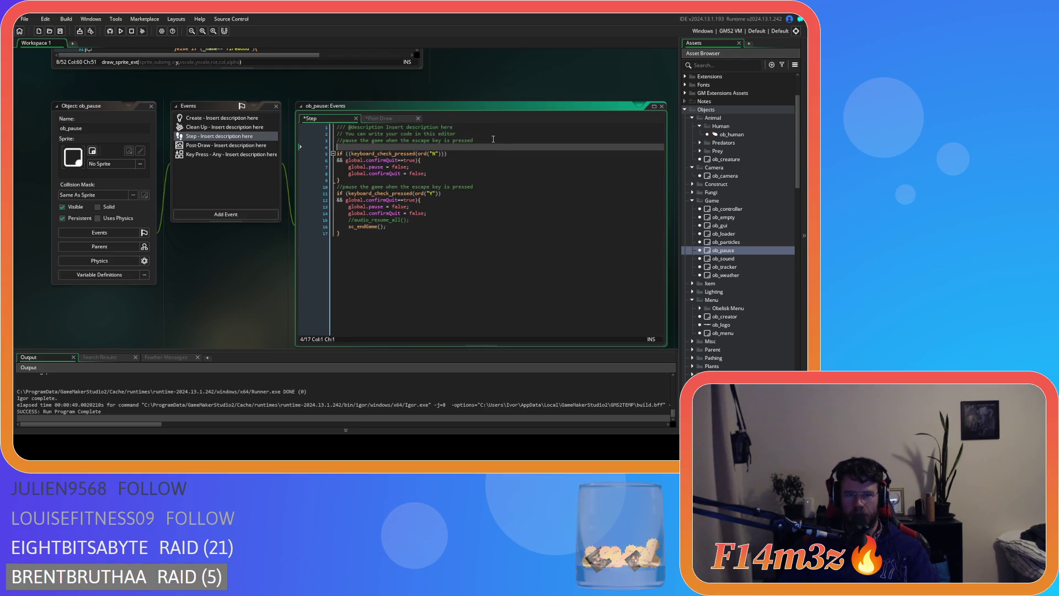
key("ctrl+v")
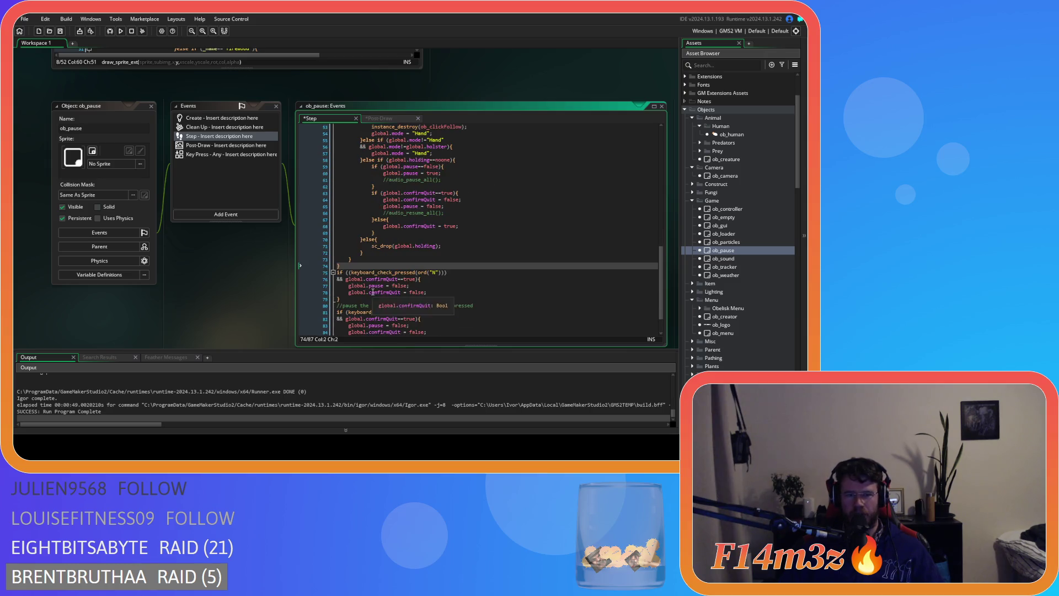
scroll(562, 267, "up", 15)
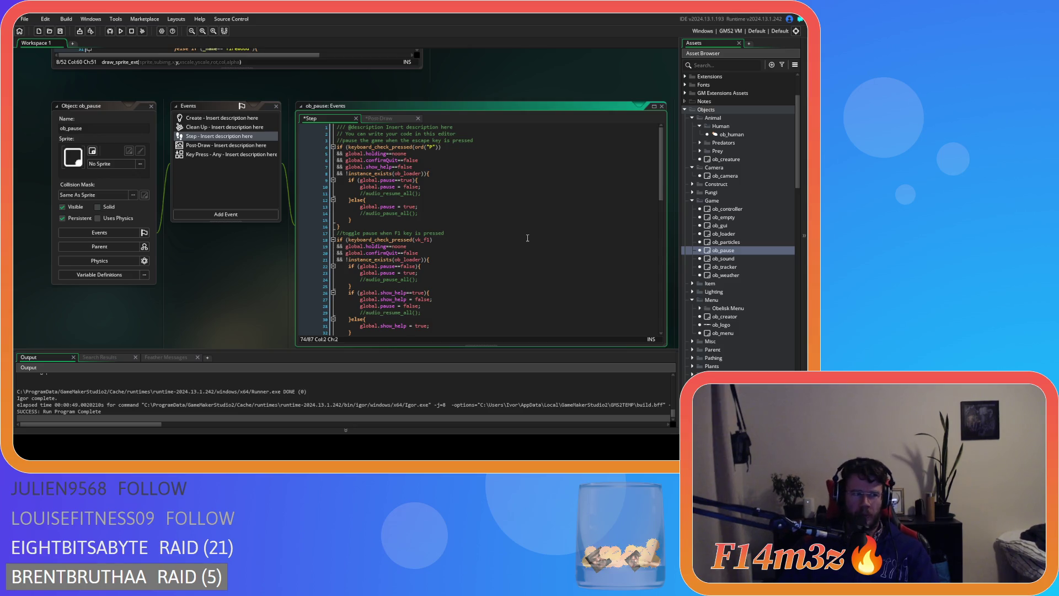
- Review the pasted code and insert a blank line 3 above the P-key pause check
left_click(467, 219)
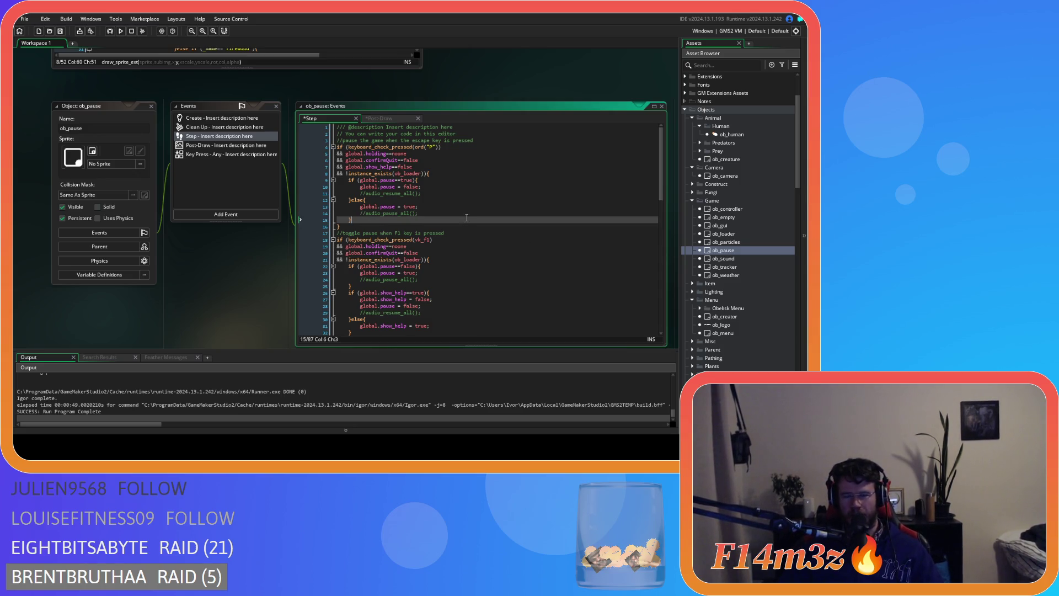
left_click(462, 213)
scroll(551, 254, "down", 3)
scroll(573, 271, "up", 3)
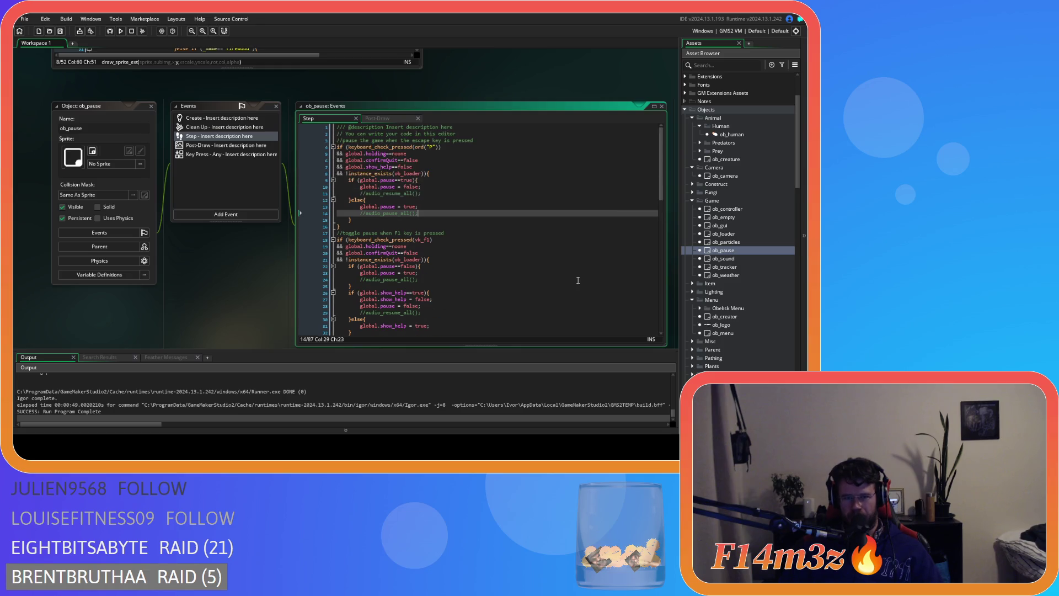
left_click(441, 178)
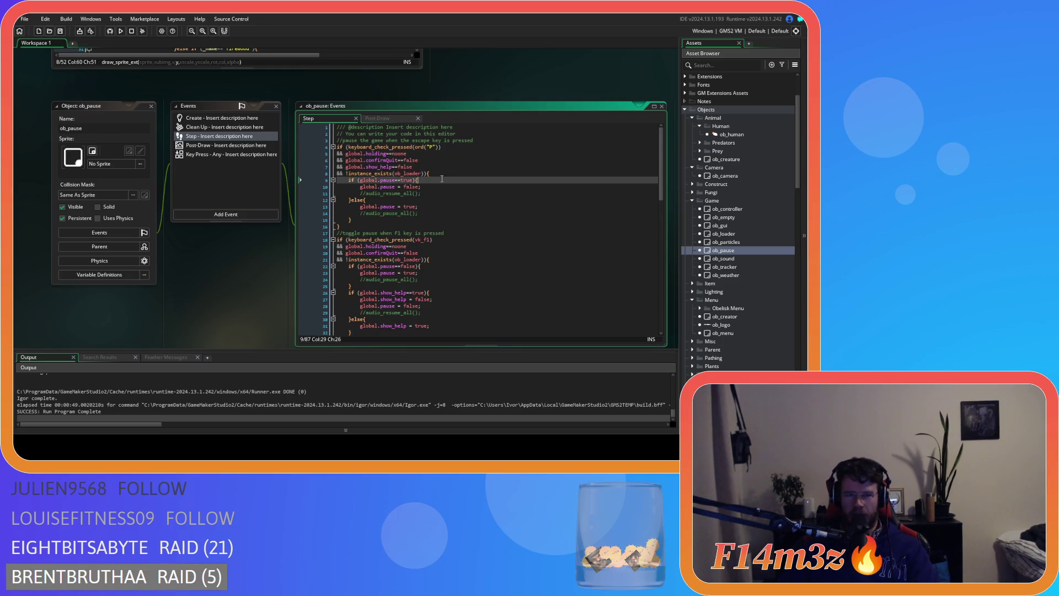
left_click(496, 139)
left_click(497, 134)
key("Return")
type("if (")
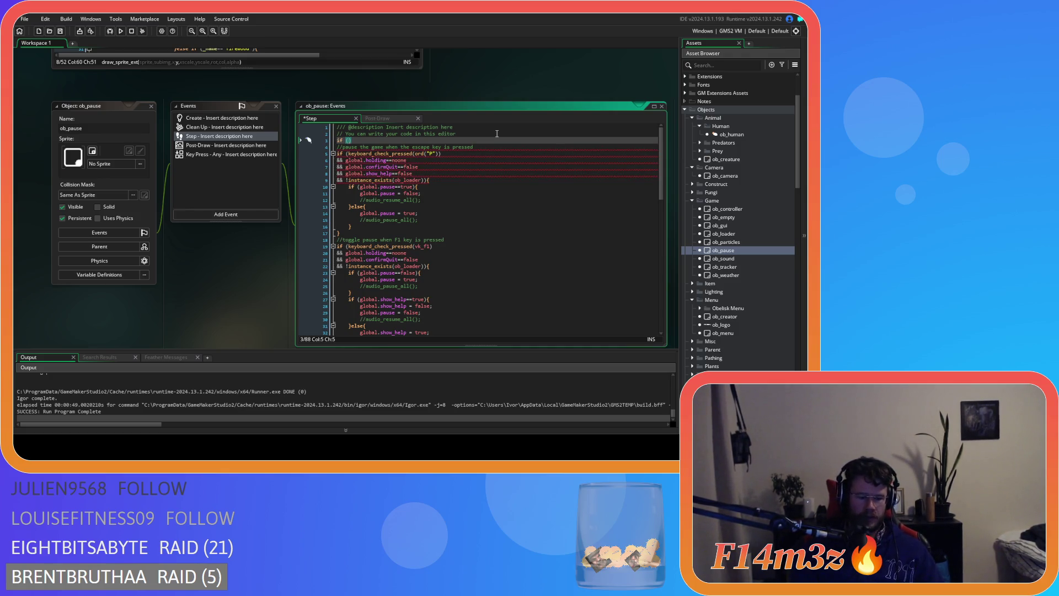
- Write if (!instance_exists(ob_loader)) { on line 3 using autocompletion
type("instance_e")
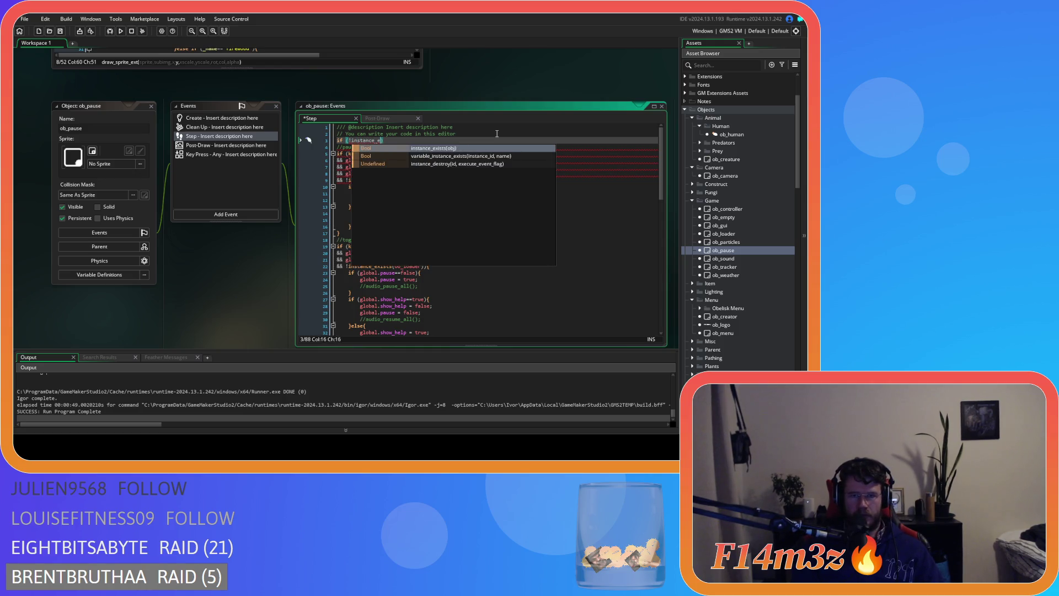
key("Return")
type("_lo")
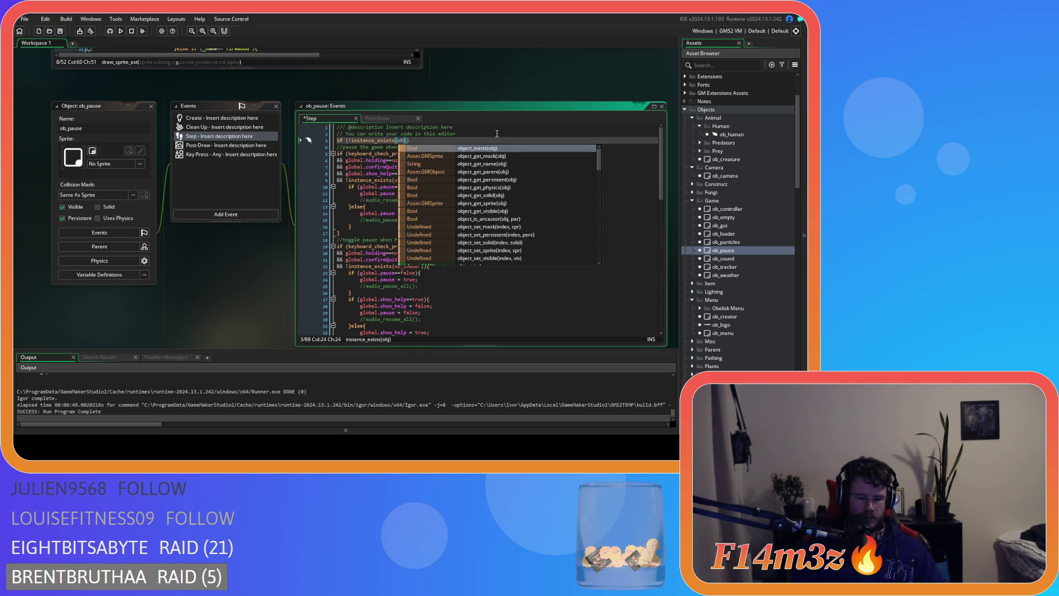
key("Return")
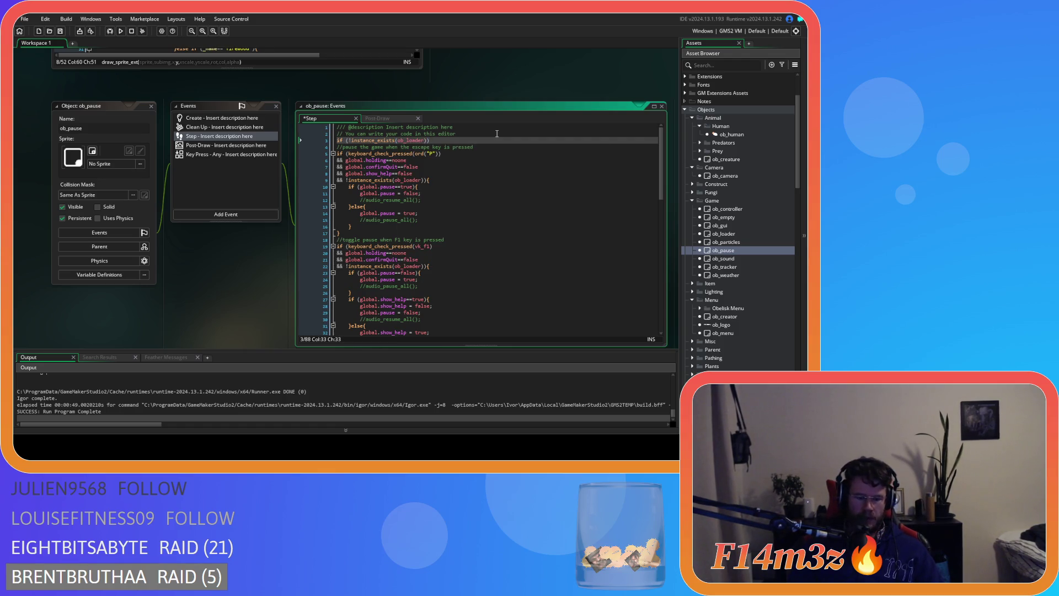
- Add the closing brace on a new line after the last line of Step code
mouse_move(337, 149)
left_mouse_down()
mouse_move(435, 360)
mouse_move(417, 342)
left_mouse_up()
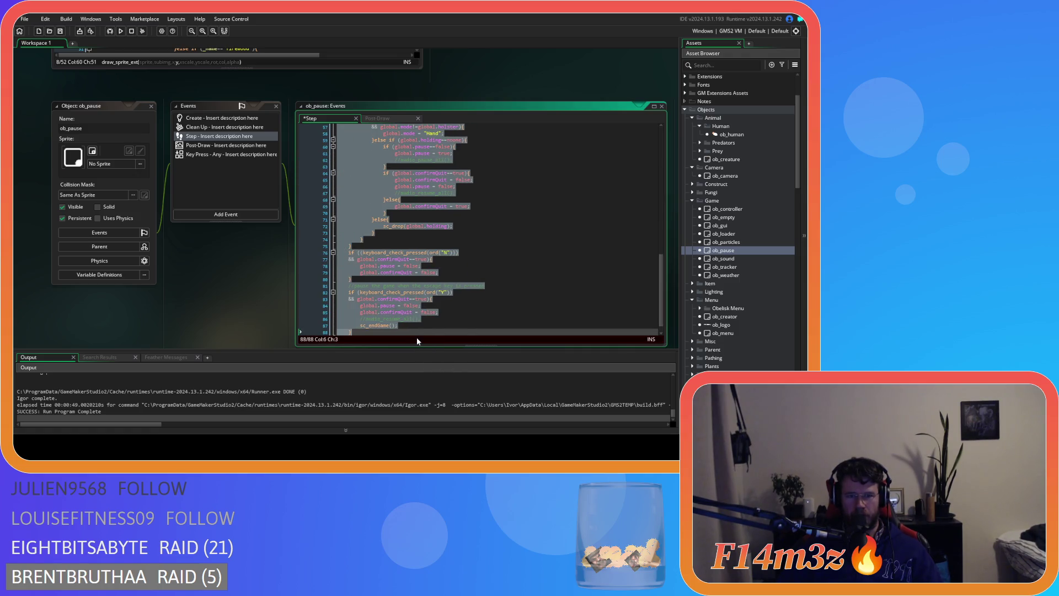
left_click(419, 333)
key("Return")
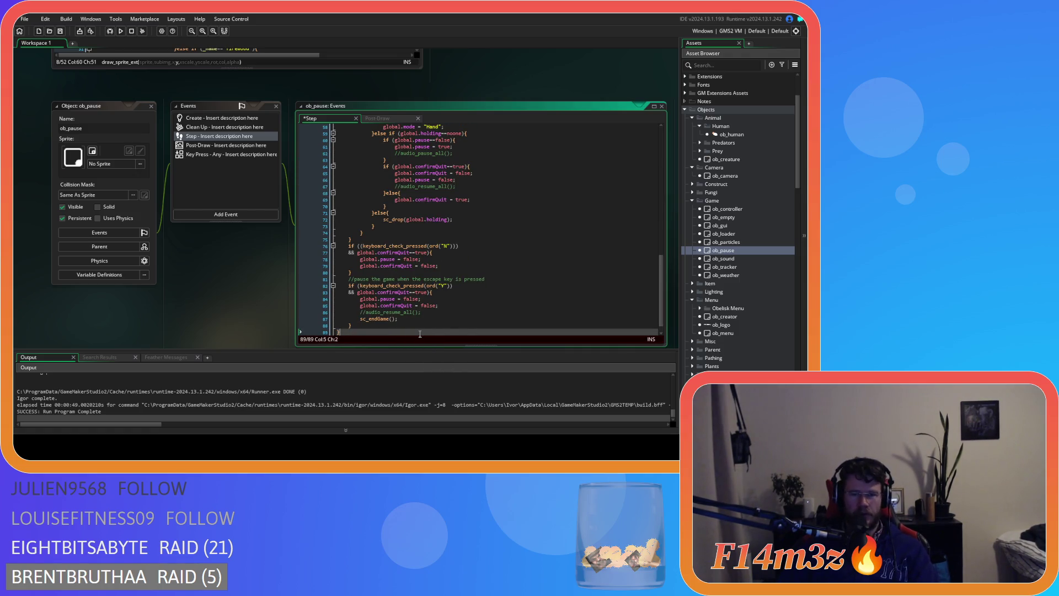
mouse_move(662, 277)
left_mouse_down()
mouse_move(662, 151)
mouse_move(656, 273)
mouse_move(641, 144)
mouse_move(609, 276)
left_mouse_up()
- Delete ob_pause's Post-Draw event from the Events panel
left_click(517, 176)
left_click(502, 204)
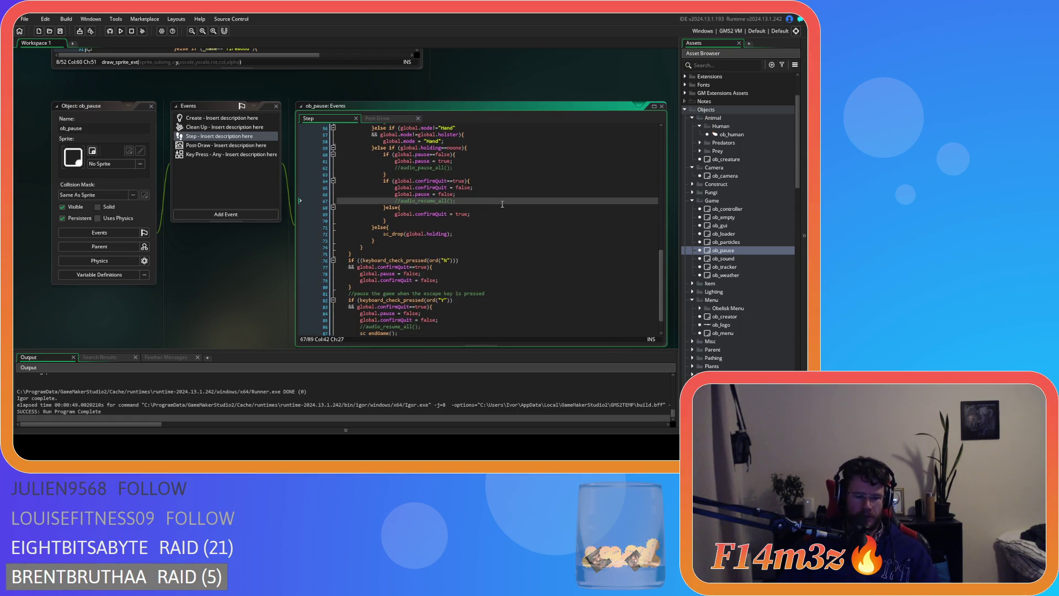
left_click(194, 146)
key("Delete")
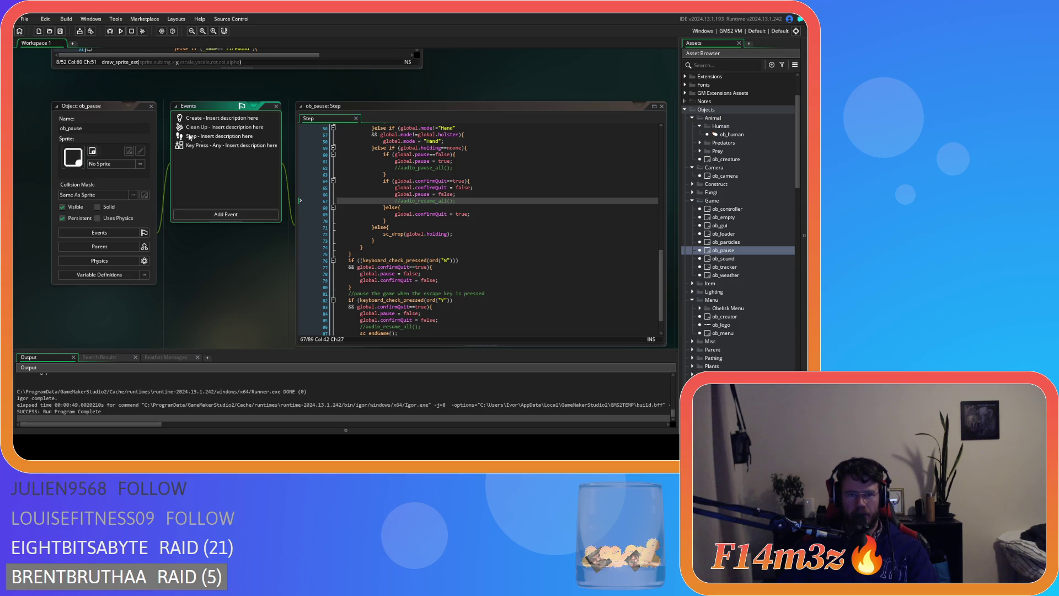
- Build and run the game with F5, then highlight Load Game on the Entheogen title menu
key("F5")
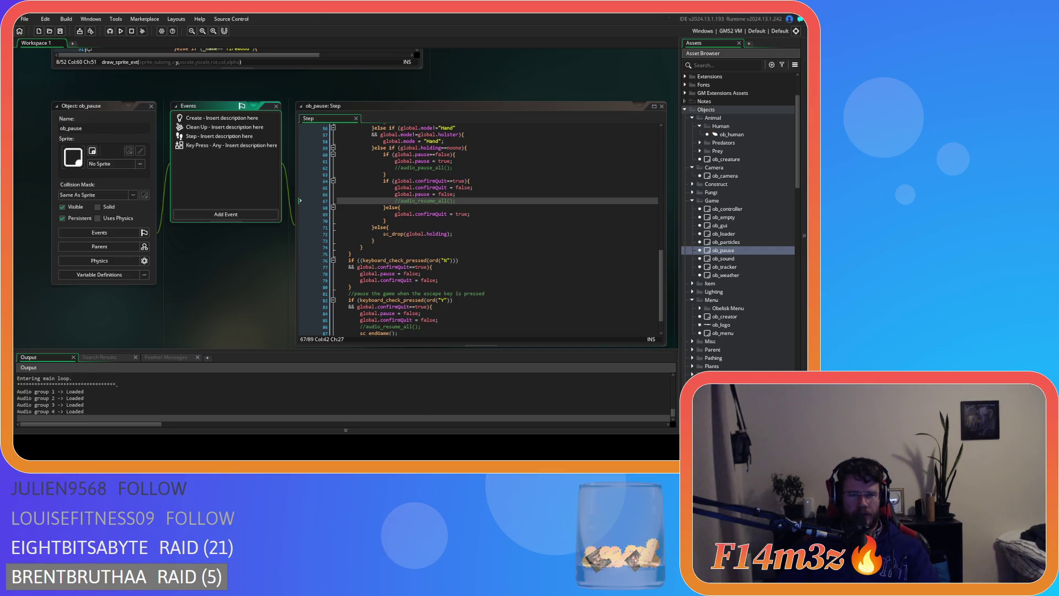
key("Down")
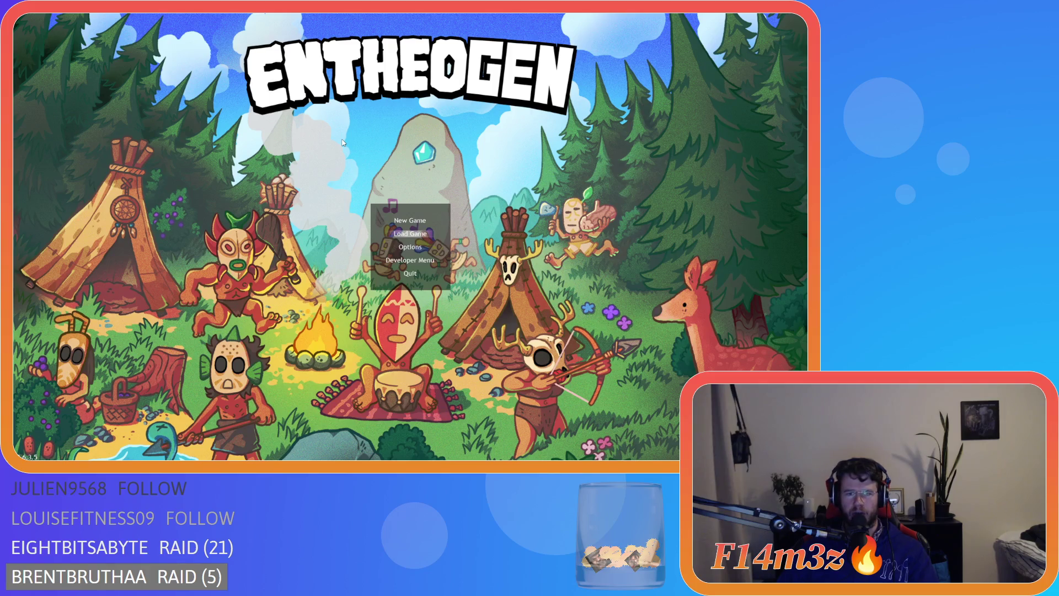
- Load the saved game and close the Tribe and Inventory panels
key("Return")
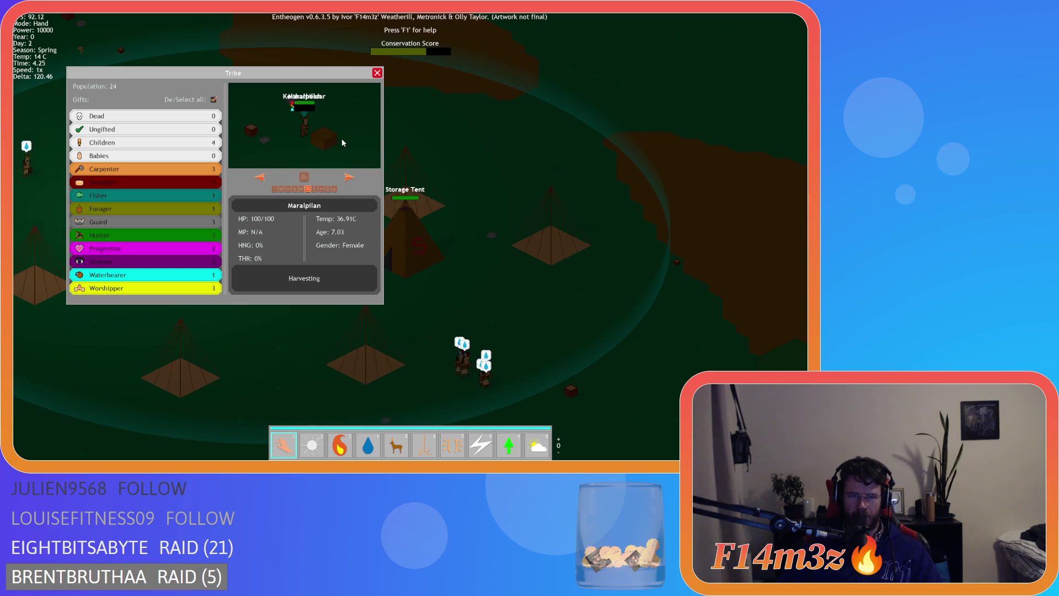
key("Escape")
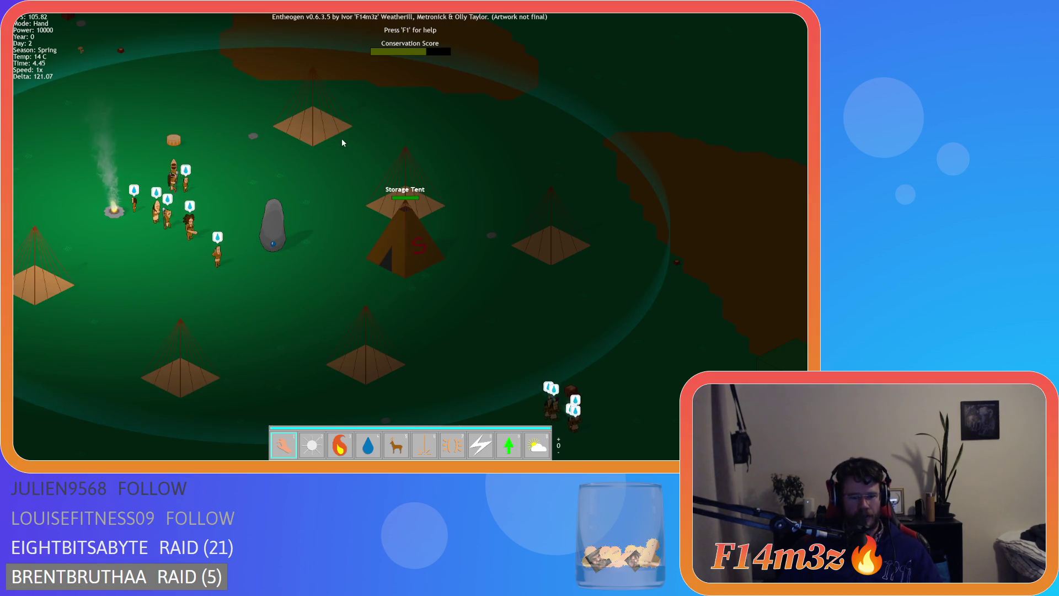
key("Up")
key("Left")
key("Left")
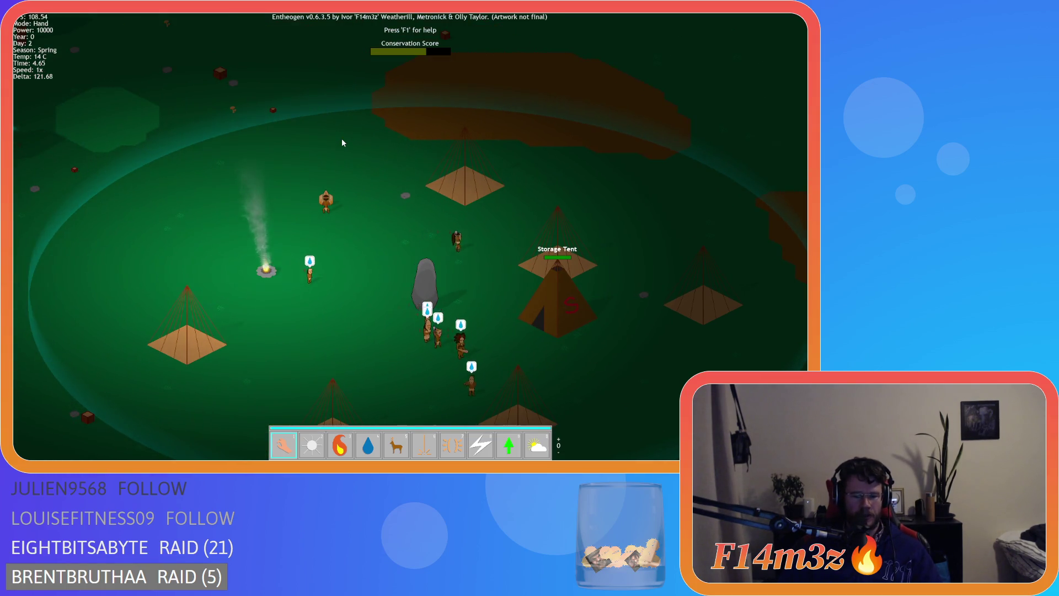
key("Tab")
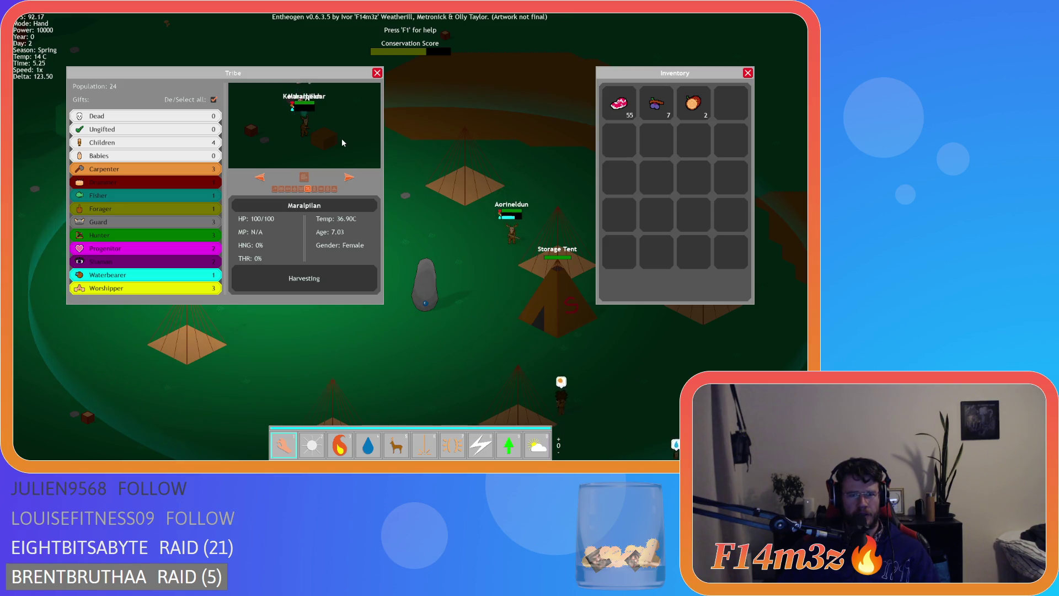
key("i")
key("t")
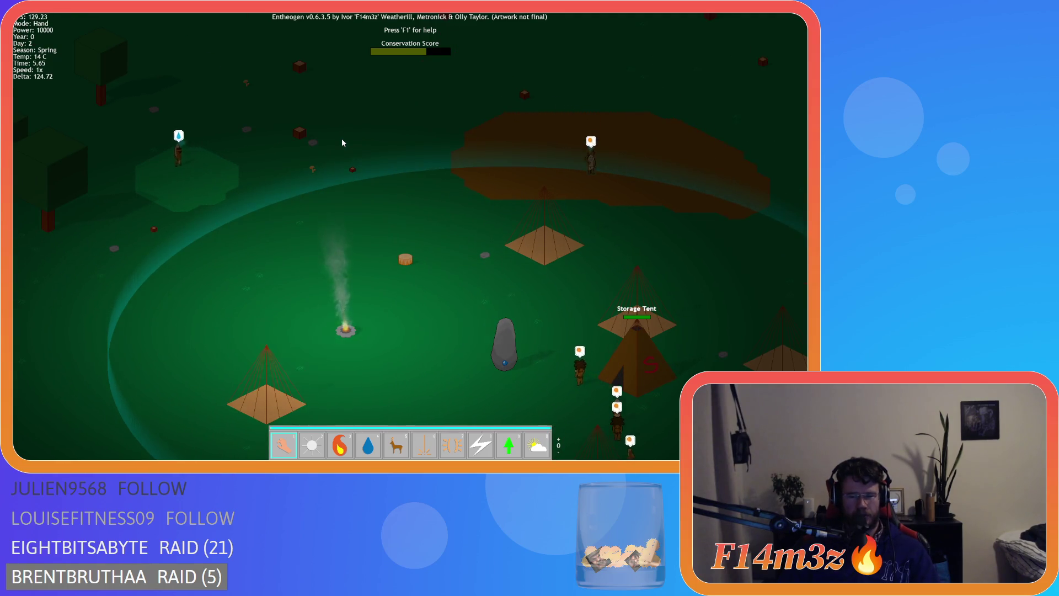
- Pan the camera toward the campfire and down across the village
key("t")
key("i")
key("i")
key("t")
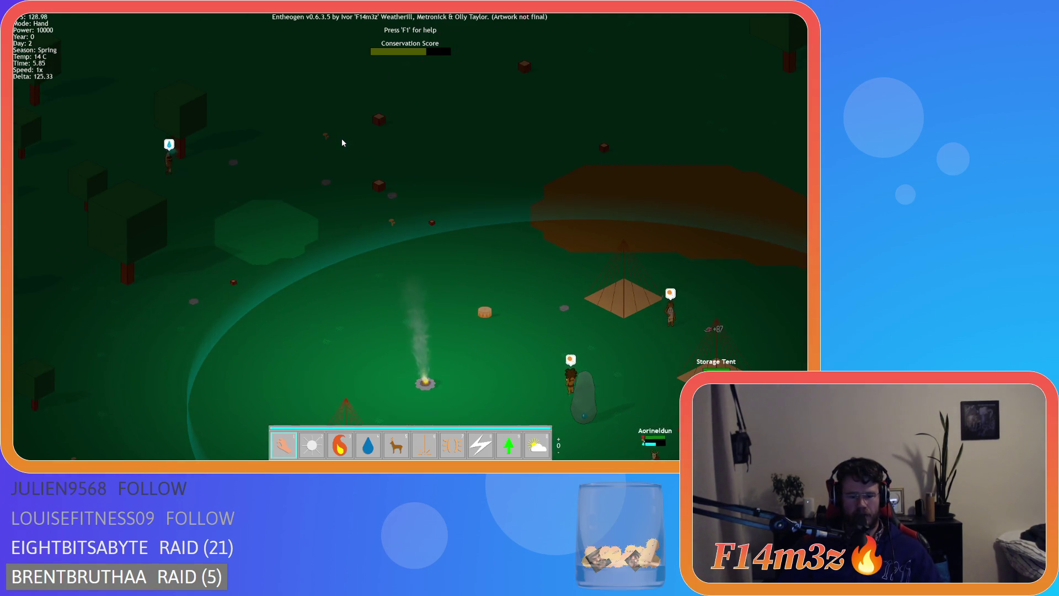
key("i")
key("i")
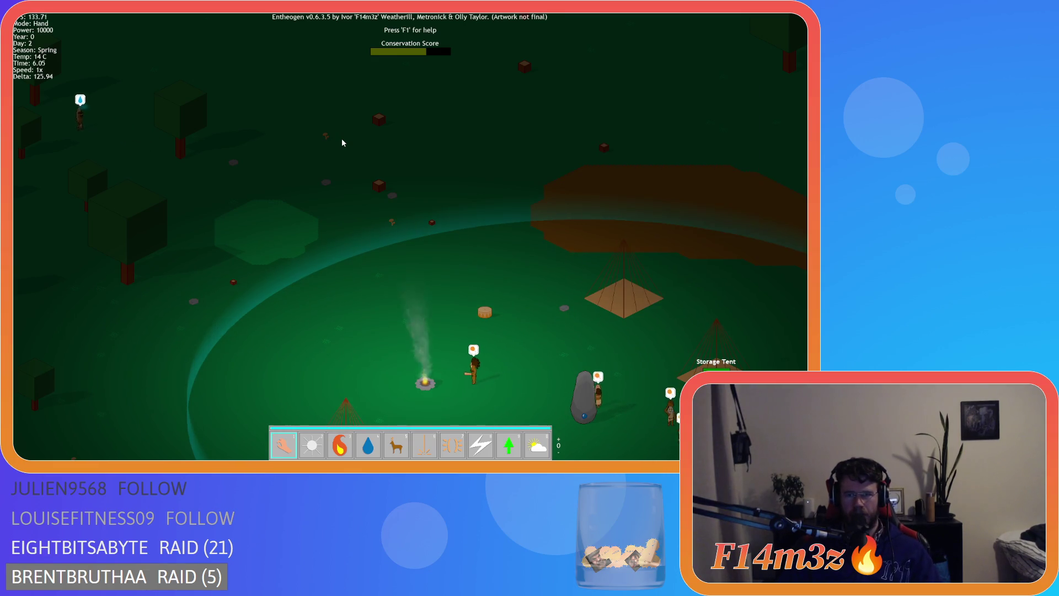
key("s")
key("Escape")
key("Escape")
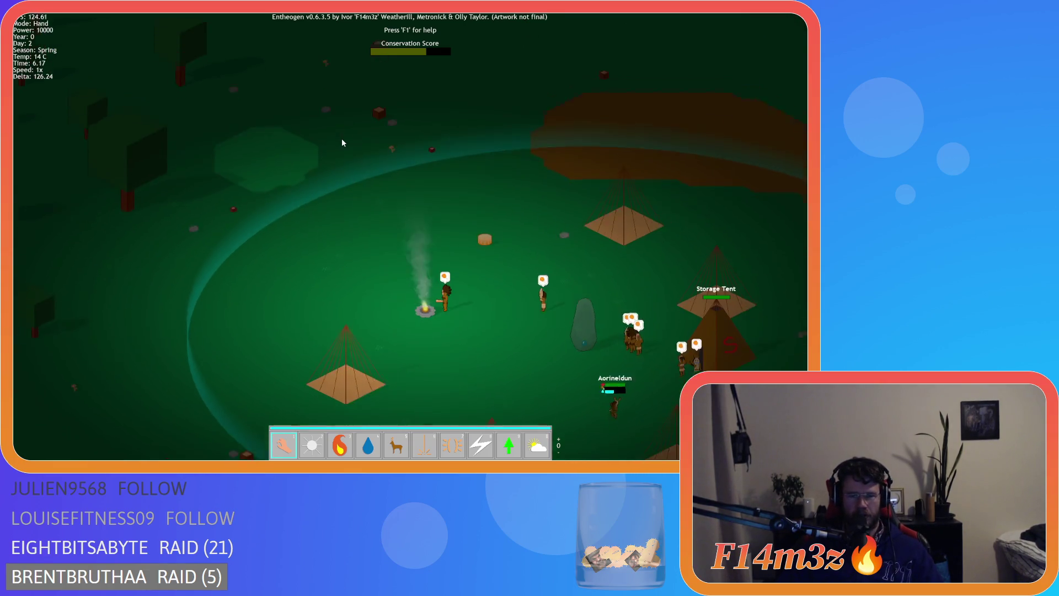
key("s")
key("d")
key("i")
key("i")
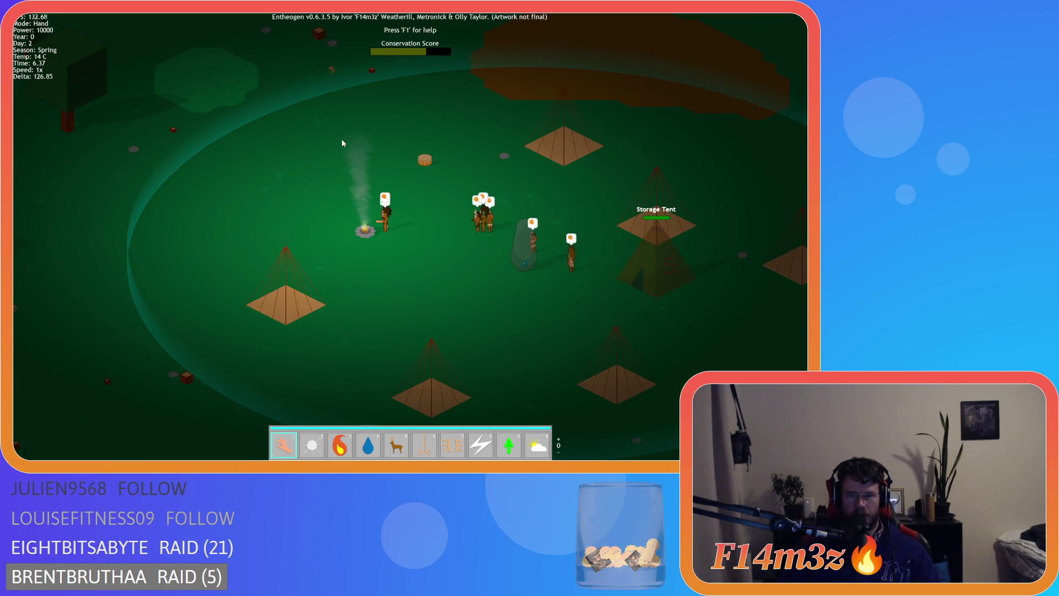
- Keep panning across the map until the settlement and Storage Tent are in view
key("w")
key("d")
key("i")
key("i")
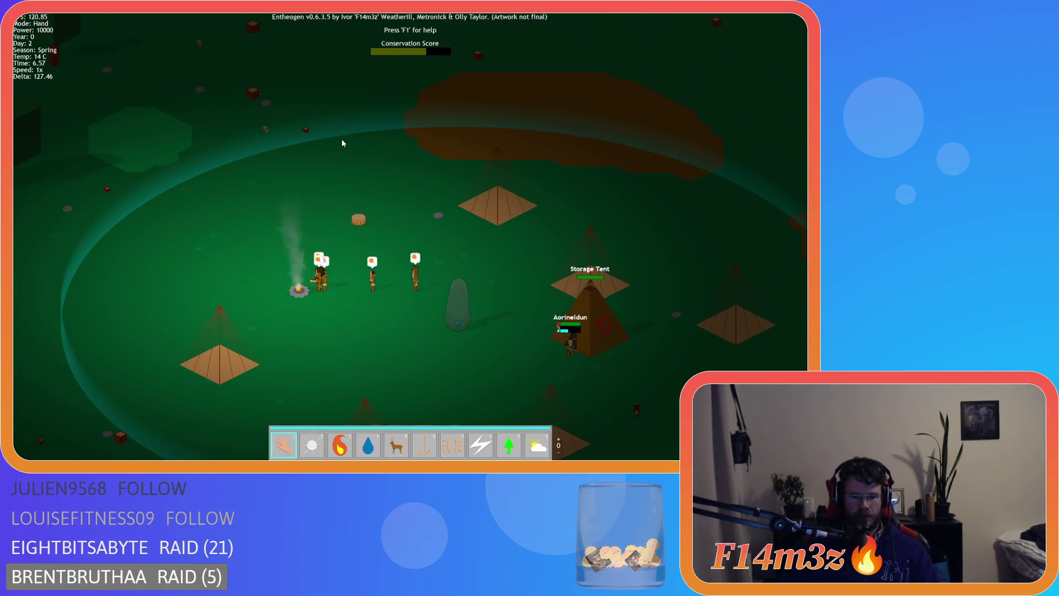
key("i")
key("i")
key("d")
key("w")
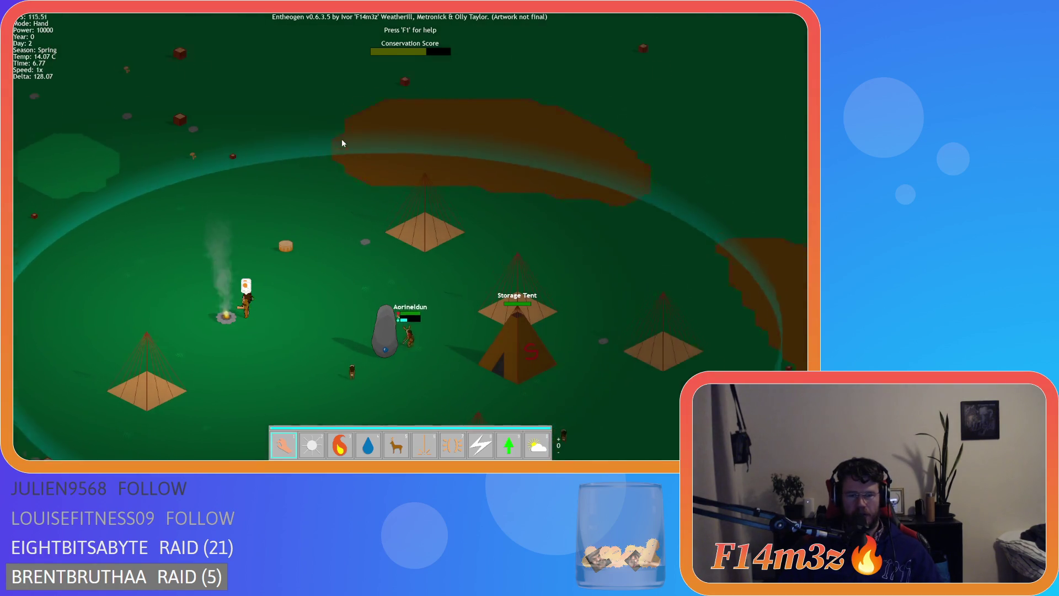
key("w")
key("a")
key("t")
key("i")
key("i")
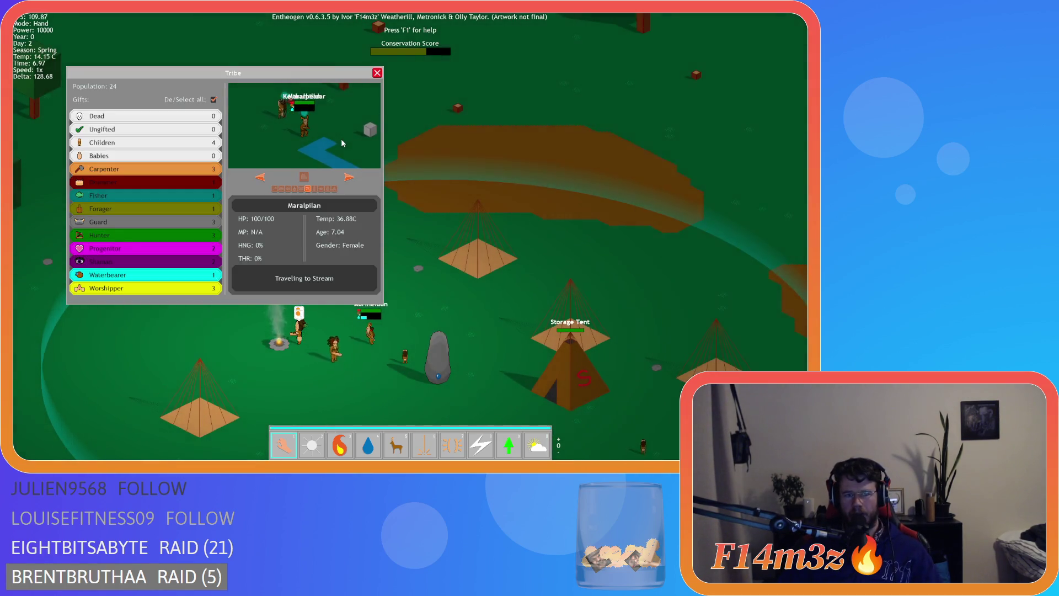
key("t")
key("w")
key("d")
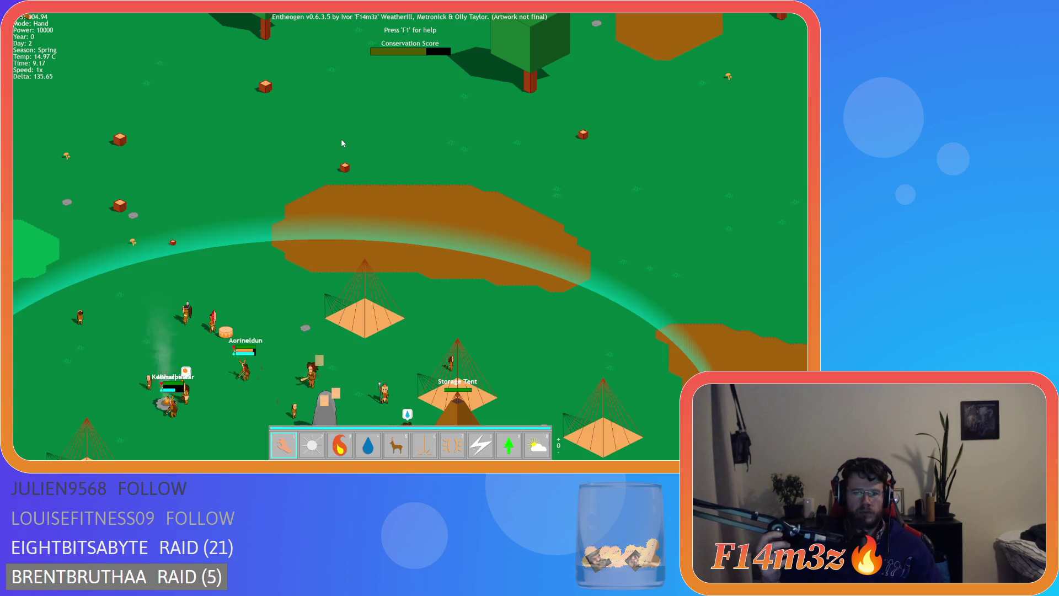
- Pan and zoom the map to centre the settlement and its Storage Tent
key("s")
key("a")
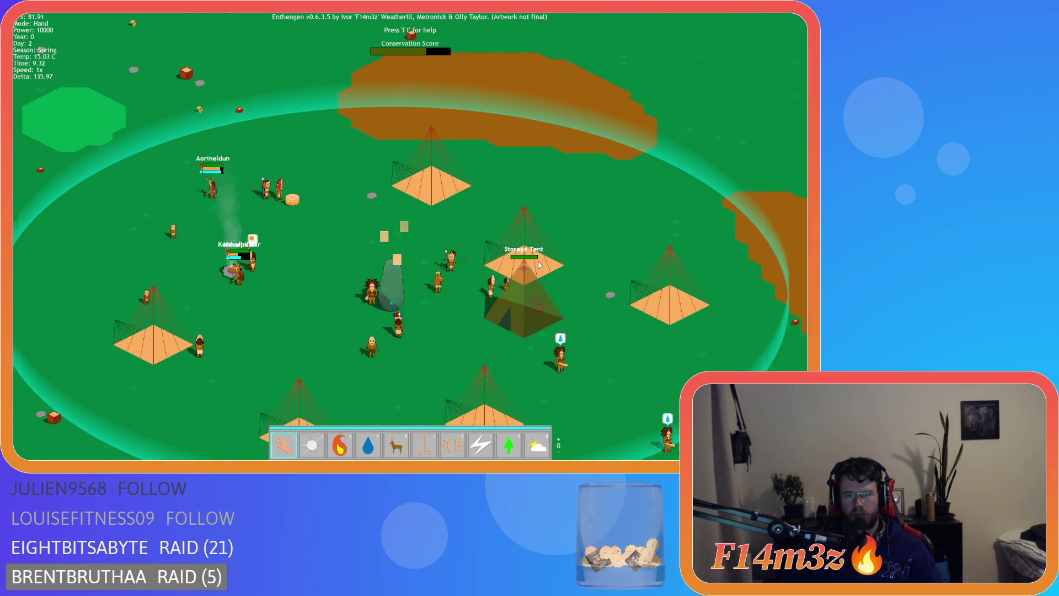
key("s")
key("d")
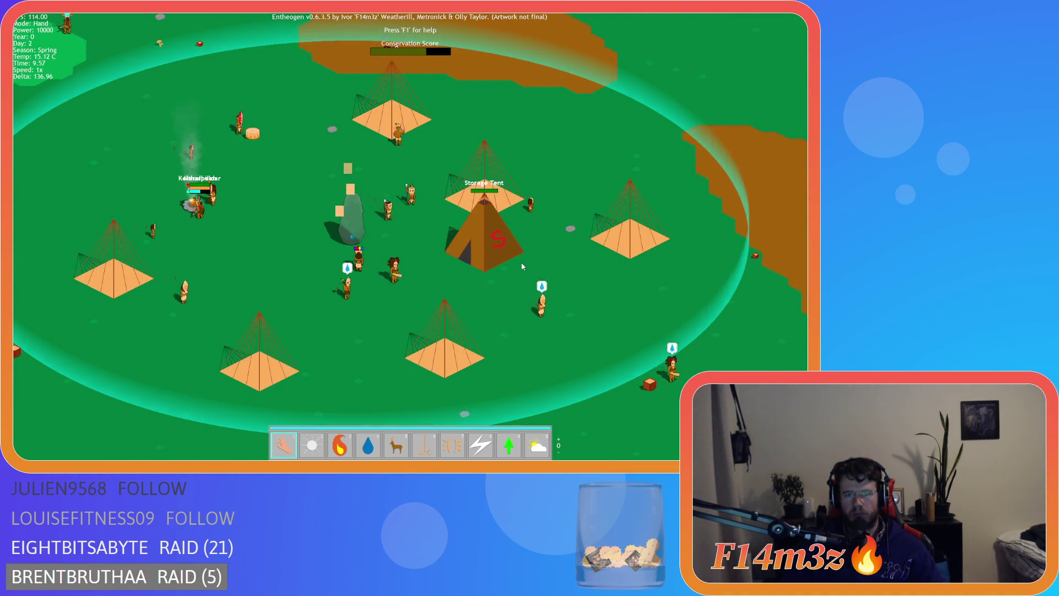
scroll(523, 266, "up", 3)
key("w")
key("a")
scroll(522, 267, "down", 3)
key("s")
key("a")
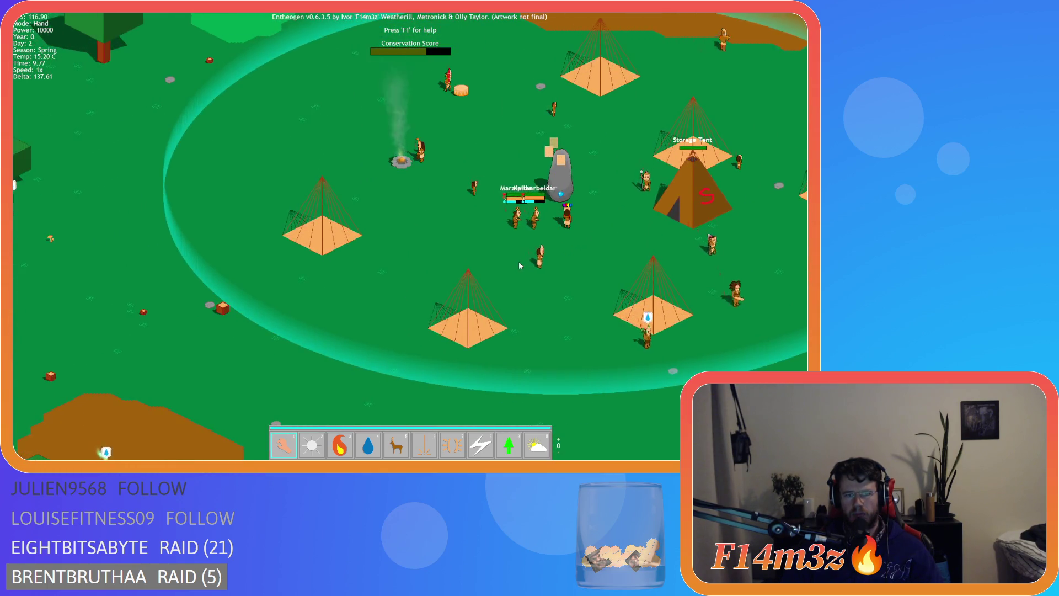
key("d")
key("w")
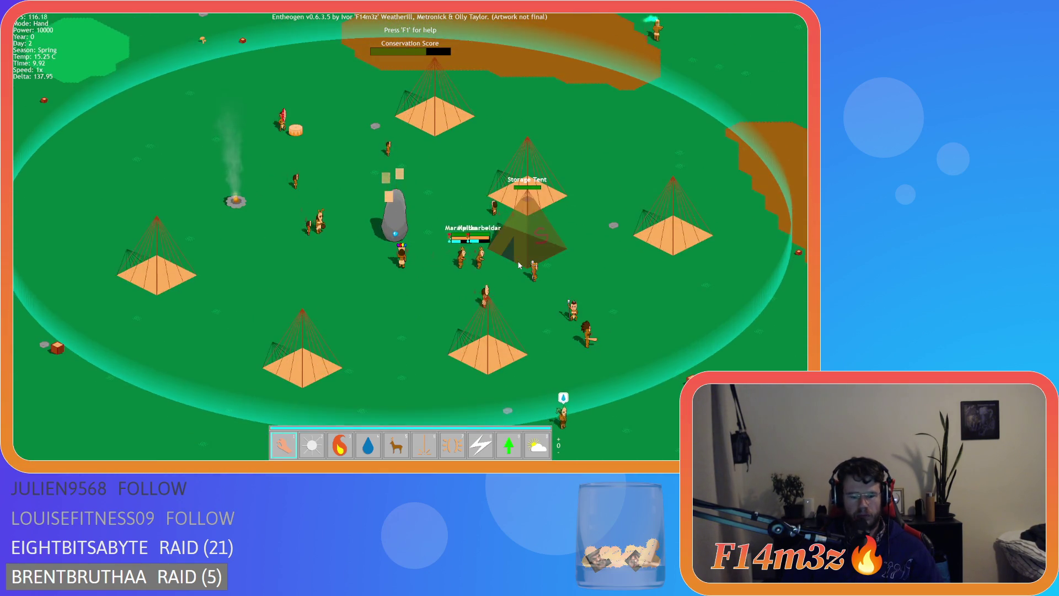
- Toggle the Storage Tent's inventory and the tribe panel open and closed by clicking the tent
left_click(519, 263)
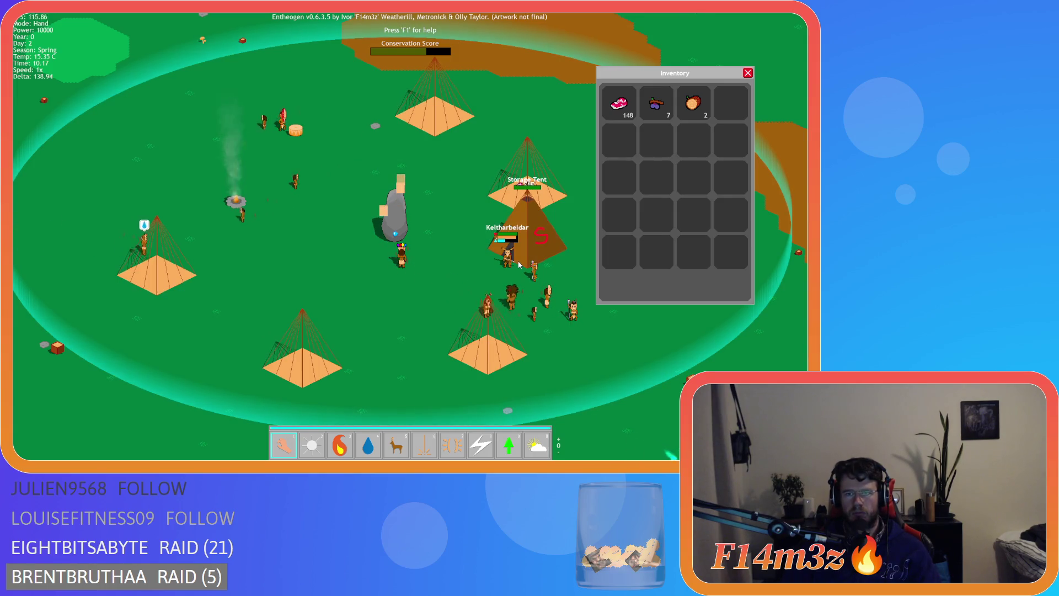
left_click(518, 263)
left_click(519, 264)
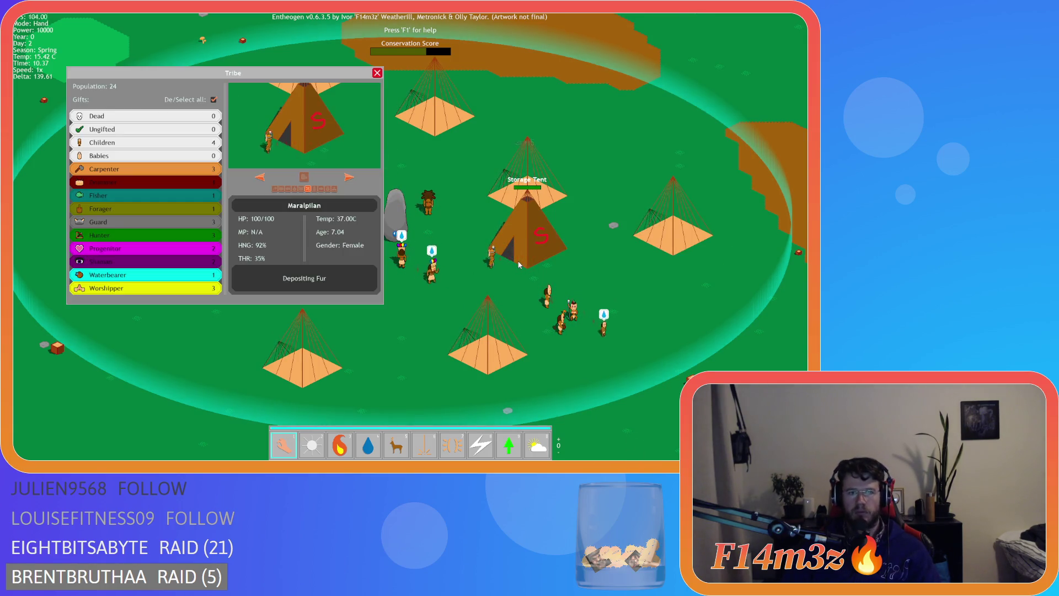
left_click(518, 264)
left_click(518, 264)
left_click(519, 263)
key("s")
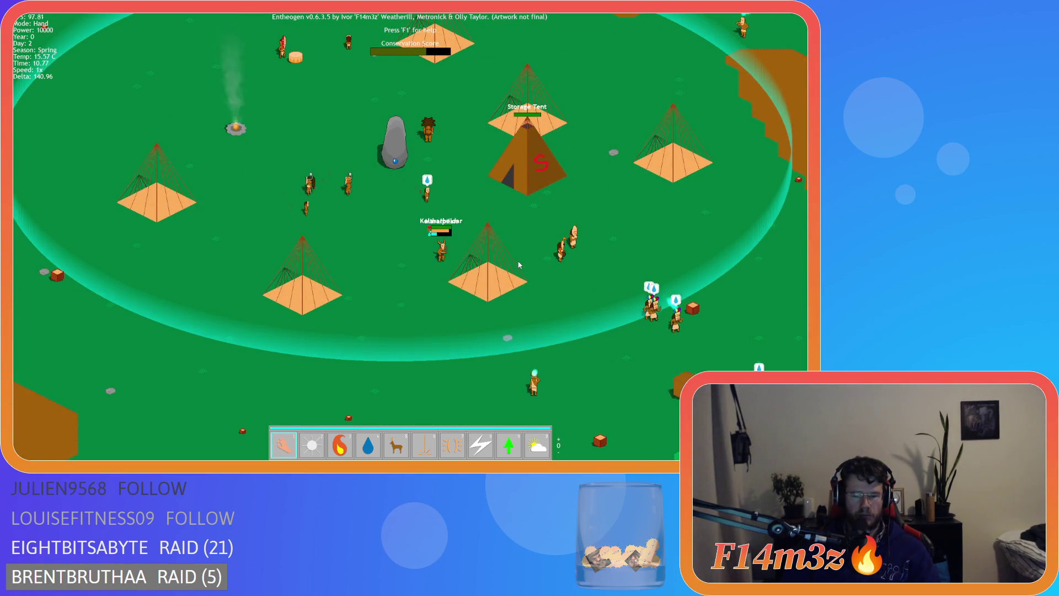
left_click(519, 265)
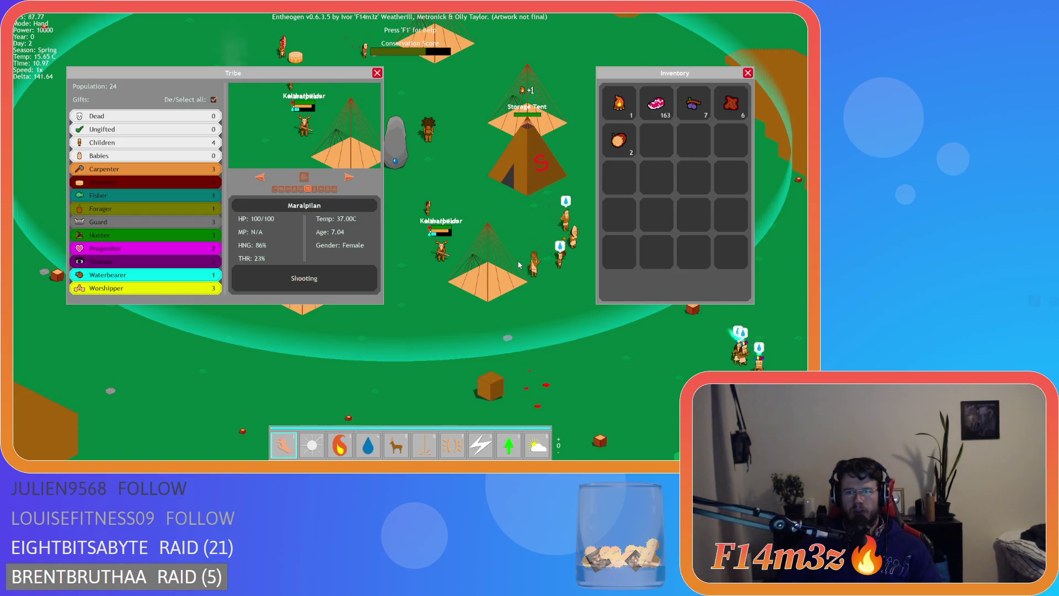
- Close both panels with Escape, then reopen the Storage Tent inventory with I to inspect its slots
key("a")
key("Escape")
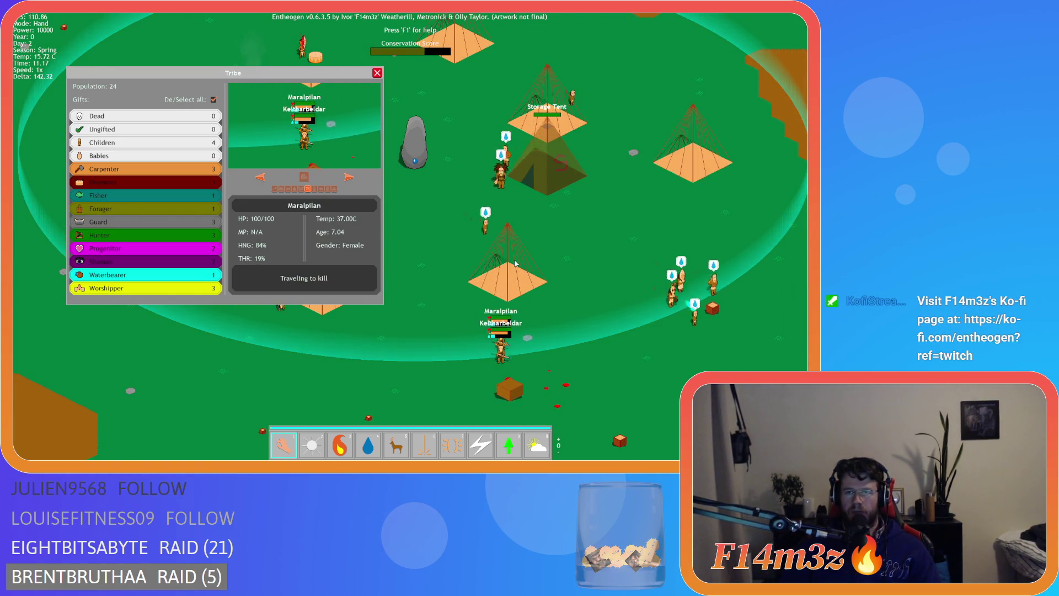
key("Escape")
key("d")
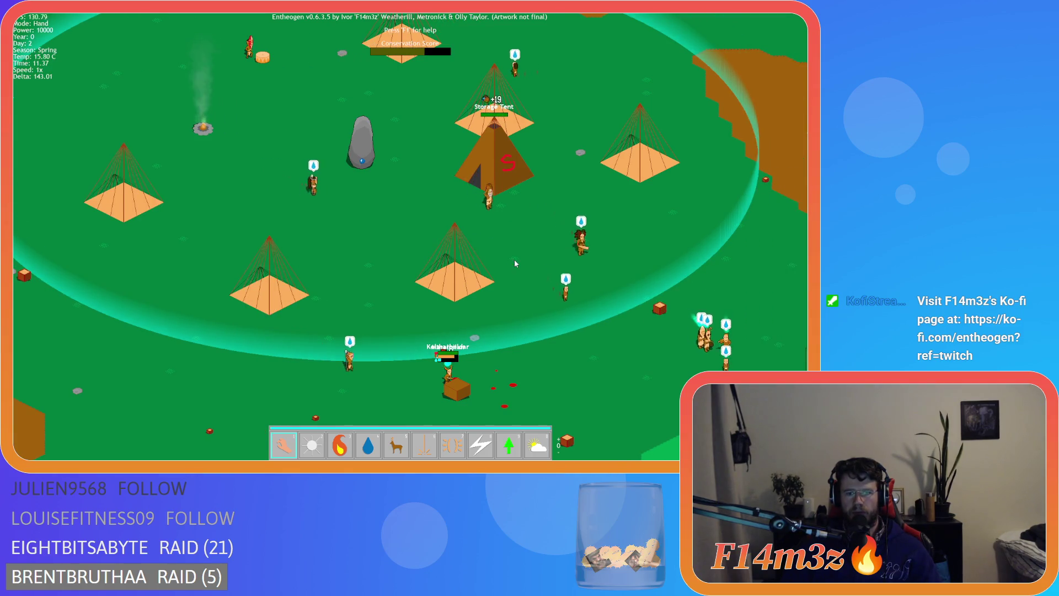
key("w")
key("i")
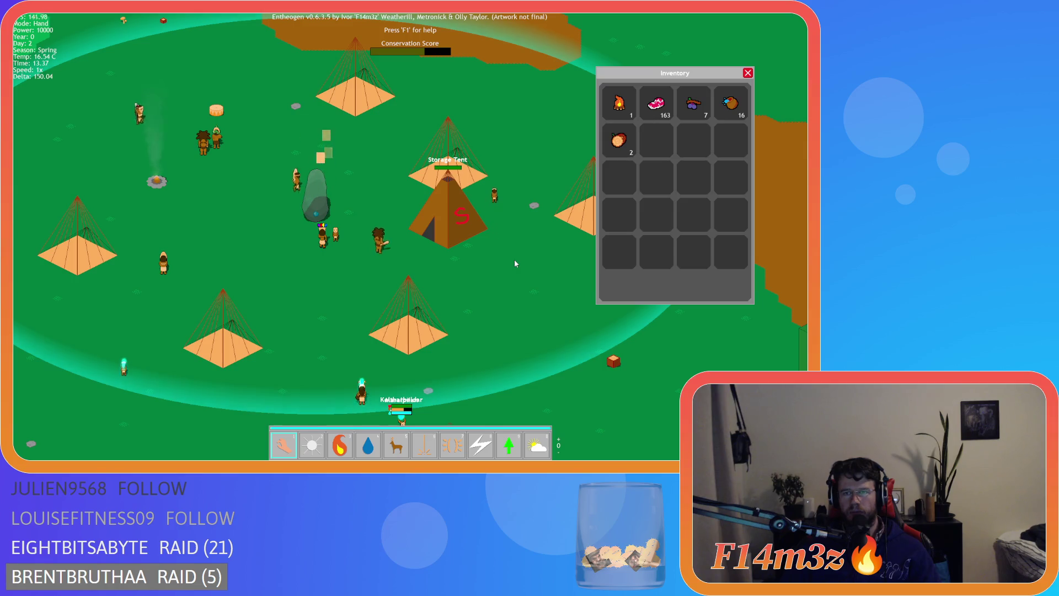
key("Escape")
- Test toggling the tribe and inventory panels with I and Escape, then reopen them
key("i")
key("Escape")
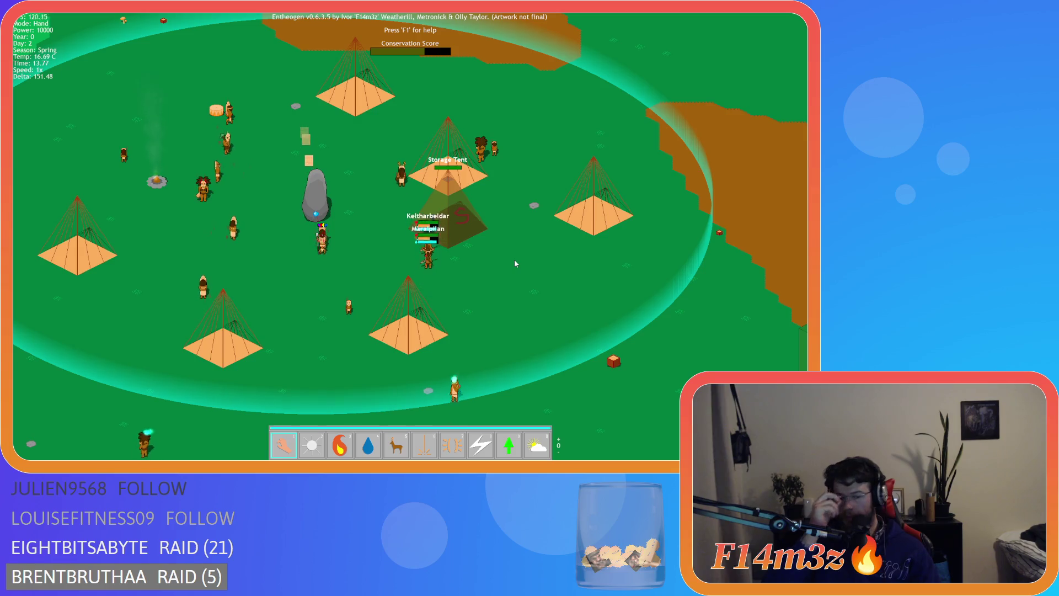
key("i")
key("Escape")
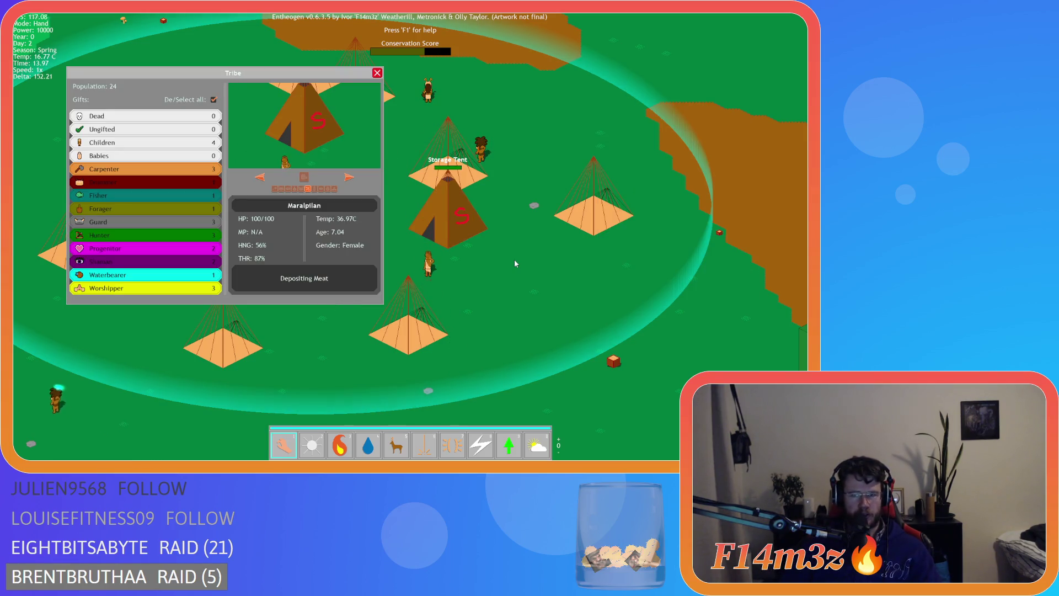
key("Escape")
key("s")
key("w")
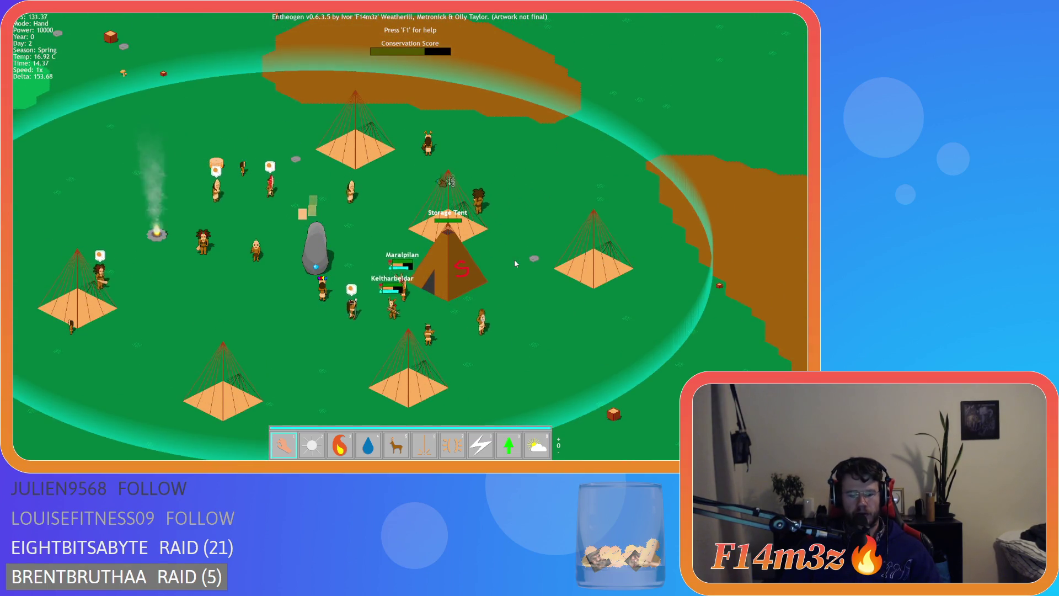
key("i")
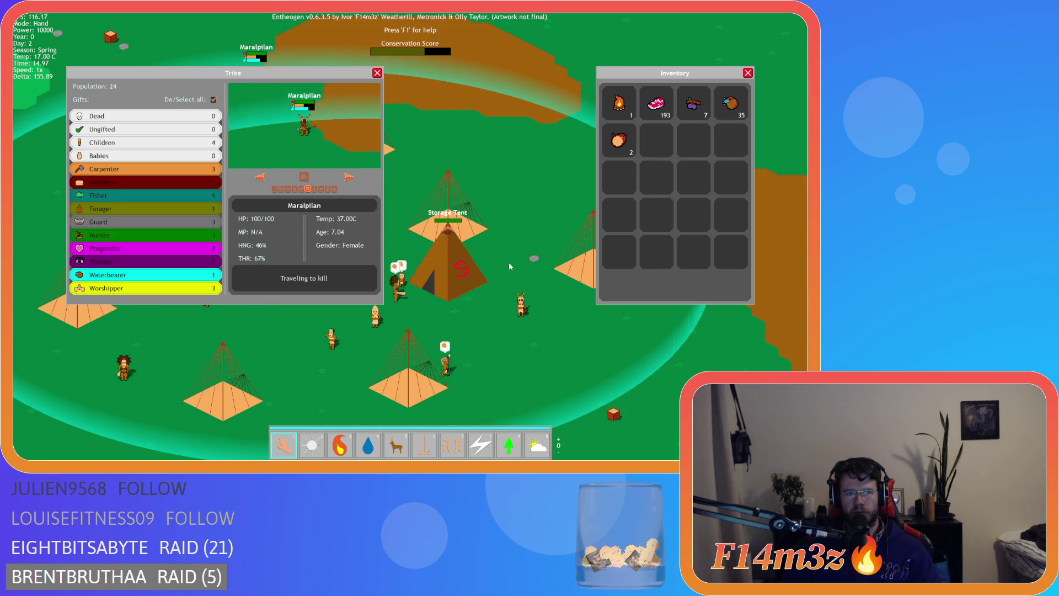
- Recentre the Storage Tent, close the inventory (I) and tribe (T) panels, and ask to quit
key("e")
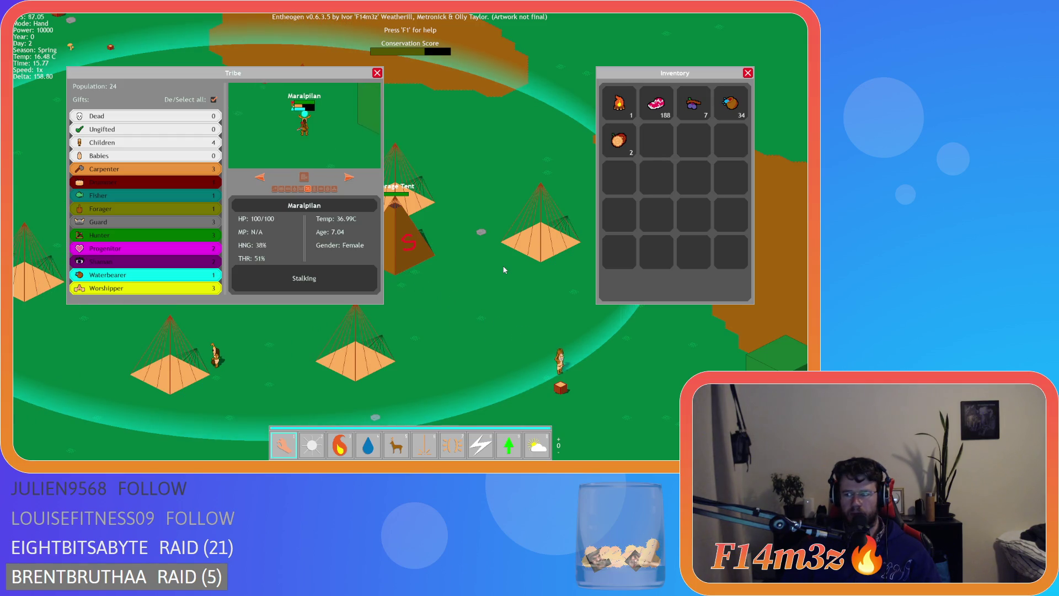
key("s")
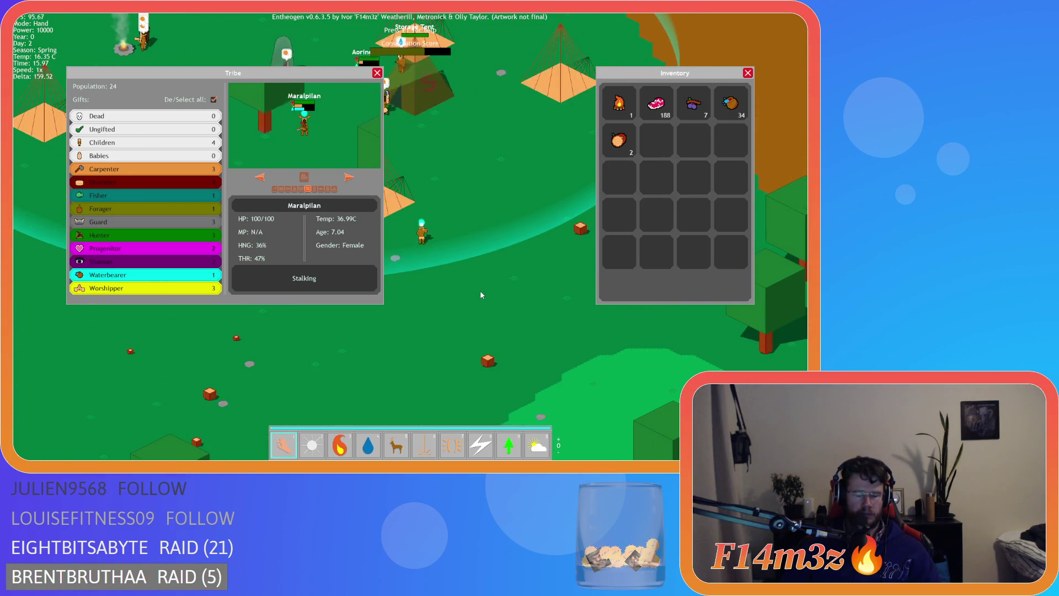
key("w")
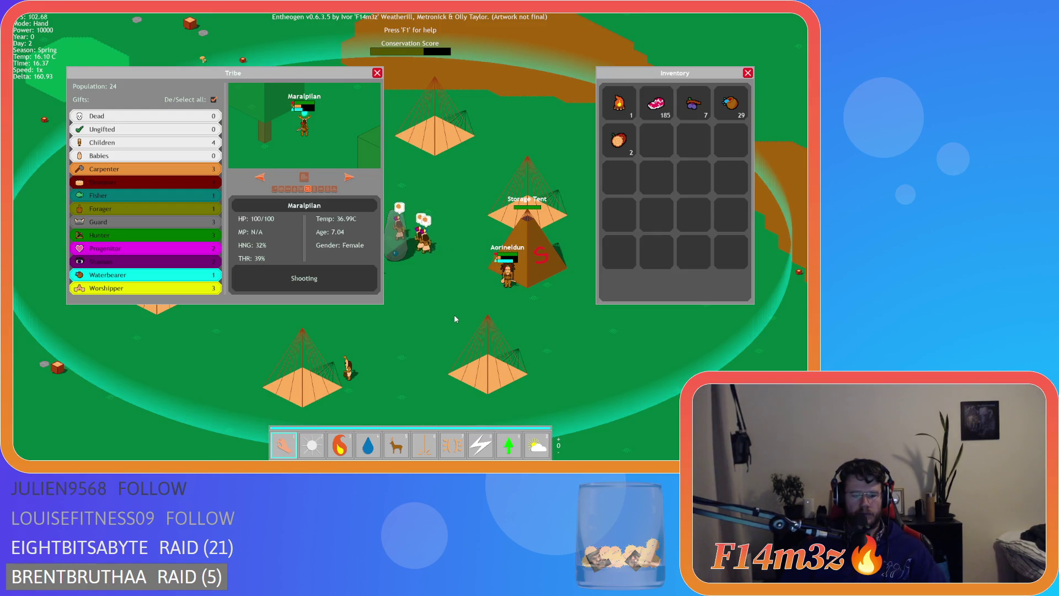
key("i")
key("t")
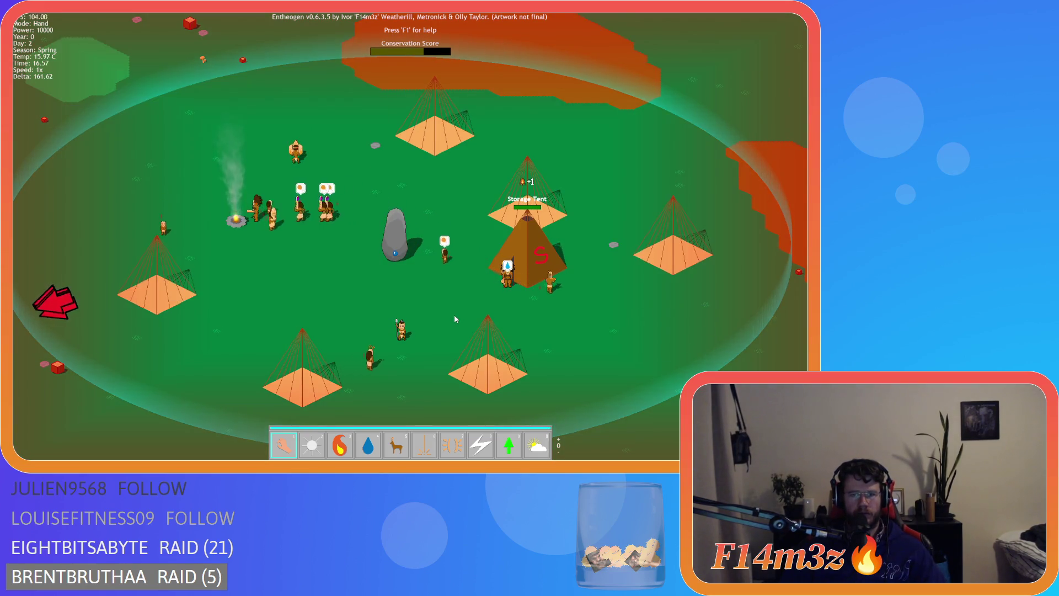
key("Escape")
- Confirm quitting, then add 'global.tribe==true or' to the inventory check in ob_pause's Step event
key("y")
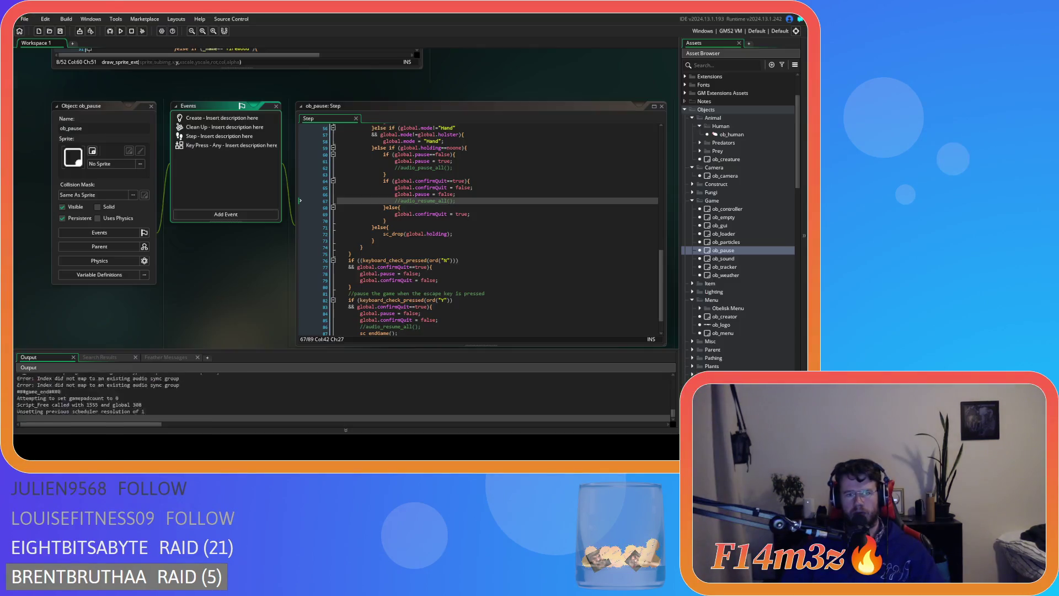
left_click(411, 207)
scroll(496, 246, "up", 3)
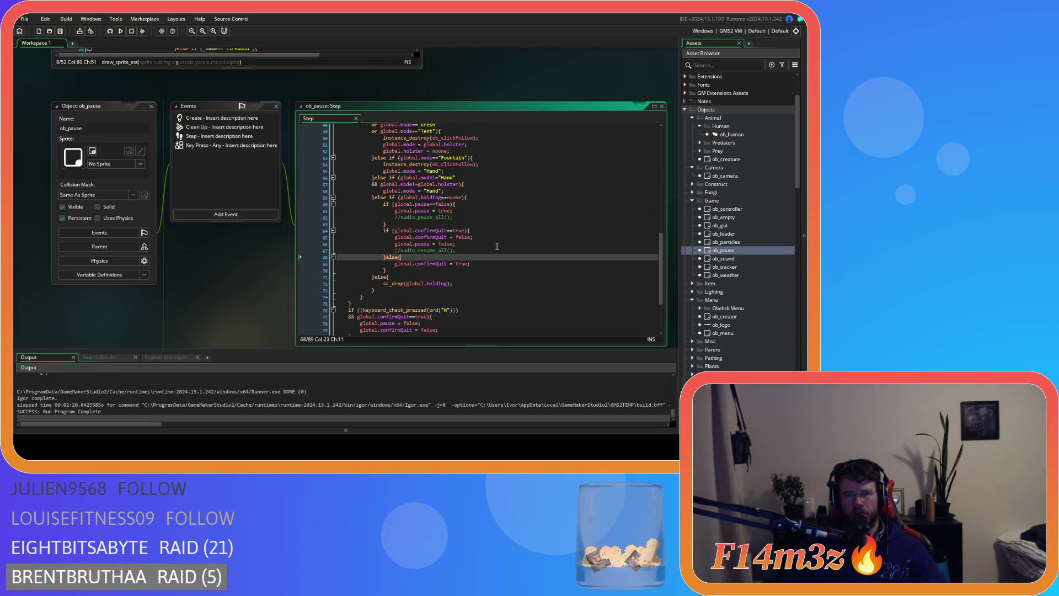
scroll(497, 246, "up", 6)
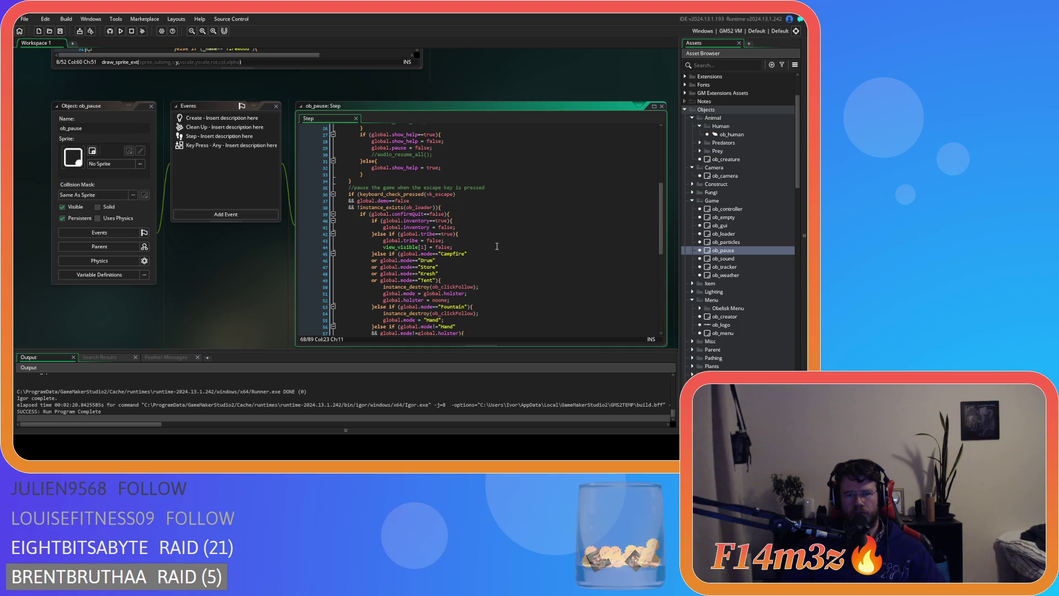
left_click(486, 228)
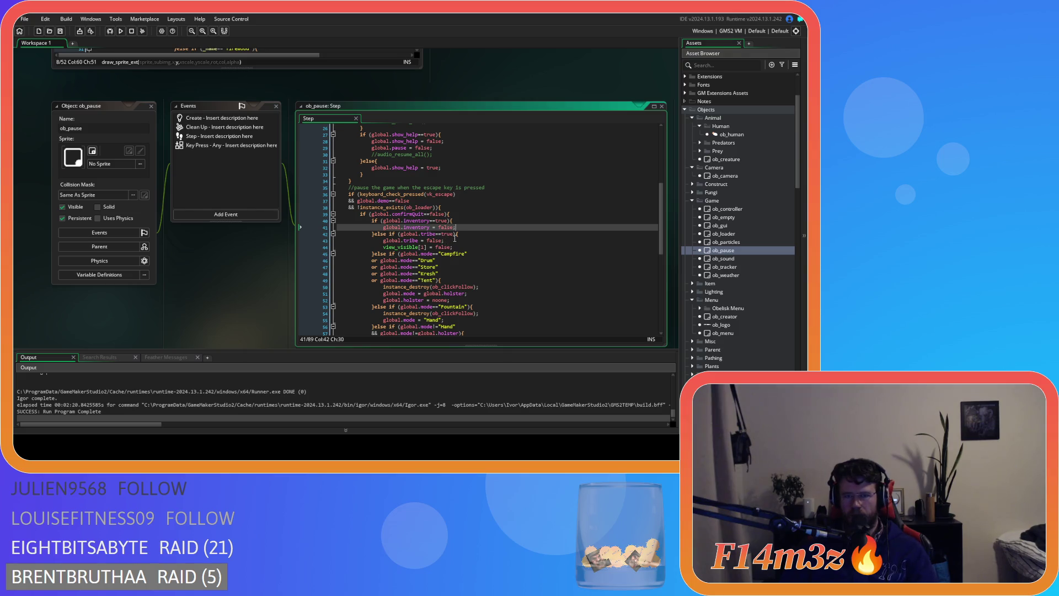
left_click_drag(454, 235, 444, 234)
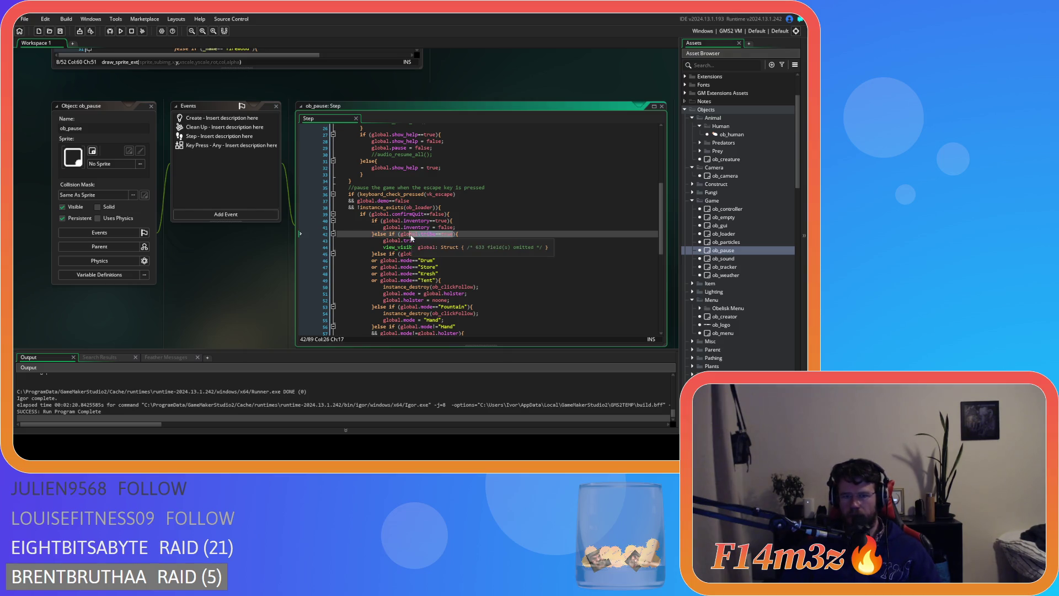
left_click(374, 215)
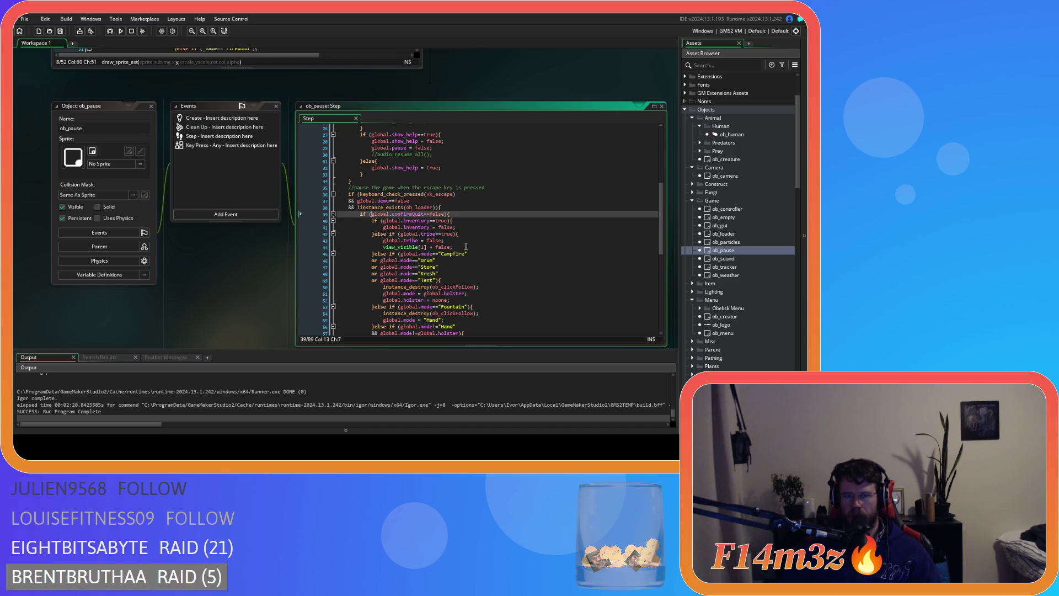
left_click(386, 222)
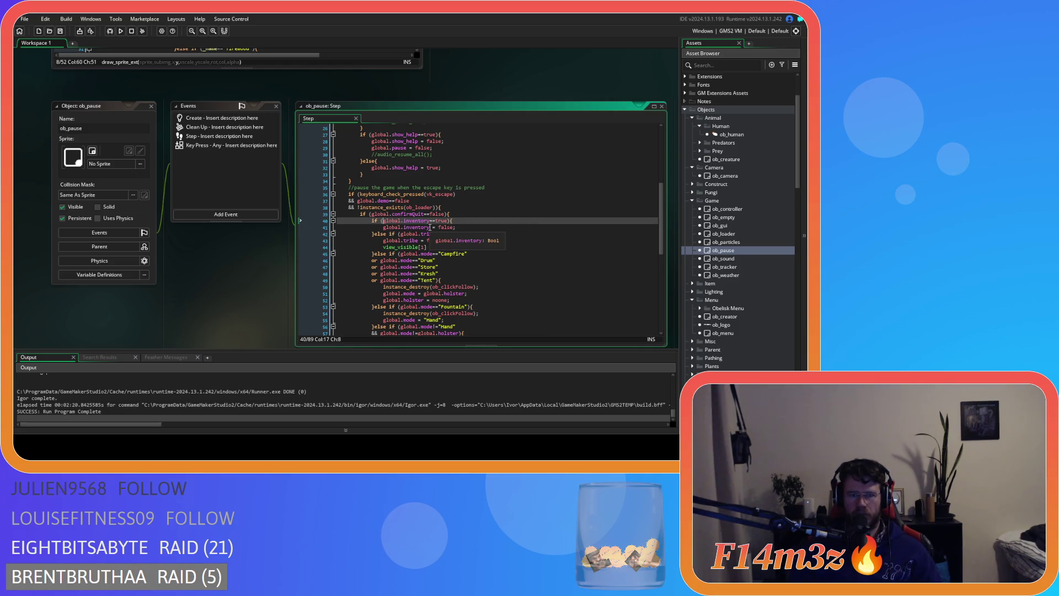
type("global.tribe==true")
key("Return")
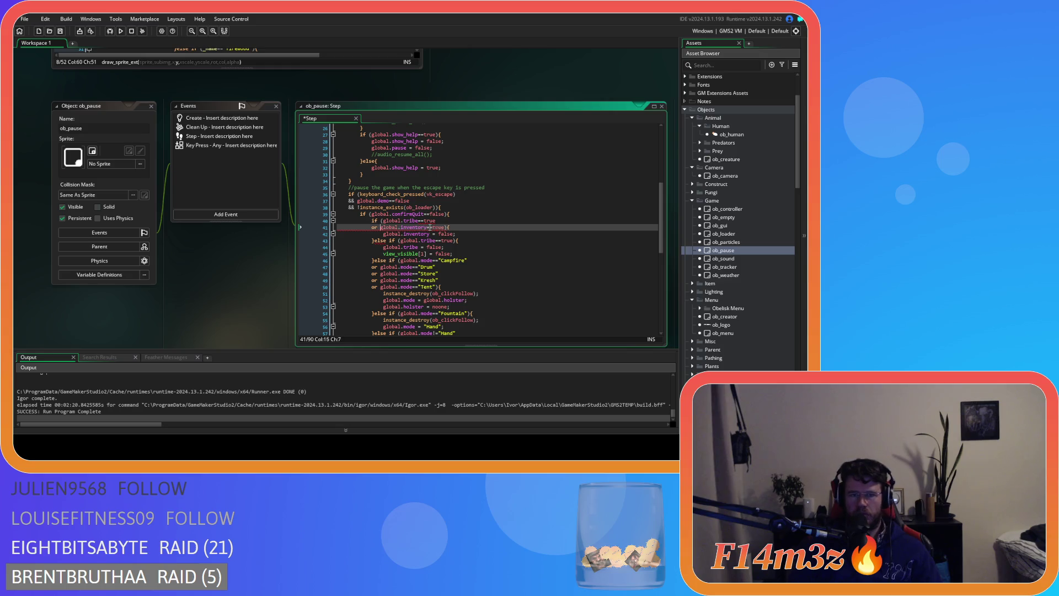
- Move the tribe and view_visible resets into the inventory branch, delete the separate tribe branch, and rebuild
left_click_drag(460, 252, 384, 251)
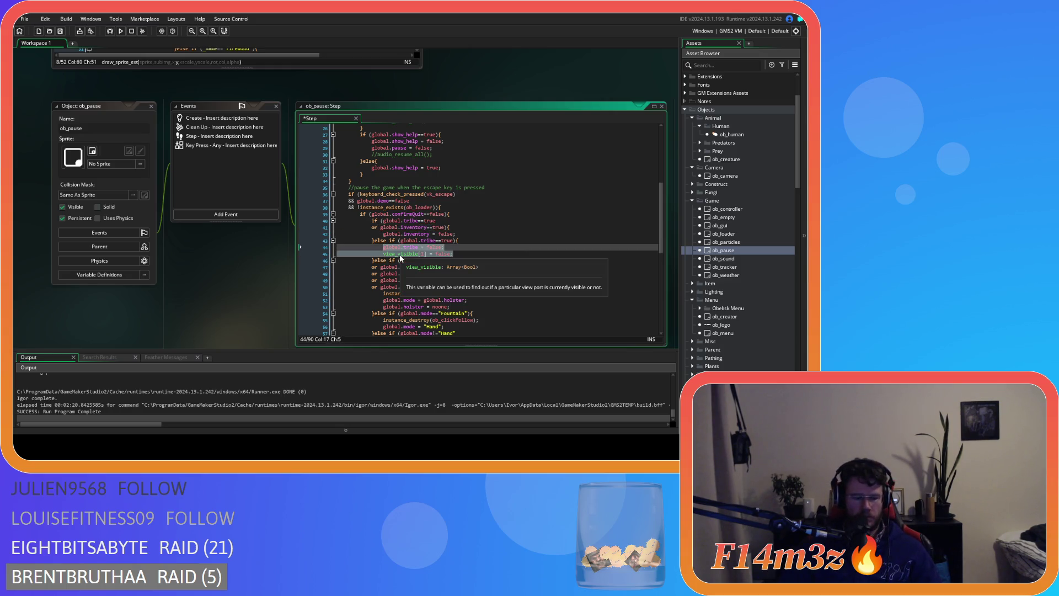
left_click(456, 233)
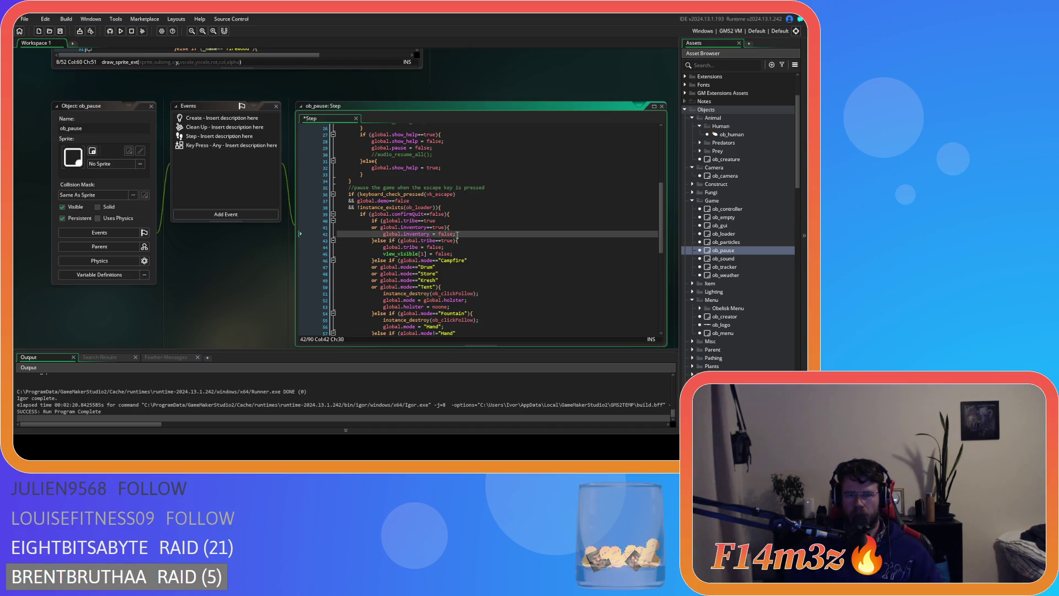
key("Return")
type("global.tribe = false; \t\t\t\tview_visible[1] = false;")
left_click_drag(373, 273, 372, 253)
key("Delete")
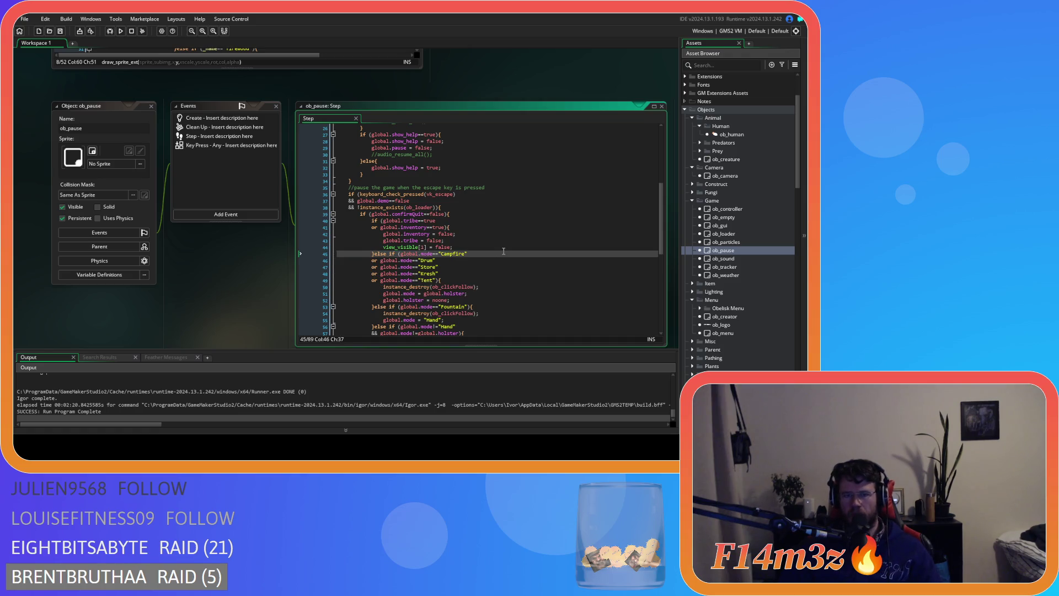
key("F5")
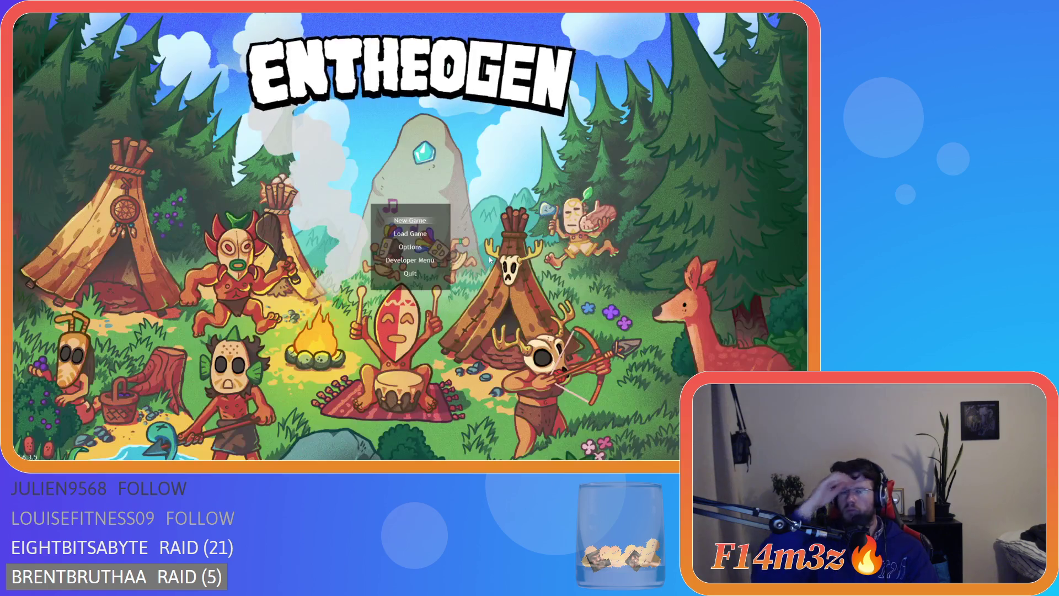
- Choose Load Game on the title menu to load the saved game
key("Down")
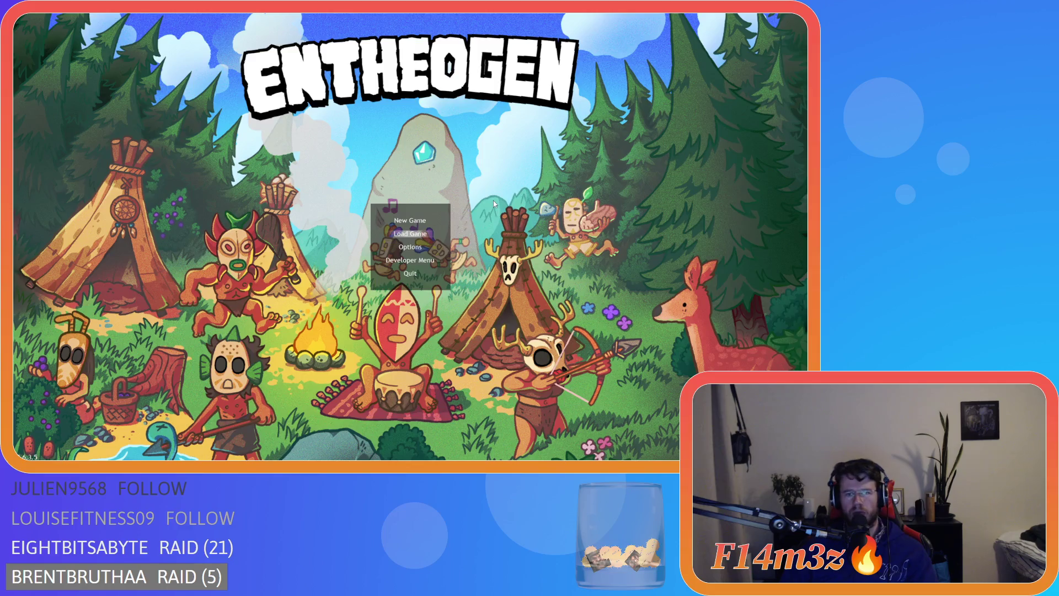
key("Return")
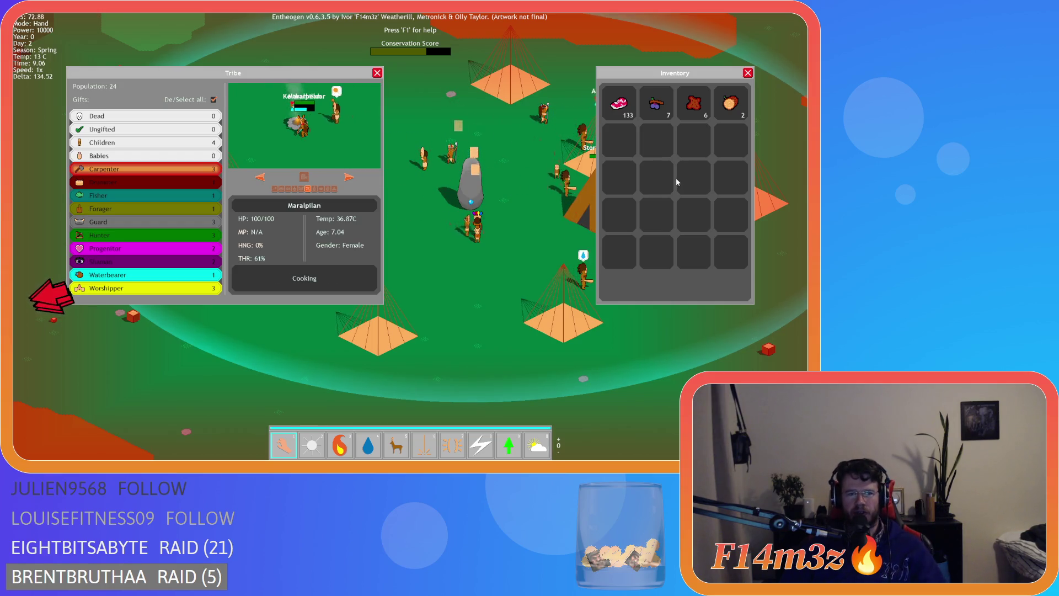
- Pan around the village map and hide the tribe and inventory windows with Escape
key("s")
key("s")
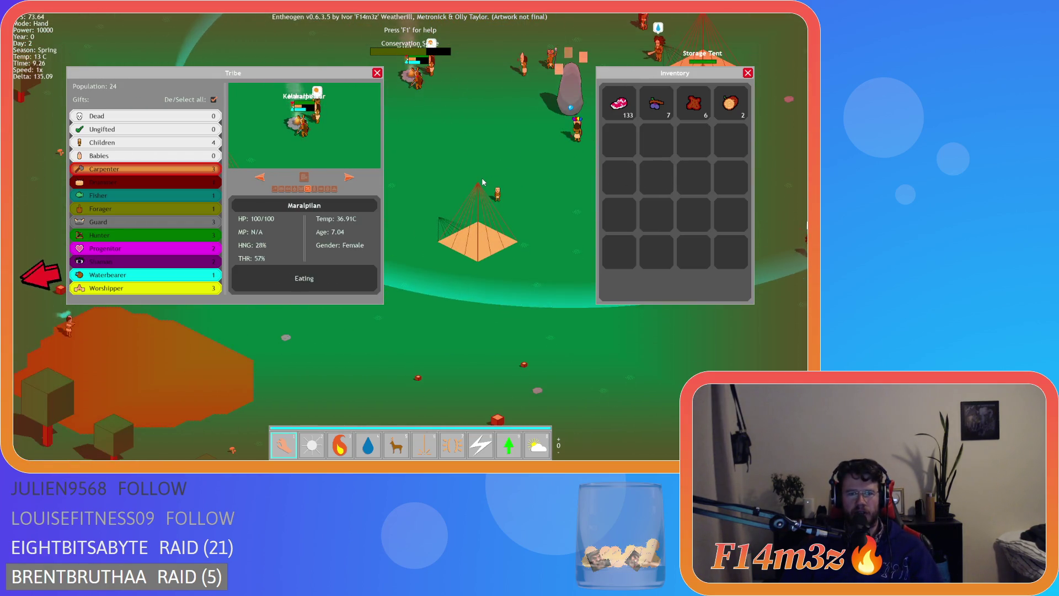
key("s")
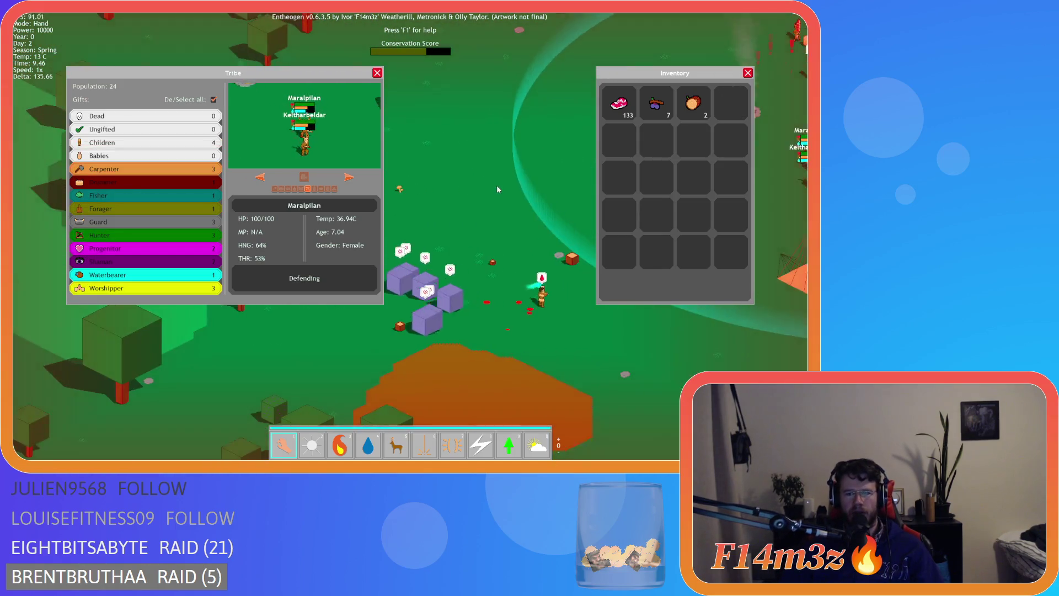
scroll(500, 195, "down", 3)
scroll(500, 195, "up", 3)
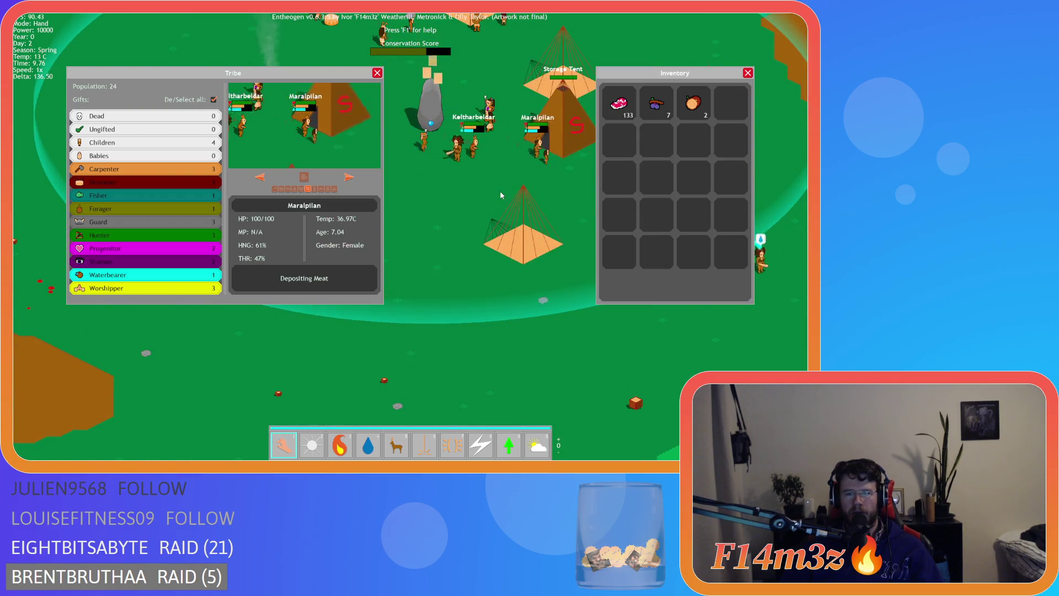
key("d")
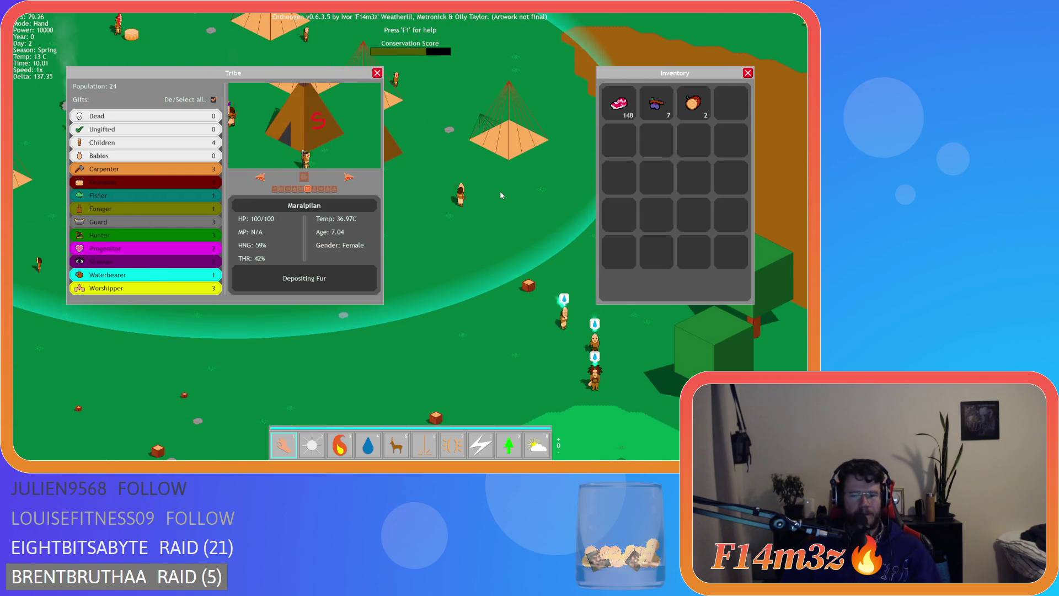
key("Escape")
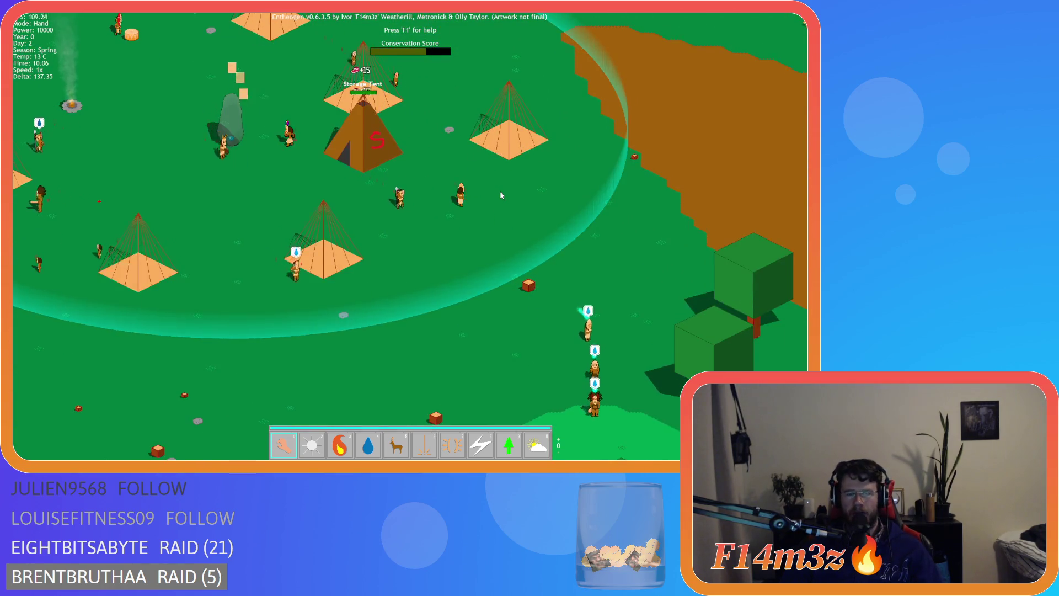
key("w")
key("a")
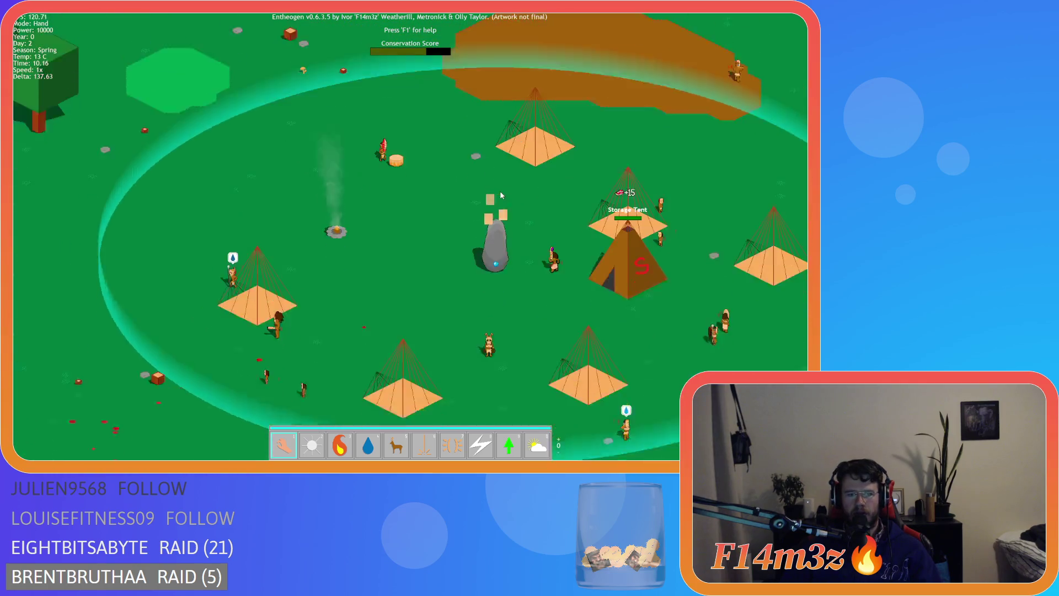
key("s")
- Reopen the windows, leave only the inventory open, then quit the game with Alt+F4
key("i")
key("Escape")
key("i")
key("t")
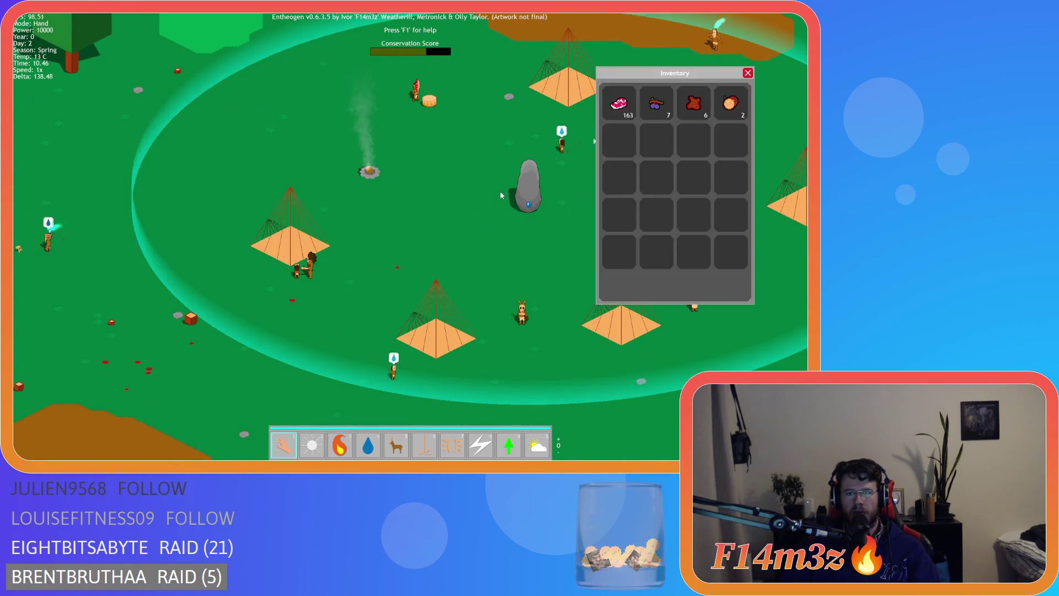
key("alt+F4")
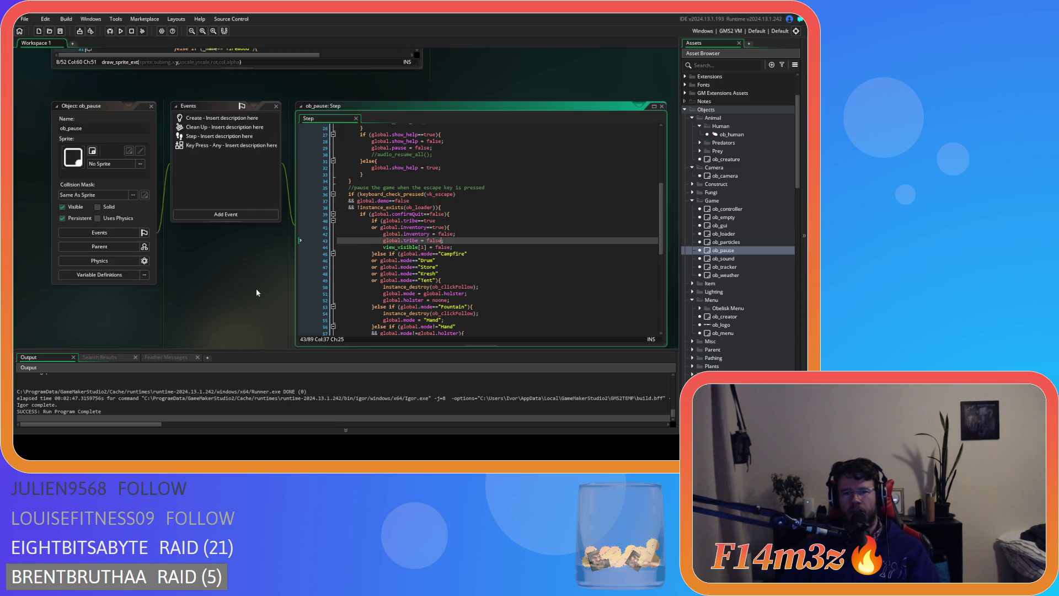
- Close all editor windows through the workspace's Windows > Close All
scroll(253, 290, "up", 2)
scroll(253, 289, "down", 6)
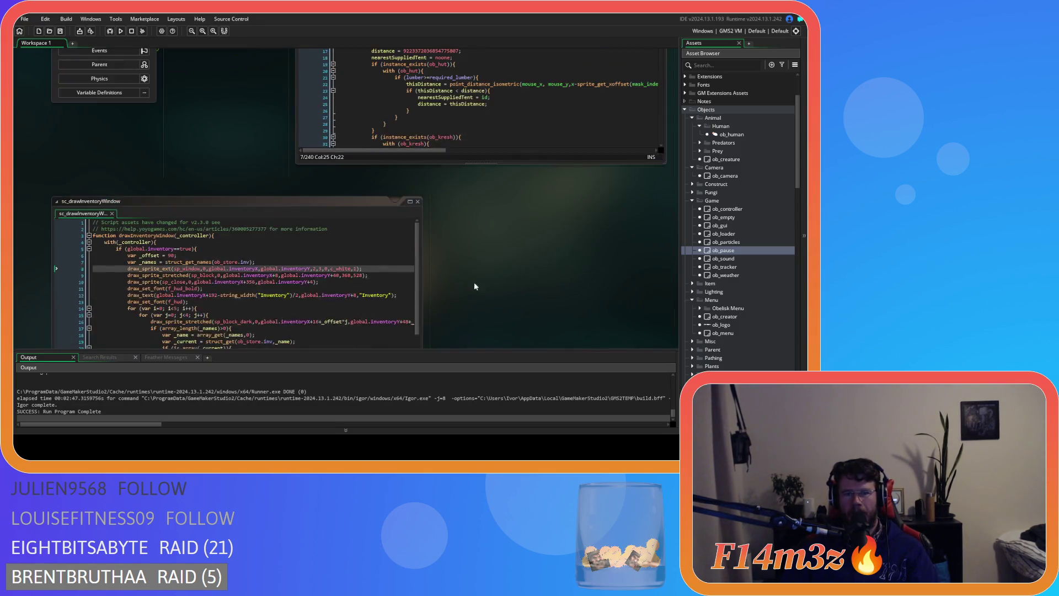
scroll(508, 270, "up", 3)
right_click(257, 237)
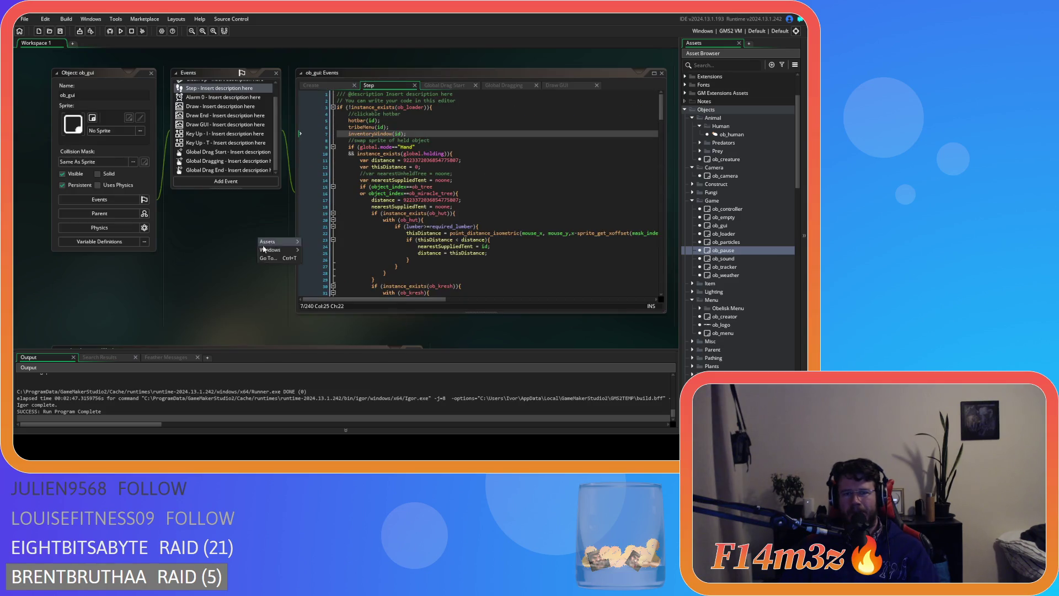
mouse_move(273, 249)
left_click(327, 326)
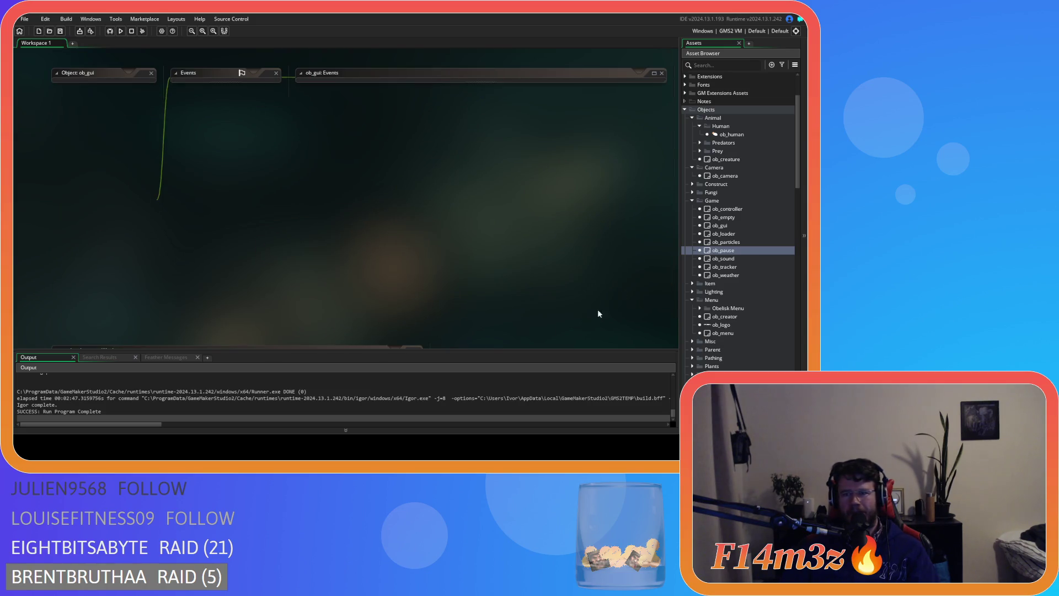
- Collapse the Game, Camera, Human, Animal and Menu object folders and tidy the Scripts section
left_click(692, 200)
left_click(692, 167)
left_click(700, 126)
left_click(692, 118)
left_click(692, 176)
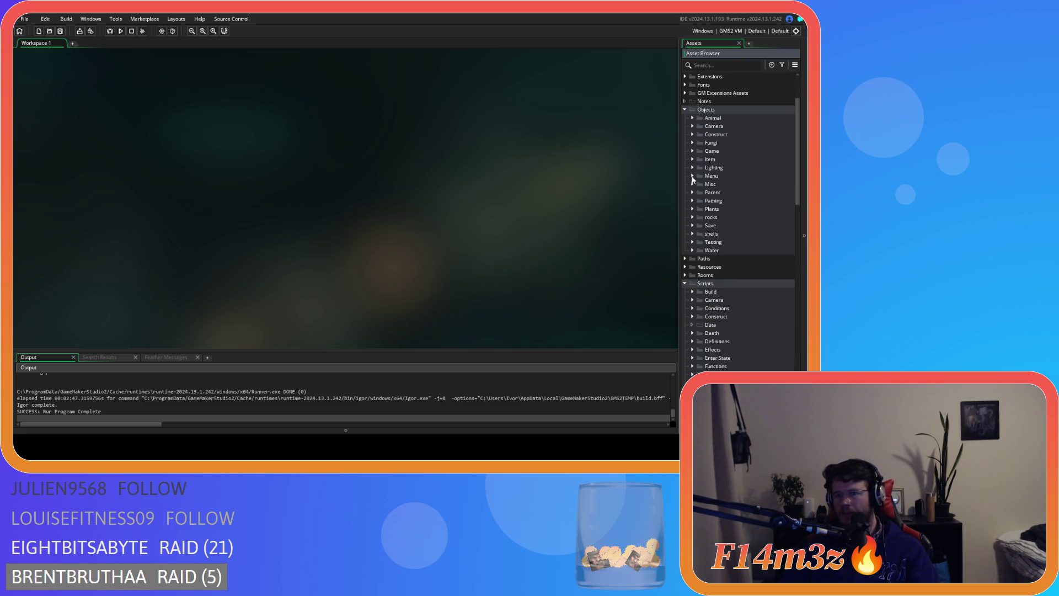
left_click(686, 286)
- Collapse Objects, then the Inventory, Tribe and GUI script subfolders, and finally the Scripts folder
left_click(685, 164)
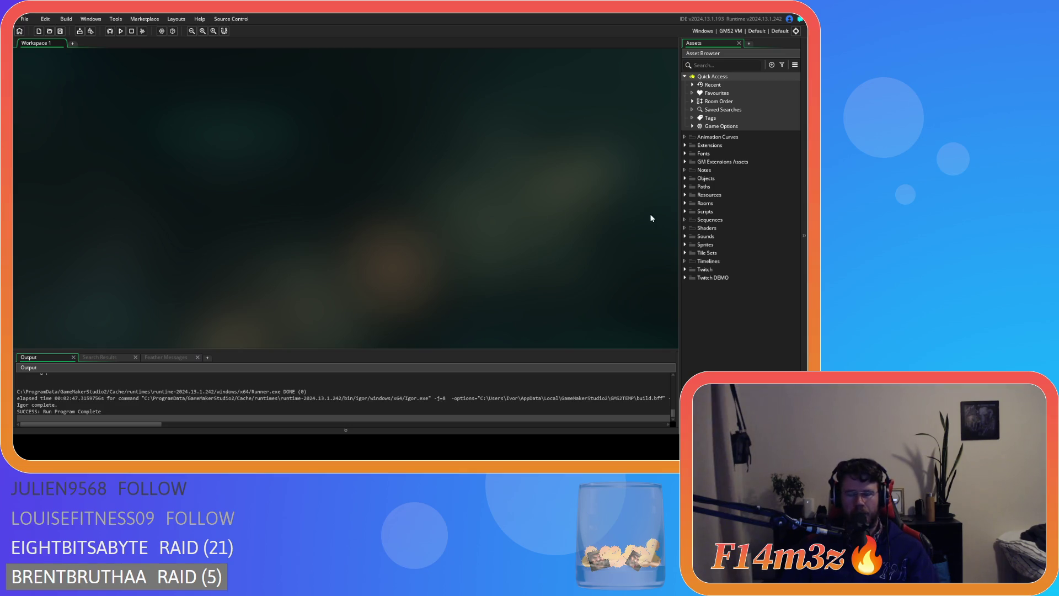
left_click(685, 212)
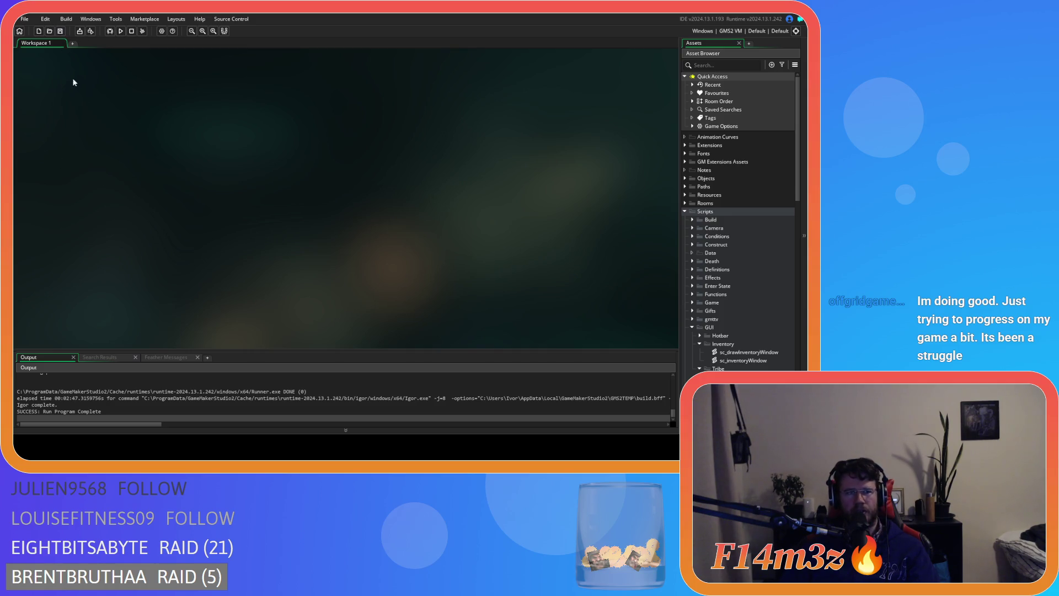
left_click(699, 344)
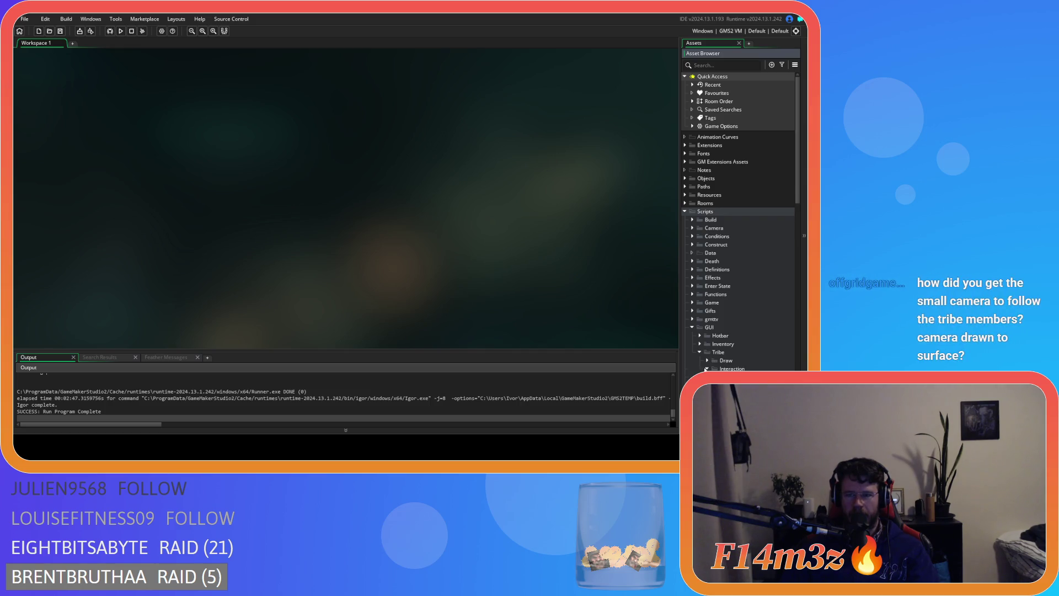
left_click(700, 353)
left_click(693, 327)
scroll(692, 352, "down", 1)
left_click(692, 318)
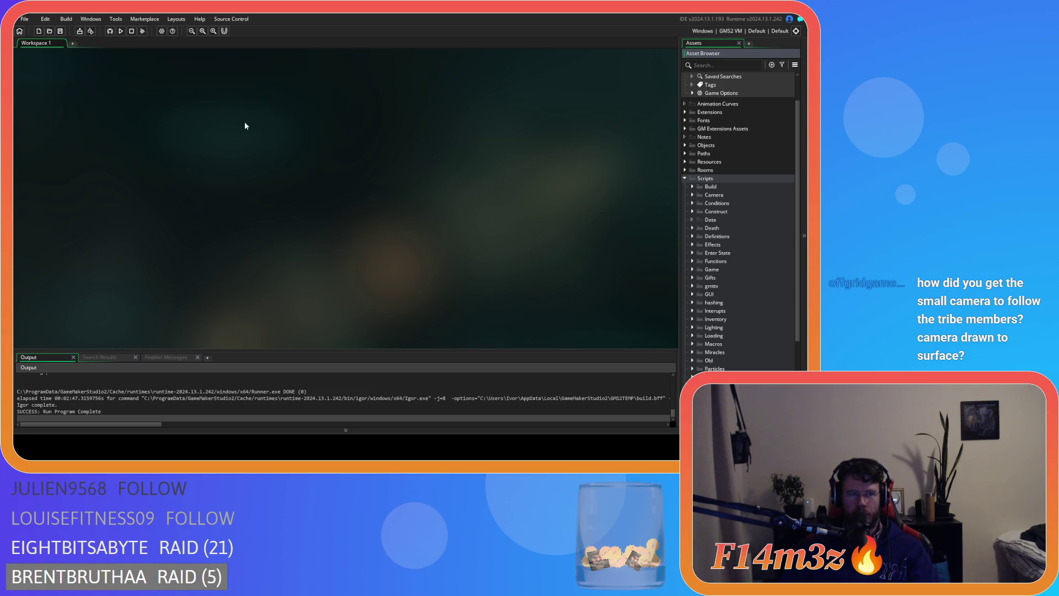
left_click(65, 44)
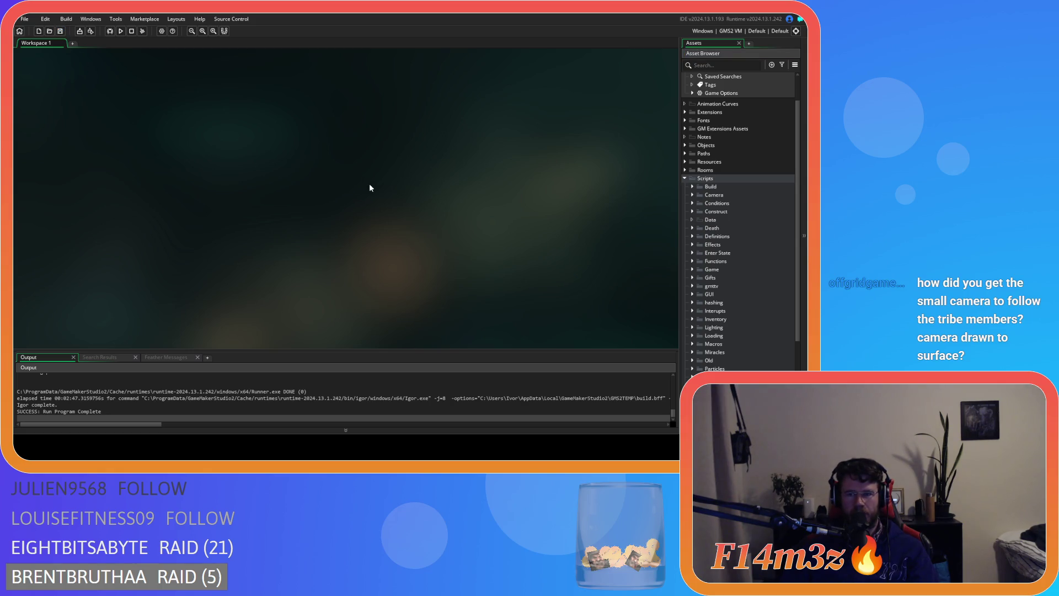
scroll(689, 287, "up", 3)
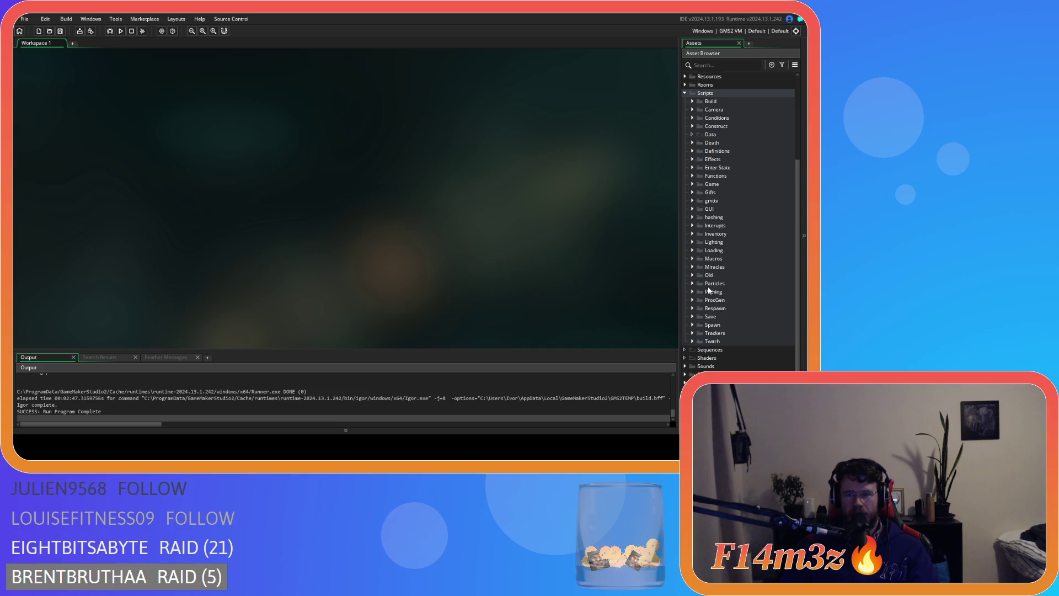
left_click(685, 213)
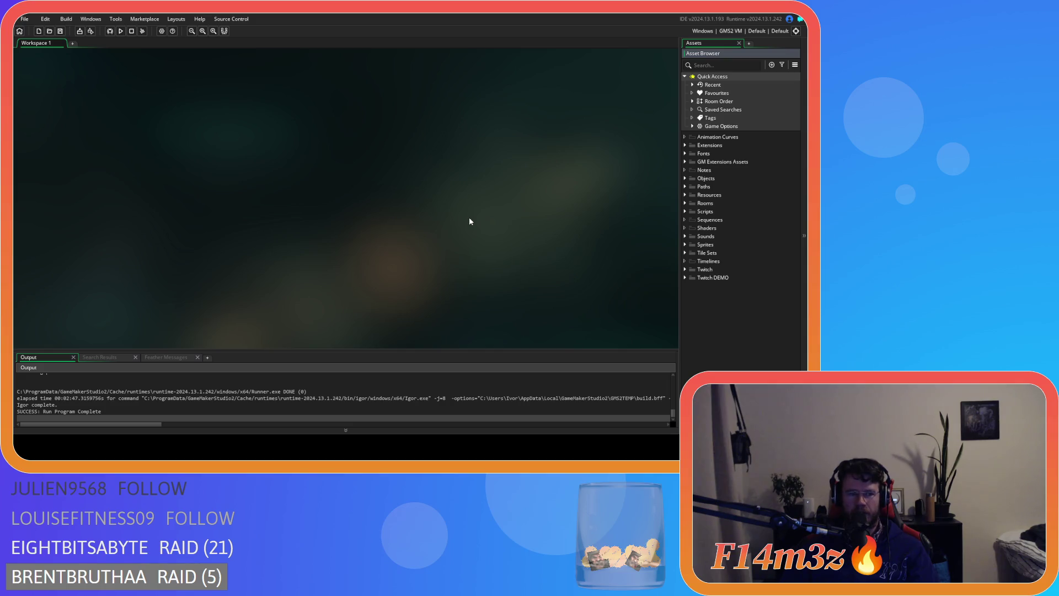
- Reopen the Objects folder and expand its Game subfolder to list ob_controller through ob_weather
left_click(99, 80)
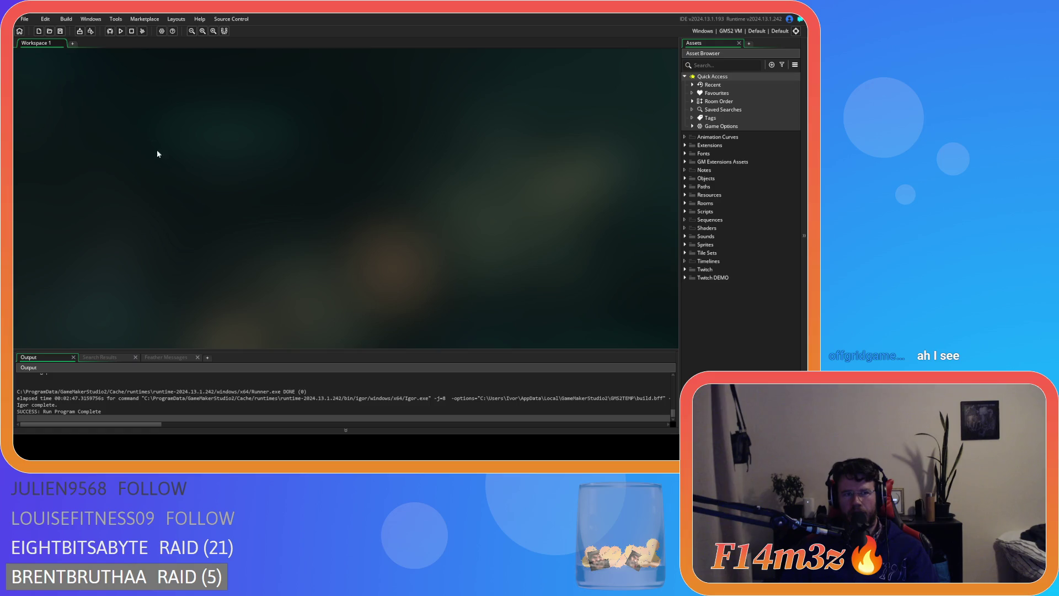
left_click(686, 180)
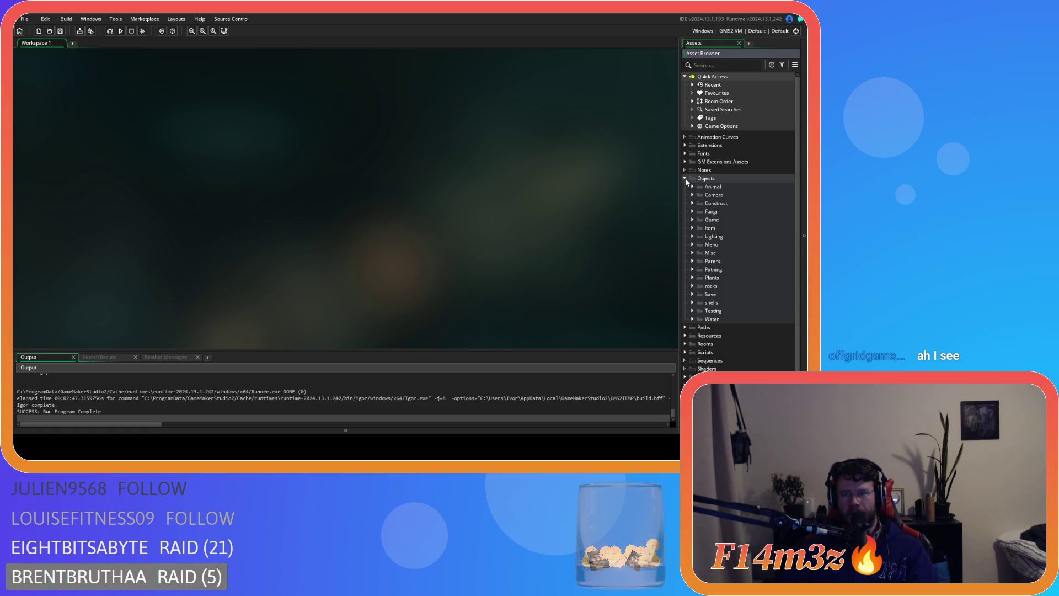
left_click(686, 180)
left_click(686, 180)
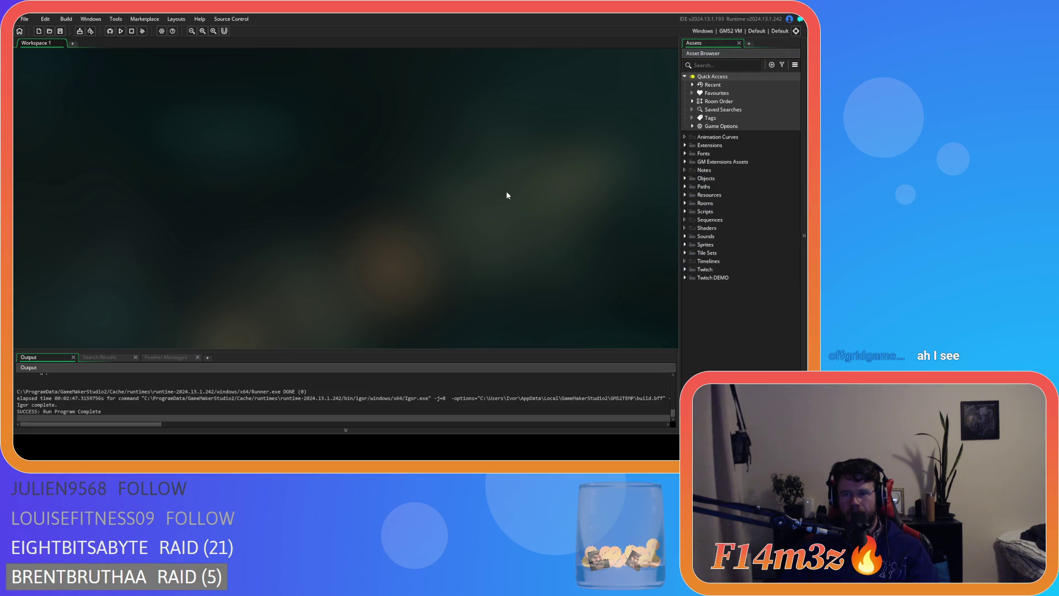
left_click(685, 178)
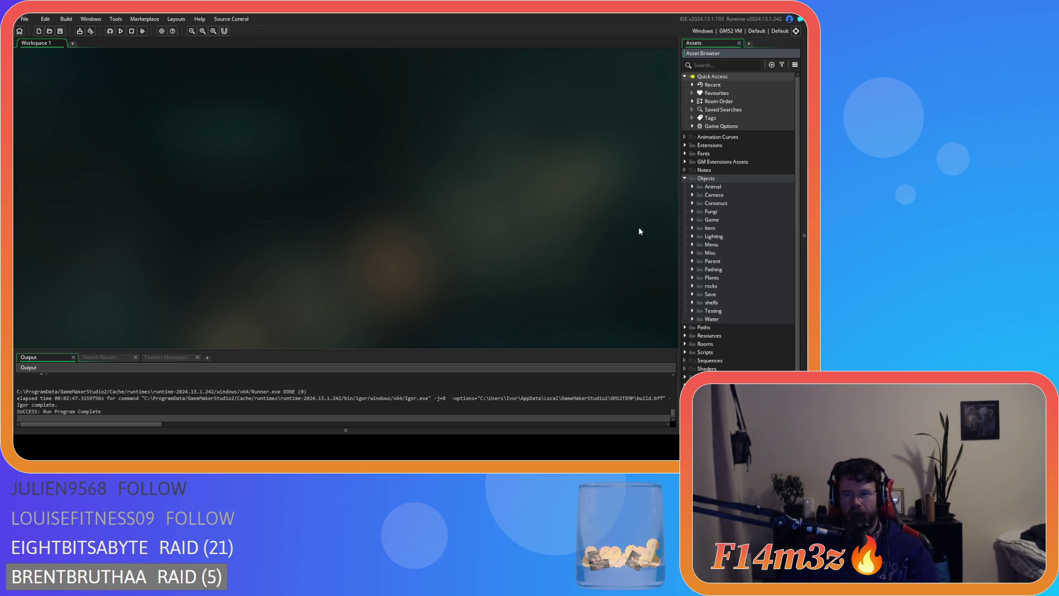
left_click(692, 221)
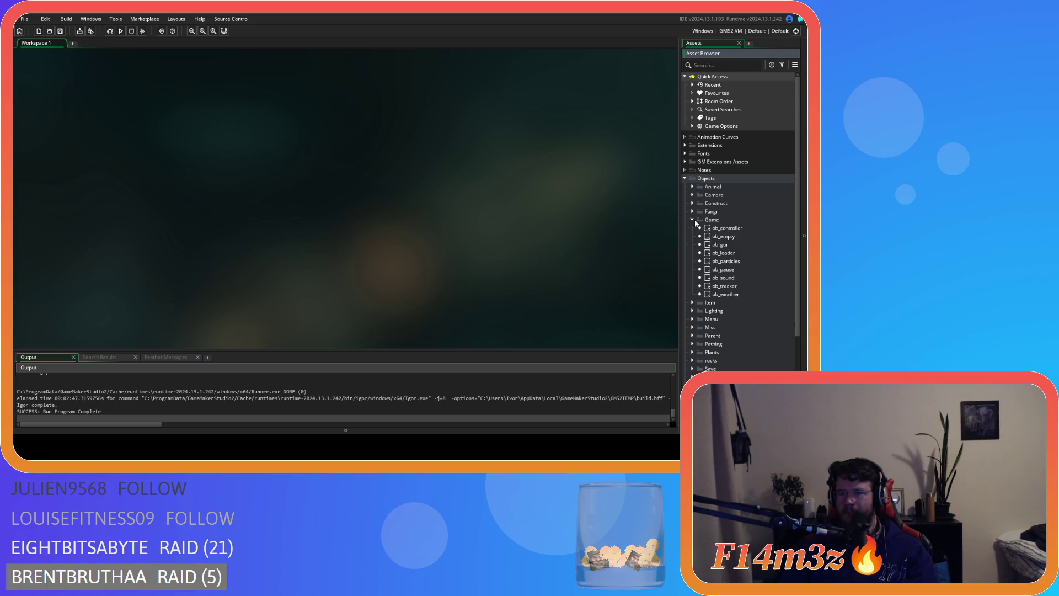
- Open ob_gui and jump from its inventoryWindow(id) call to the sc_inventoryWindow script
double_click(746, 245)
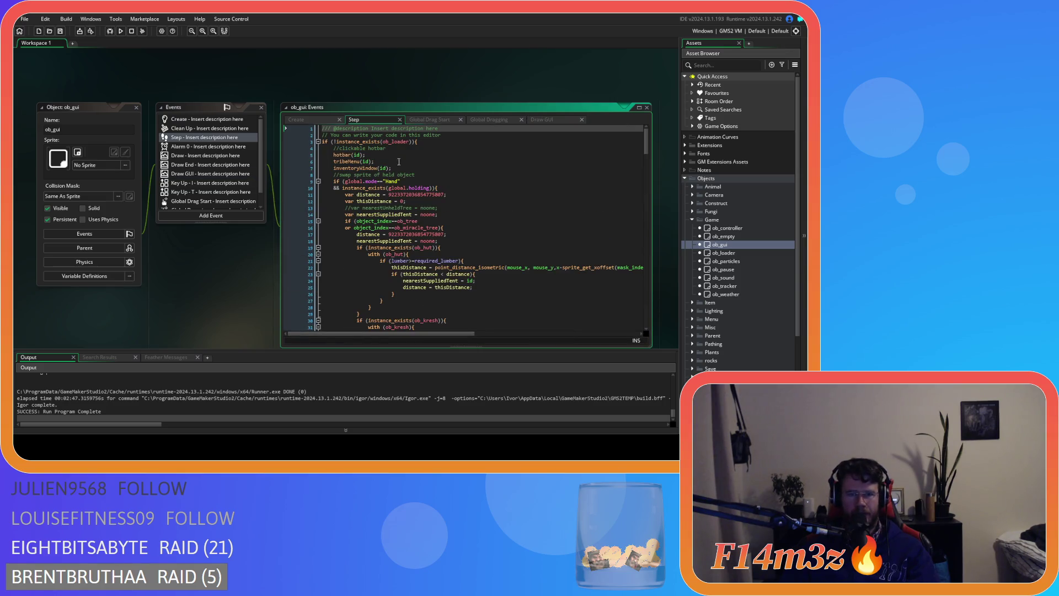
left_click(390, 168)
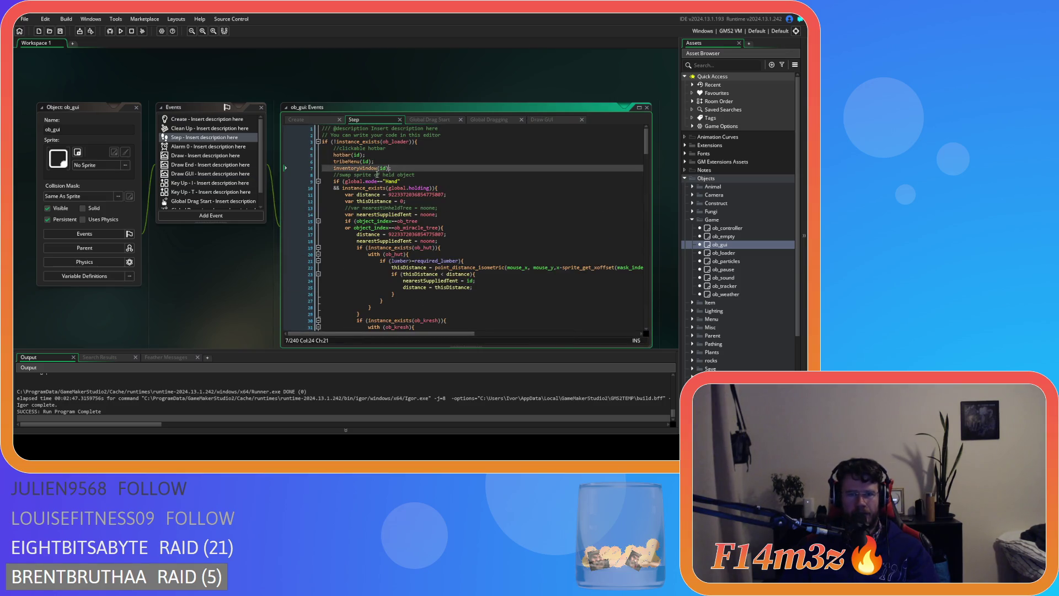
middle_click(359, 170)
- Inspect sc_inventoryWindow around lines 6 and 13, then bring ob_gui's Events window into view
left_click(497, 161)
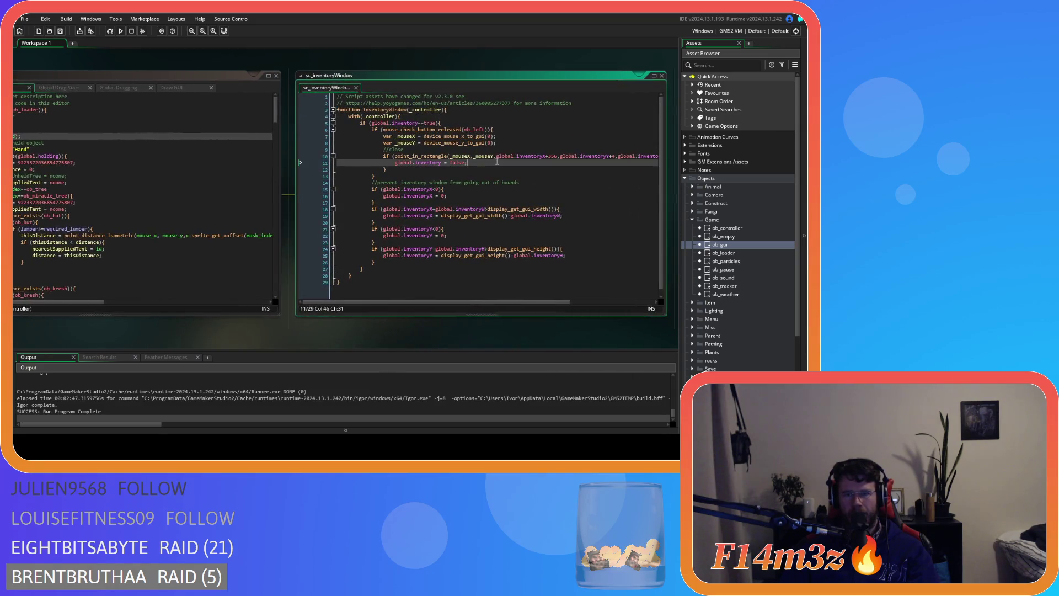
left_click(461, 176)
key("Up")
key("Up")
key("Up")
key("End")
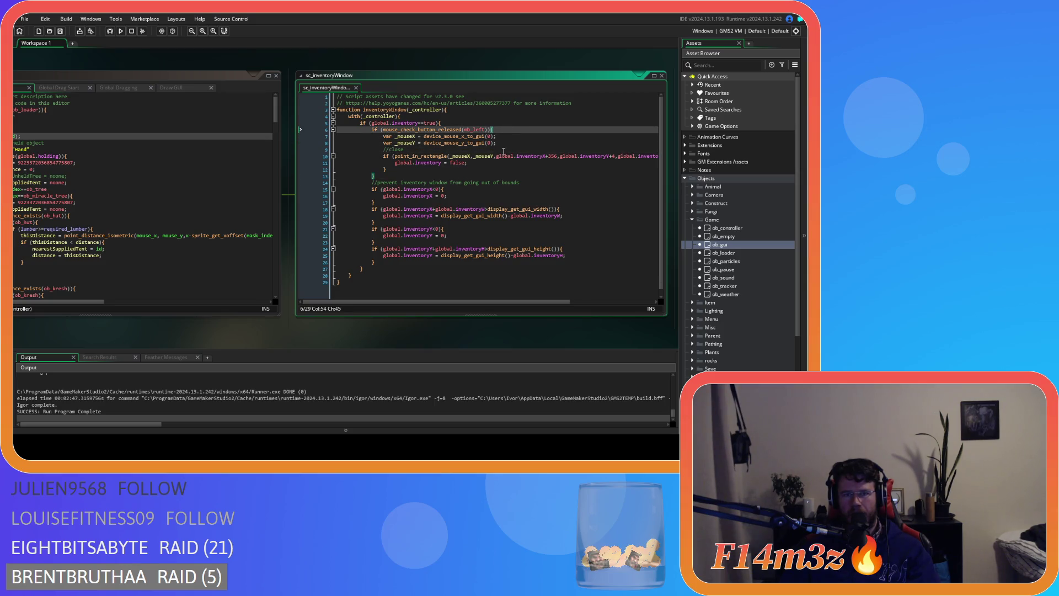
left_click(485, 177)
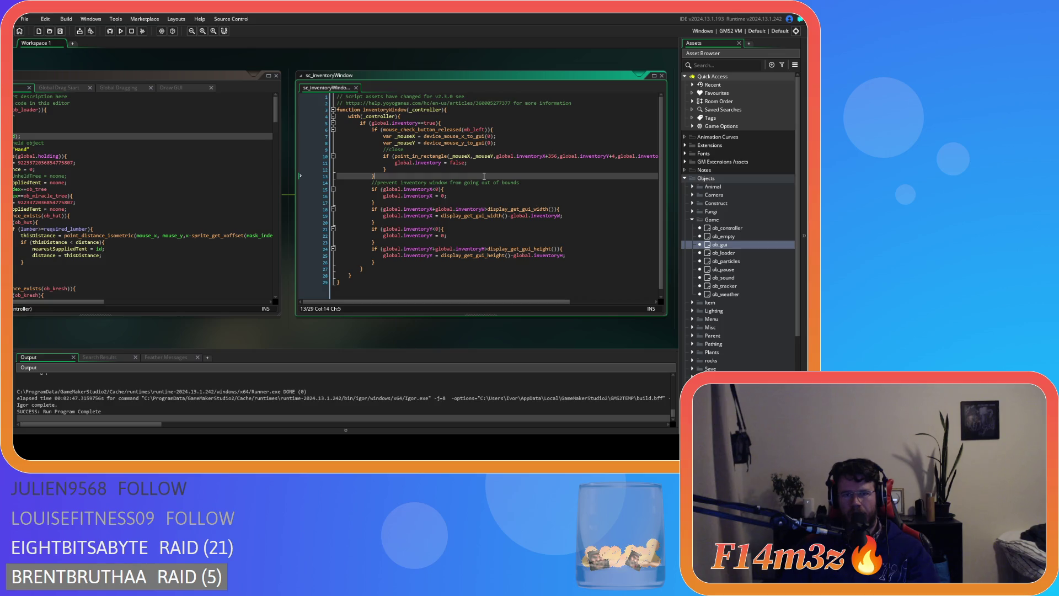
left_click(250, 323)
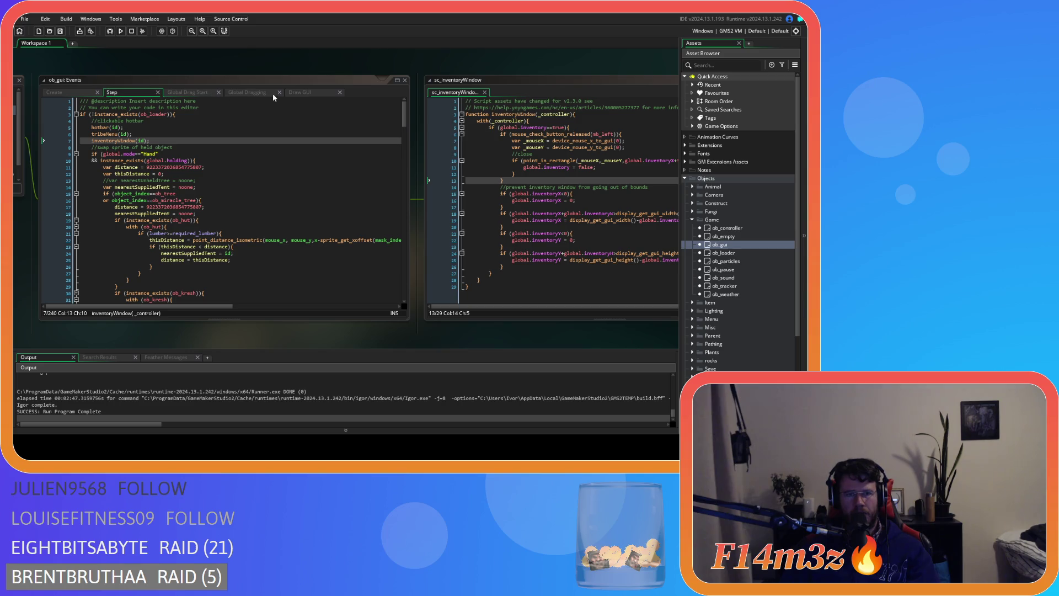
- From ob_gui's Draw GUI event, open the drawInventoryWindow script and close sc_inventoryWindow
left_click(303, 92)
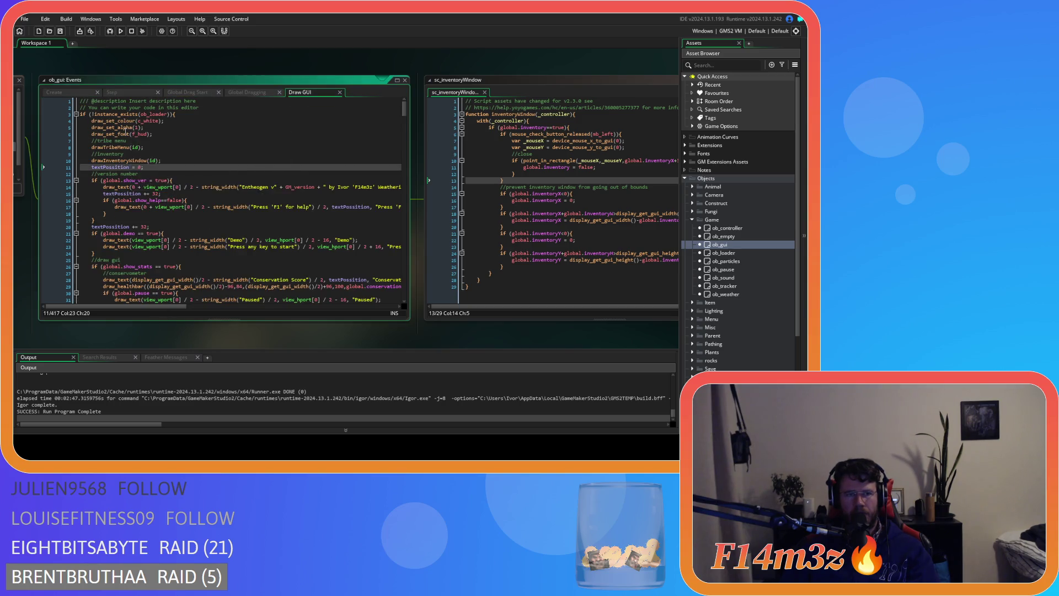
left_click(118, 127)
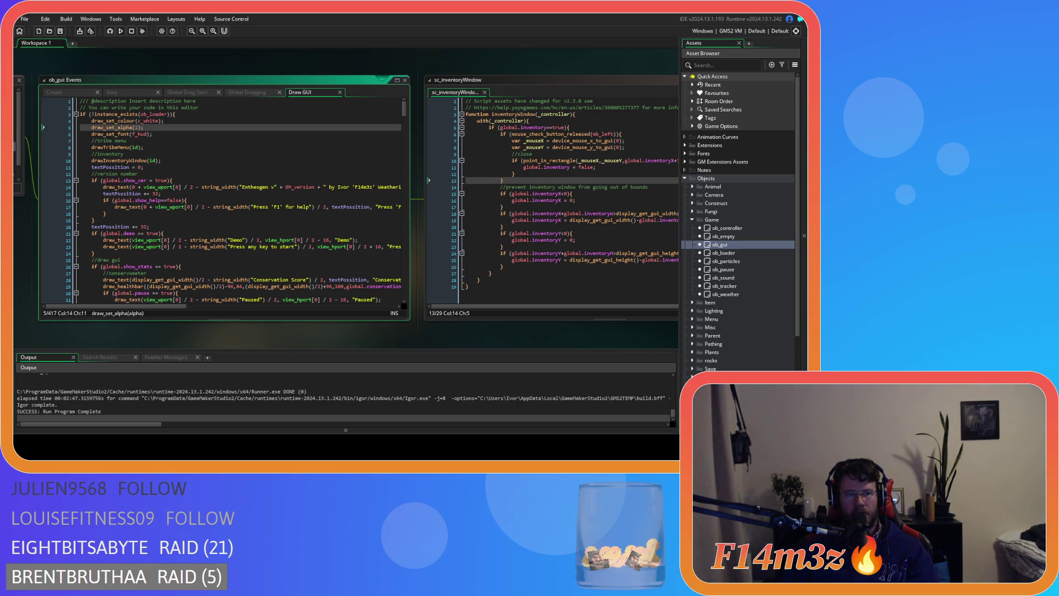
left_click(177, 161)
scroll(151, 150, "down", 1)
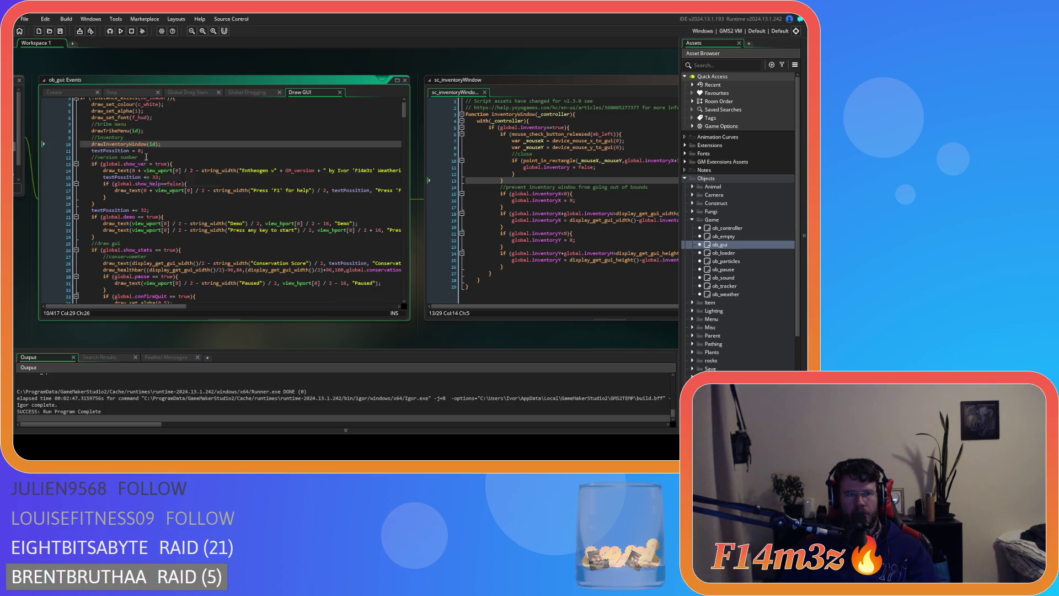
middle_click(142, 145)
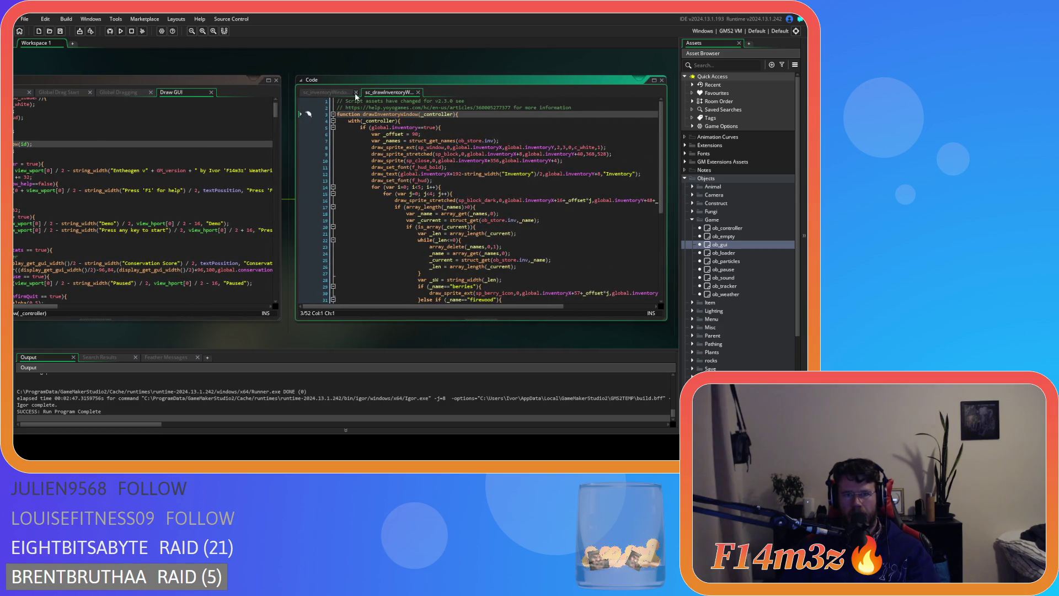
left_click(356, 93)
- Read through sc_drawInventoryWindow's slot-drawing code, including the is_array check on line 20
scroll(547, 165, "down", 2)
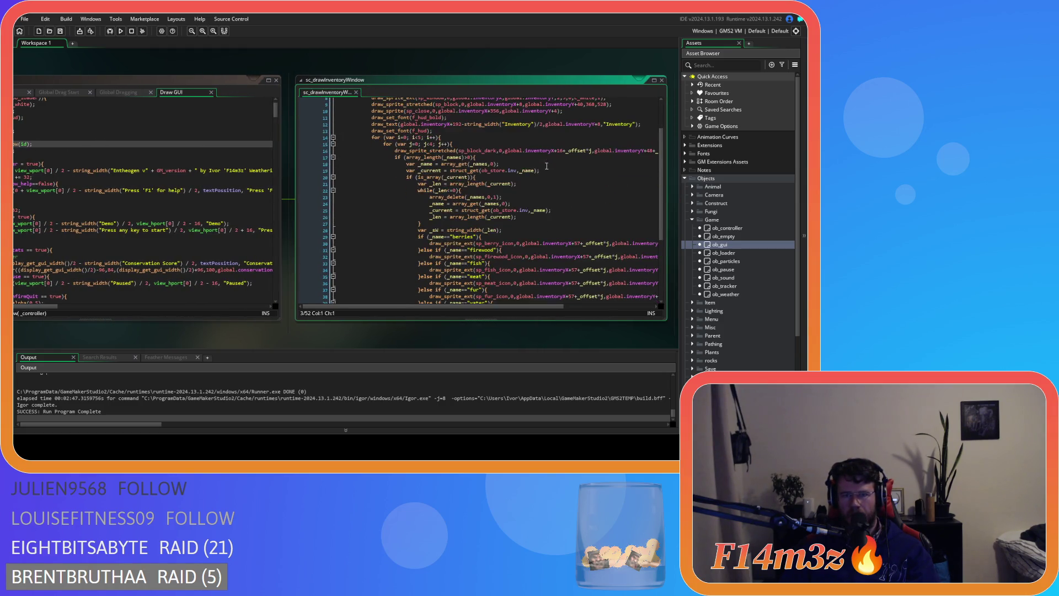
left_click(517, 177)
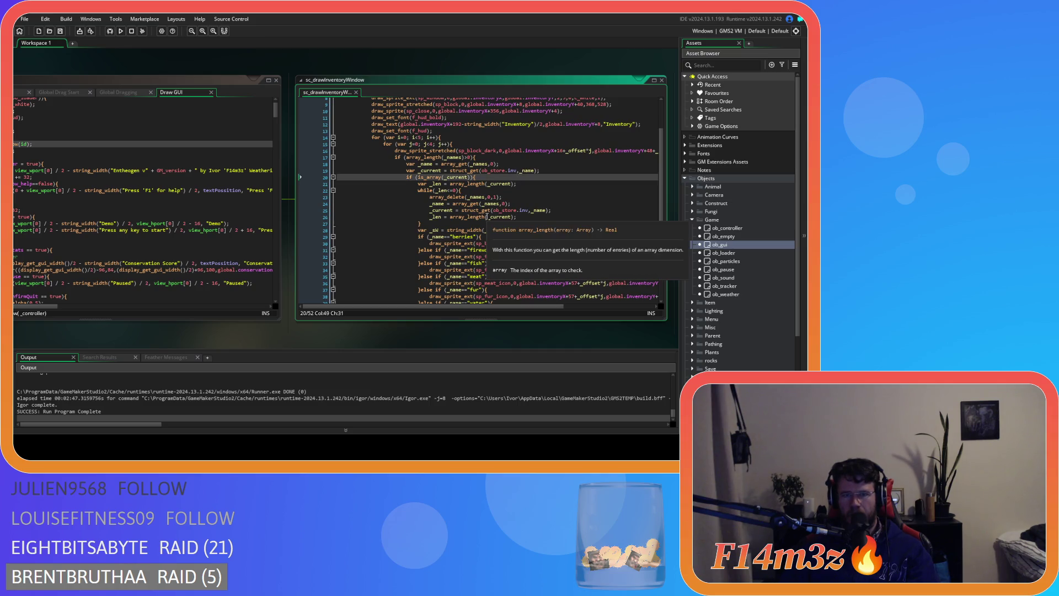
scroll(523, 220, "down", 3)
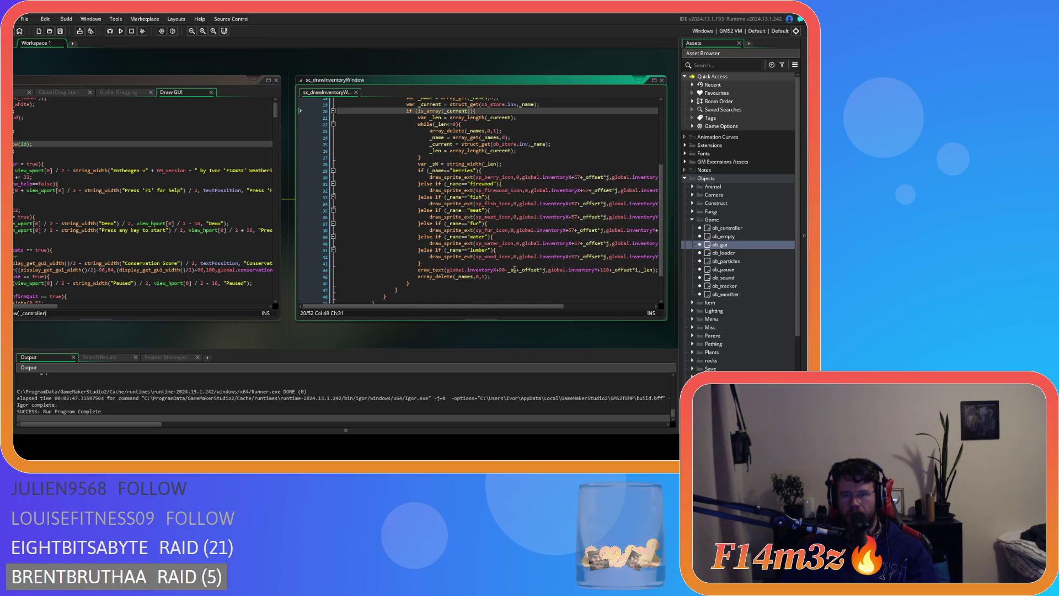
scroll(511, 270, "up", 5)
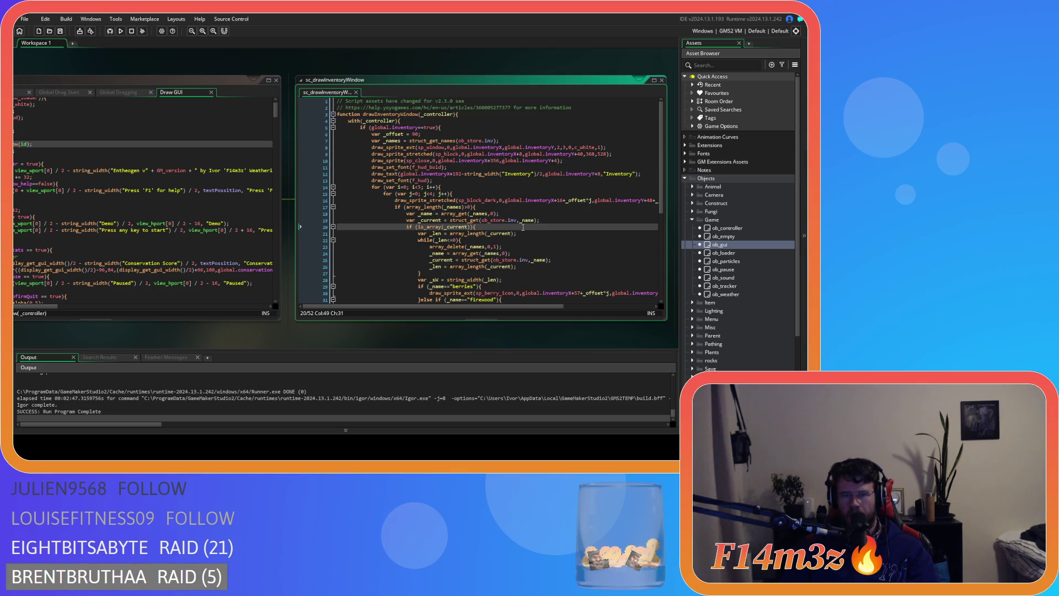
scroll(523, 220, "down", 3)
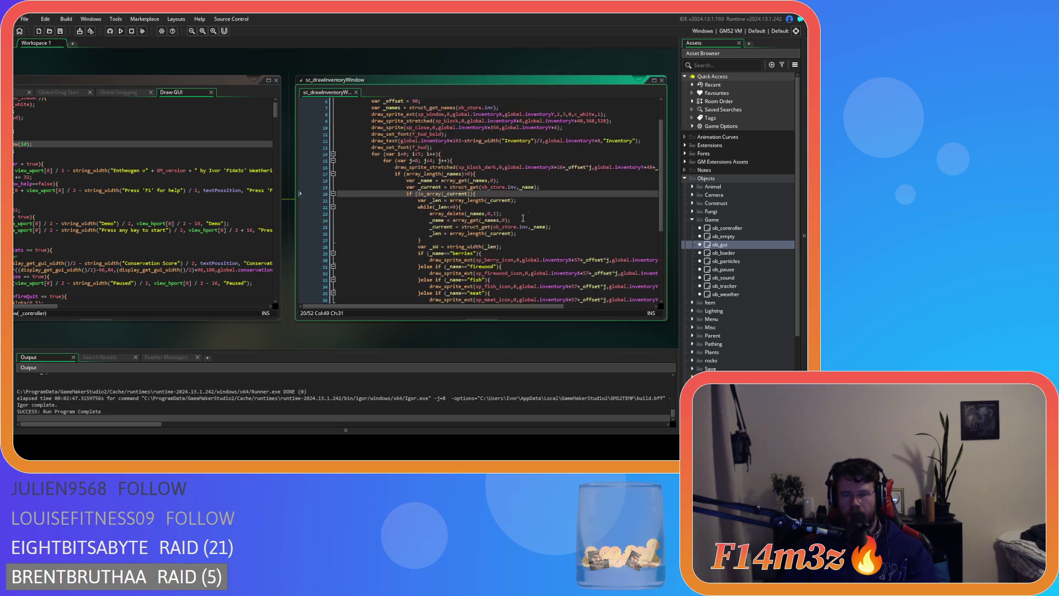
scroll(523, 219, "up", 3)
scroll(523, 218, "down", 3)
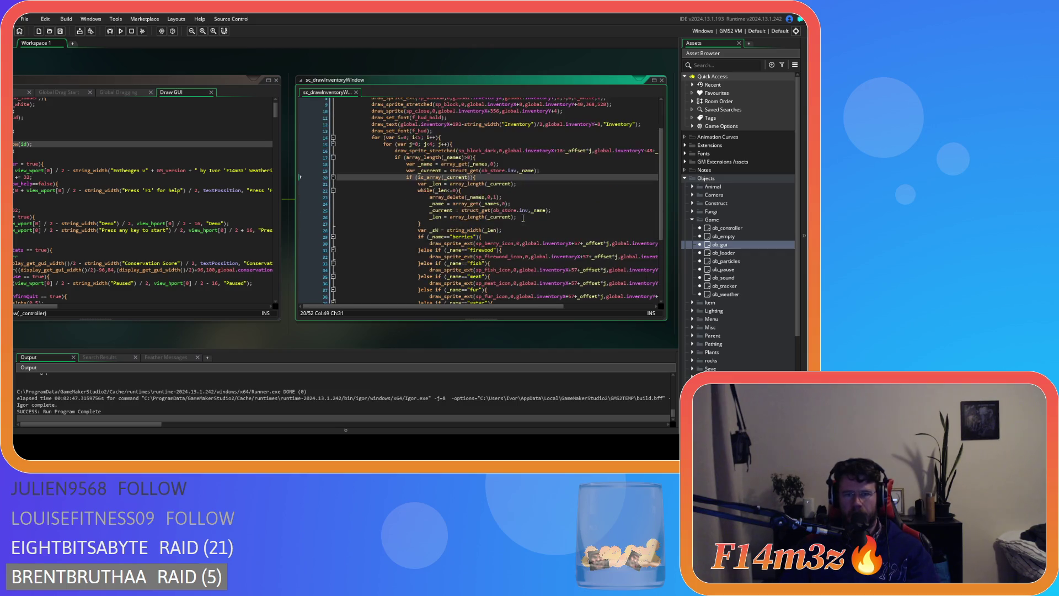
scroll(523, 219, "up", 3)
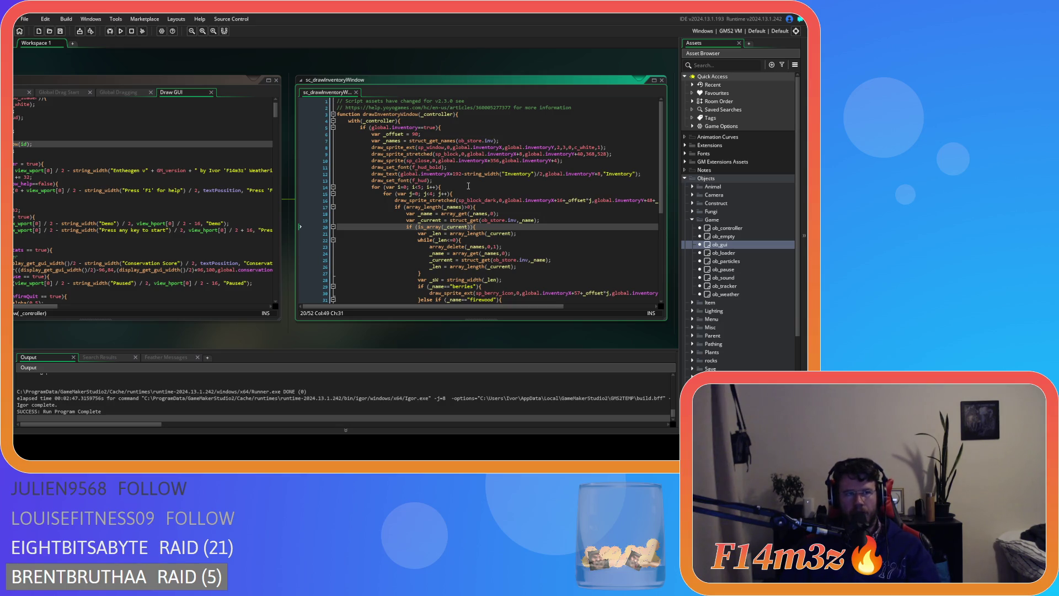
scroll(468, 185, "down", 5)
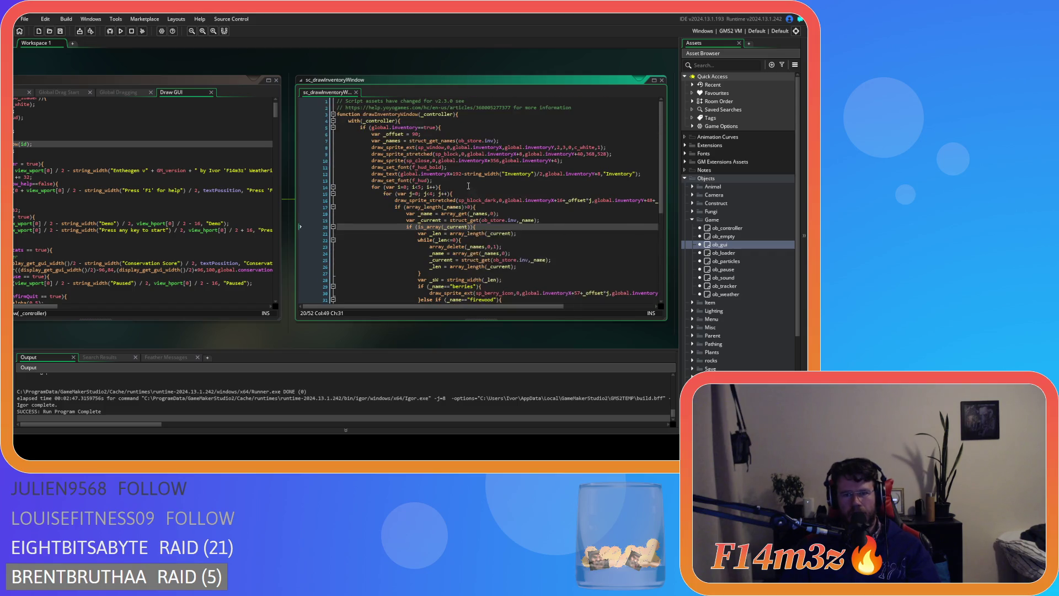
scroll(469, 185, "down", 2)
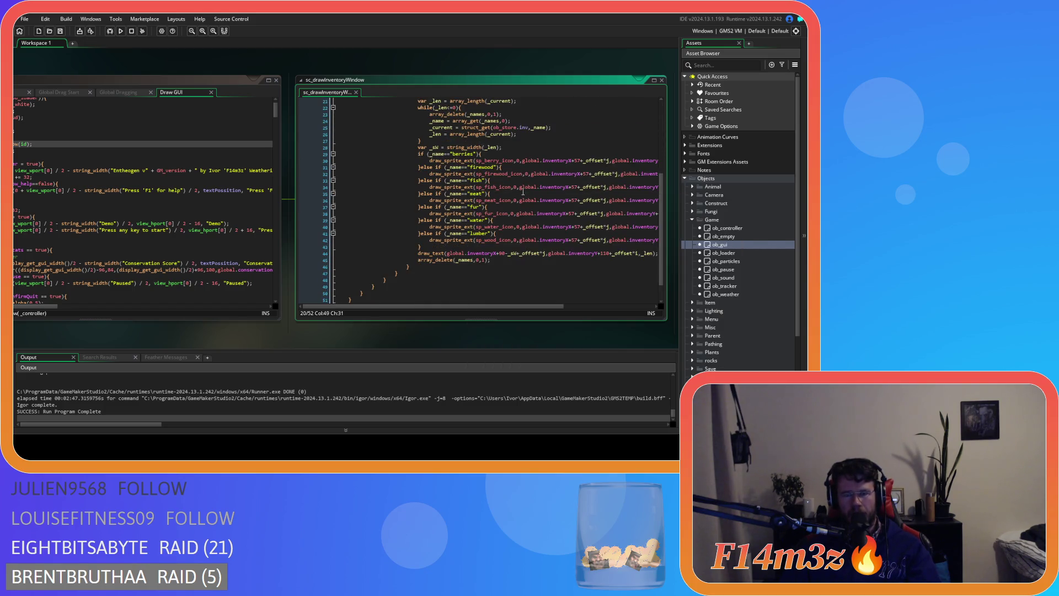
scroll(523, 192, "down", 5)
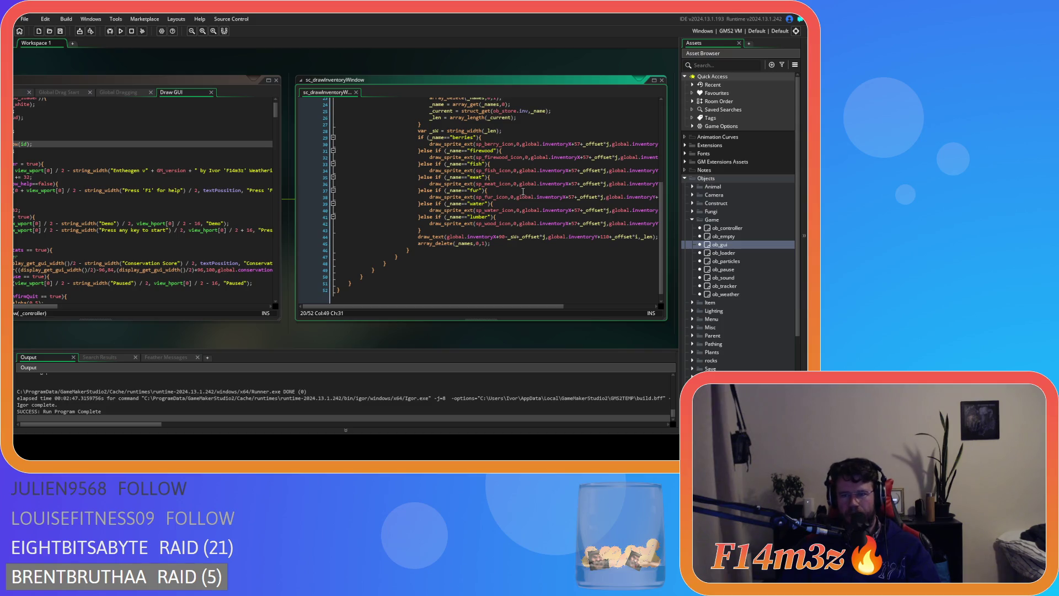
scroll(522, 191, "up", 6)
scroll(523, 191, "down", 5)
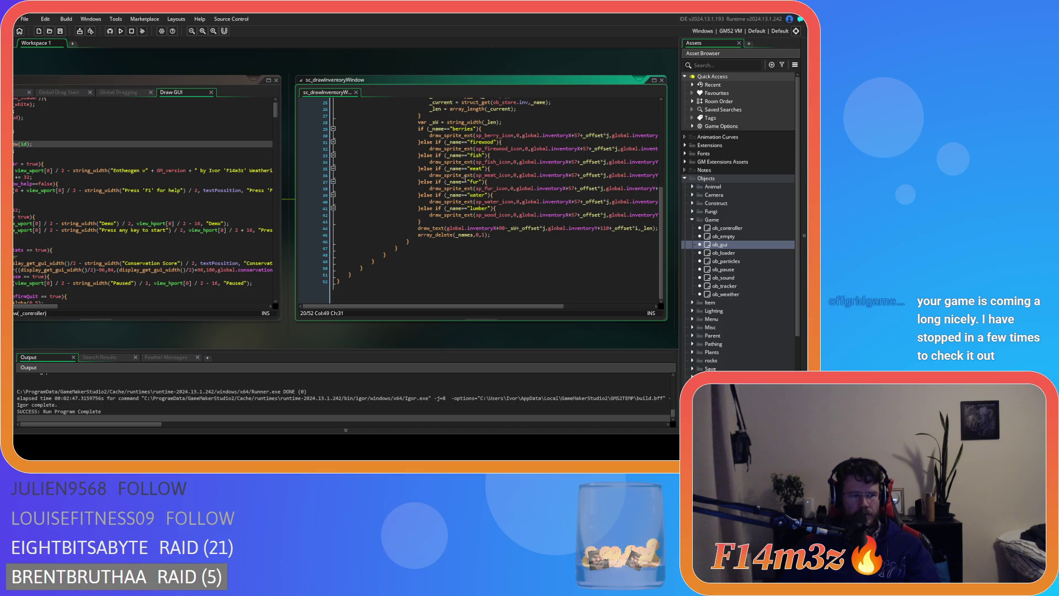
scroll(445, 226, "up", 1)
- Inspect the icon drawing code on lines 43–46 and save the project
left_click(445, 225)
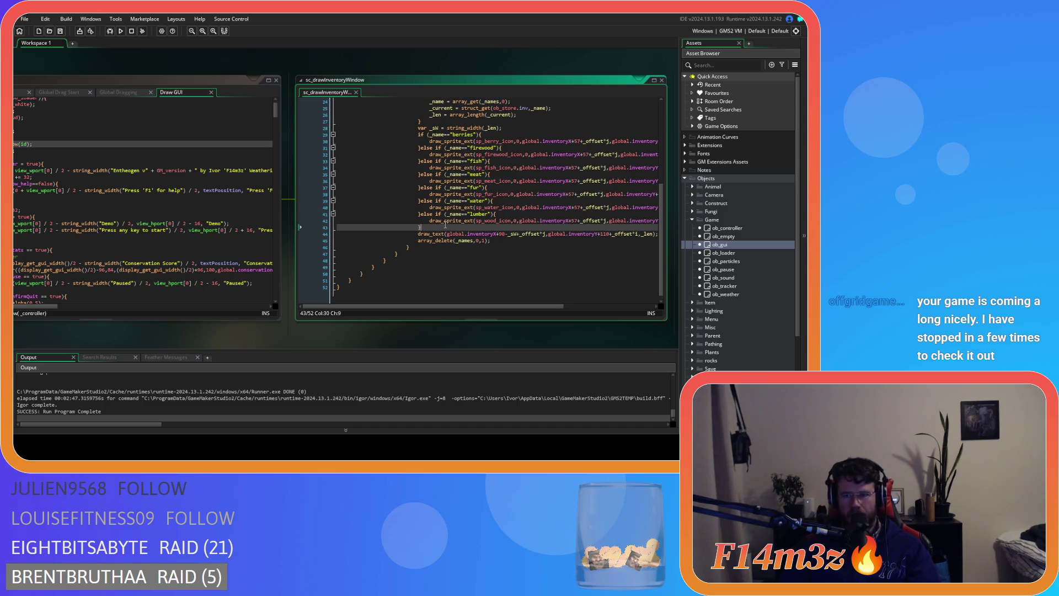
left_click(471, 245)
left_click(510, 243)
left_click(480, 246)
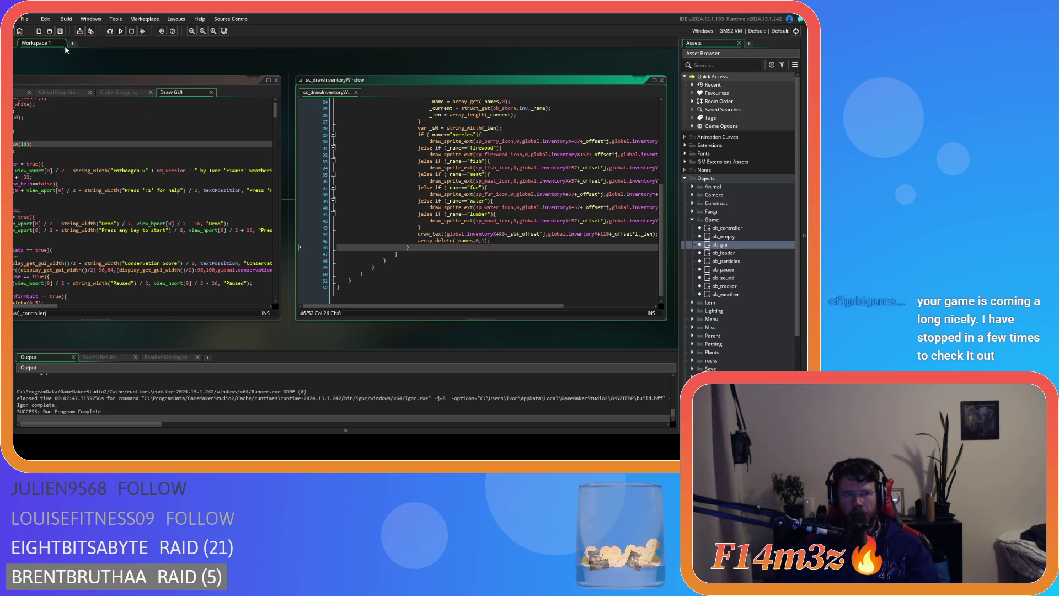
left_click(59, 31)
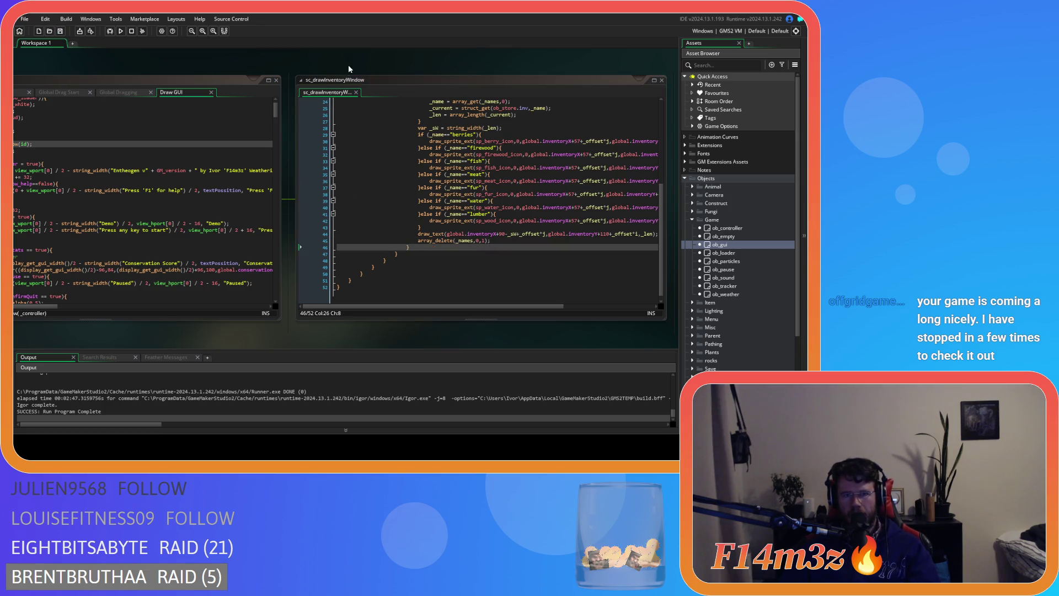
- Shift the code windows left in the workspace and review the code around line 43 again
left_click_drag(349, 64, 251, 71)
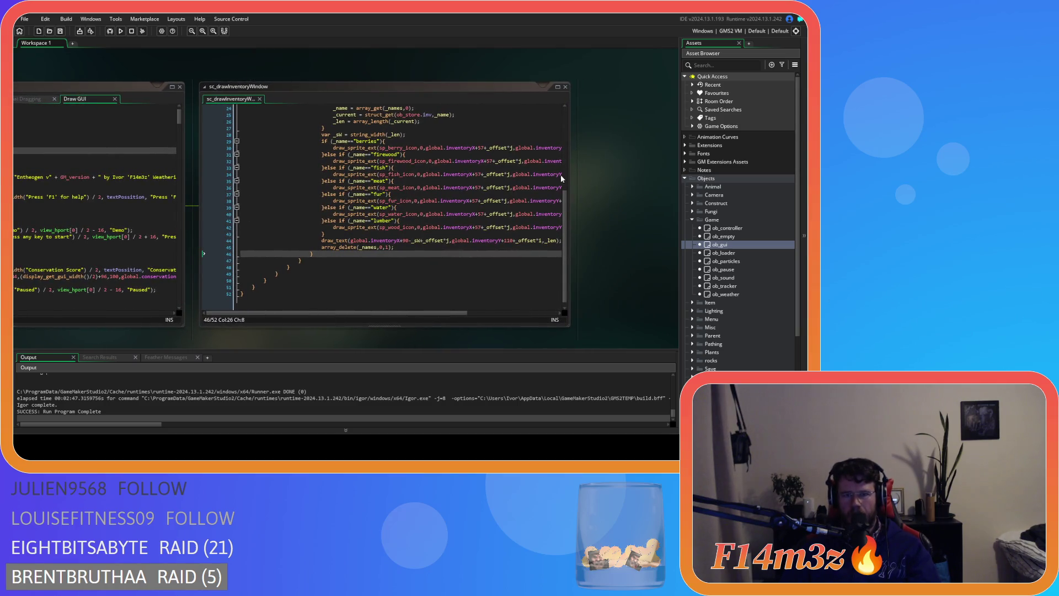
mouse_move(566, 252)
left_mouse_down()
mouse_move(566, 207)
mouse_move(563, 249)
left_mouse_up()
left_click(386, 242)
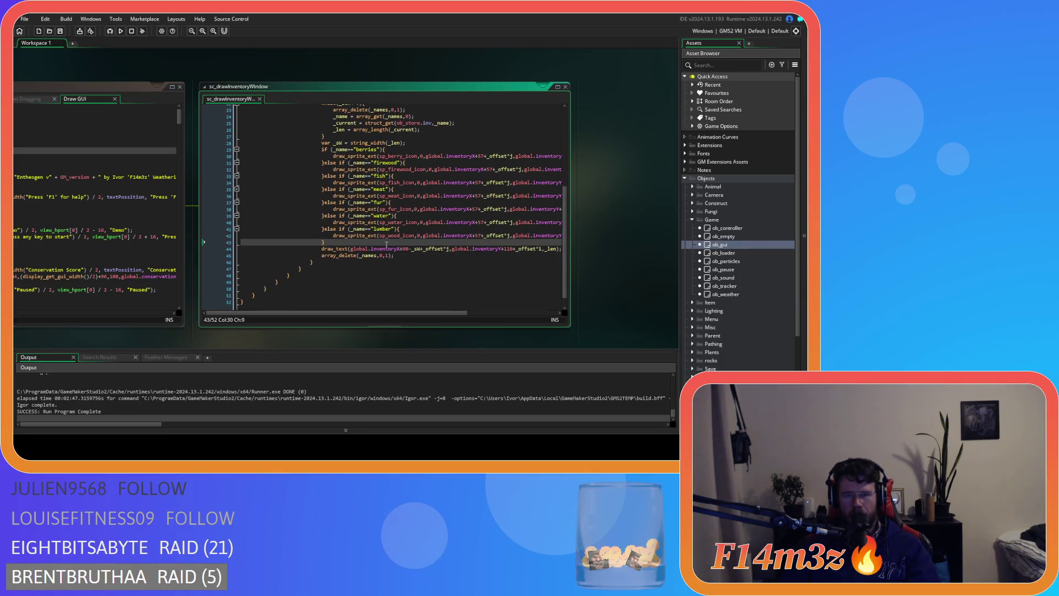
scroll(386, 244, "up", 3)
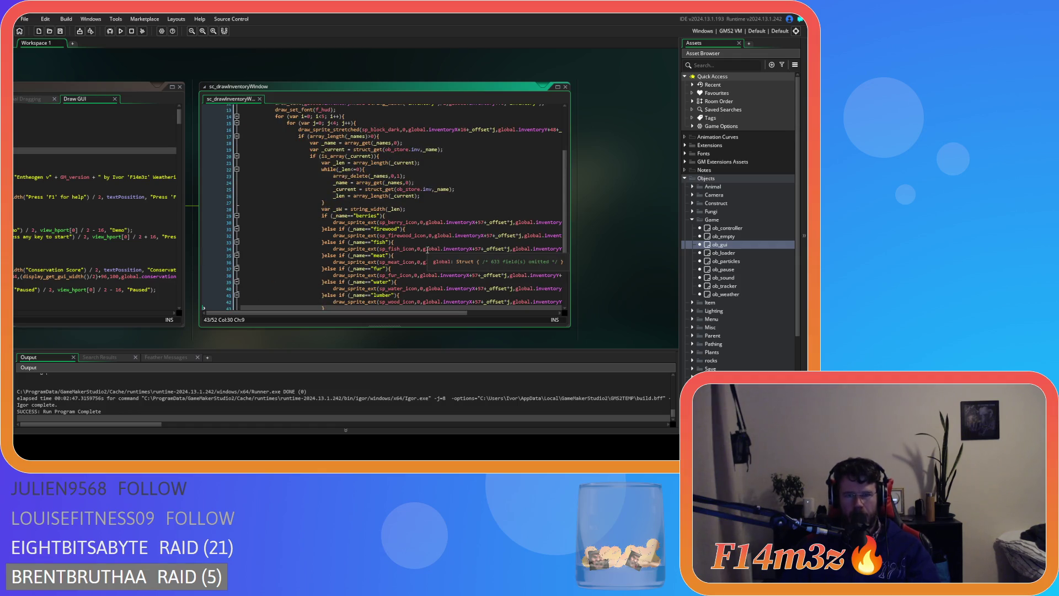
scroll(427, 249, "up", 3)
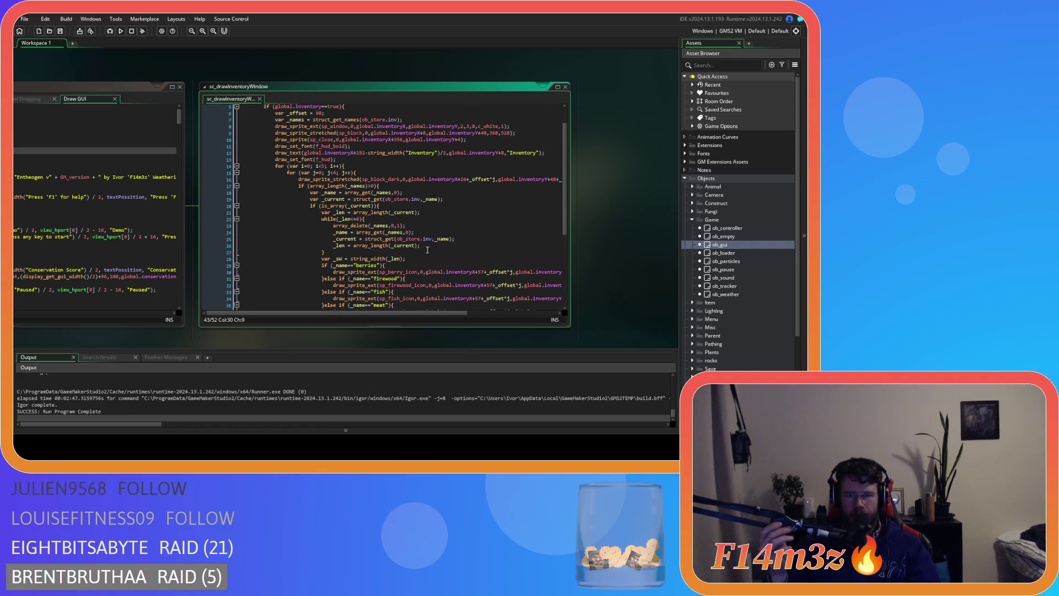
scroll(427, 250, "down", 4)
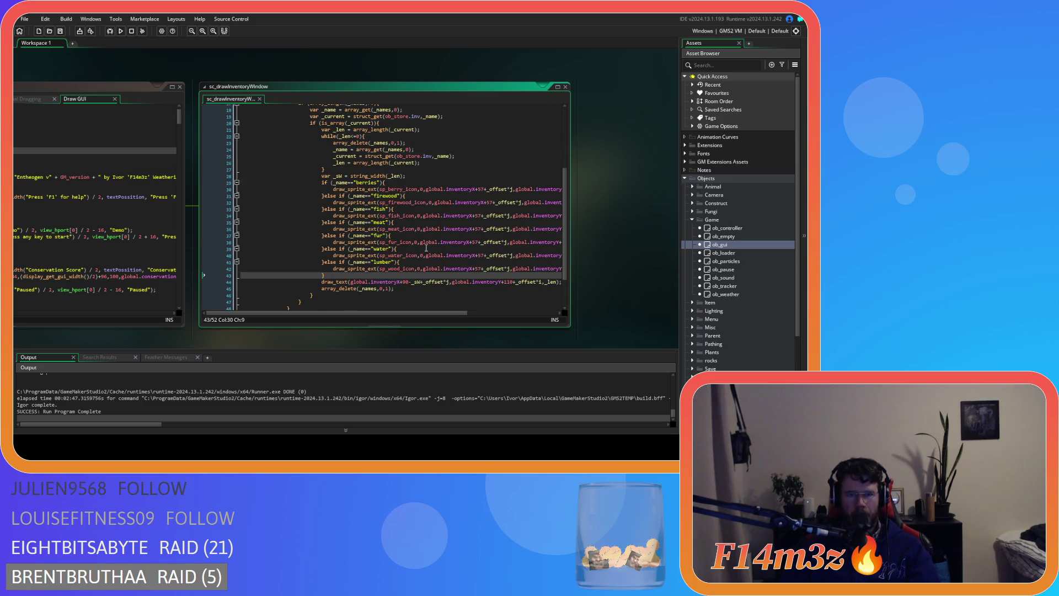
scroll(411, 247, "up", 3)
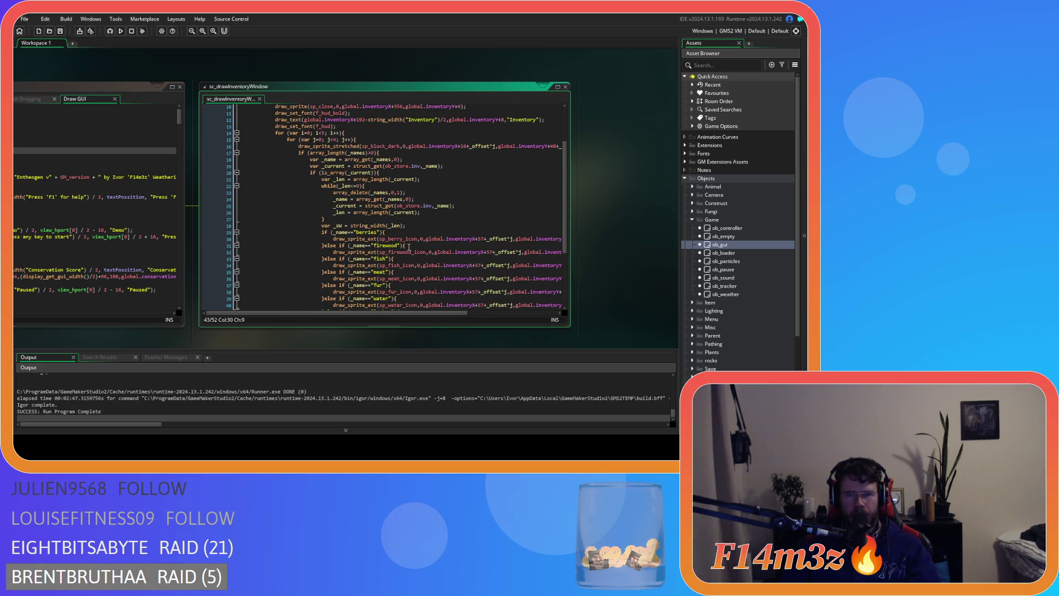
scroll(409, 247, "down", 3)
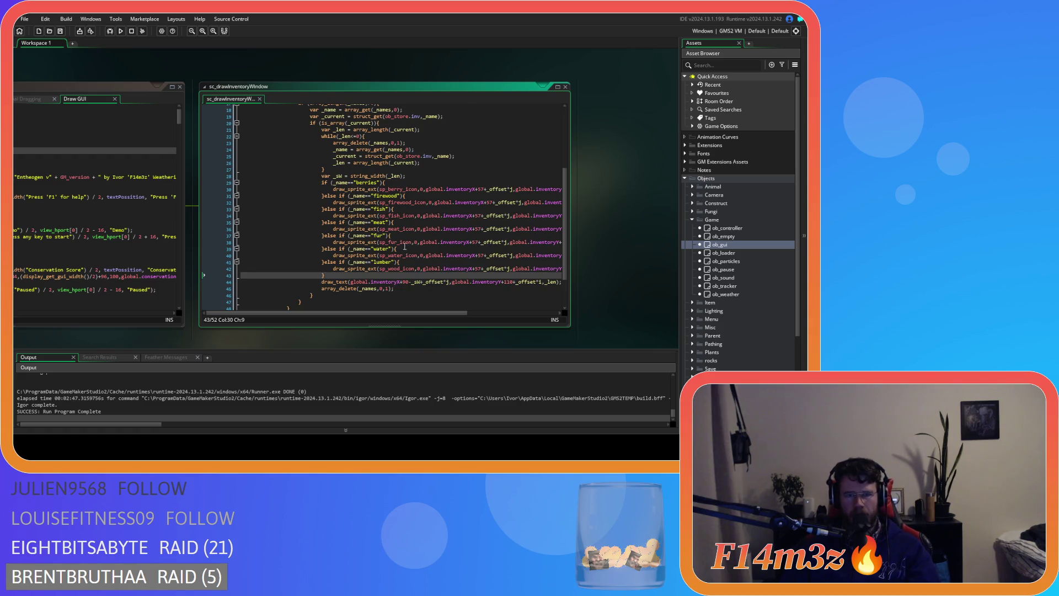
scroll(405, 245, "up", 5)
mouse_move(395, 215)
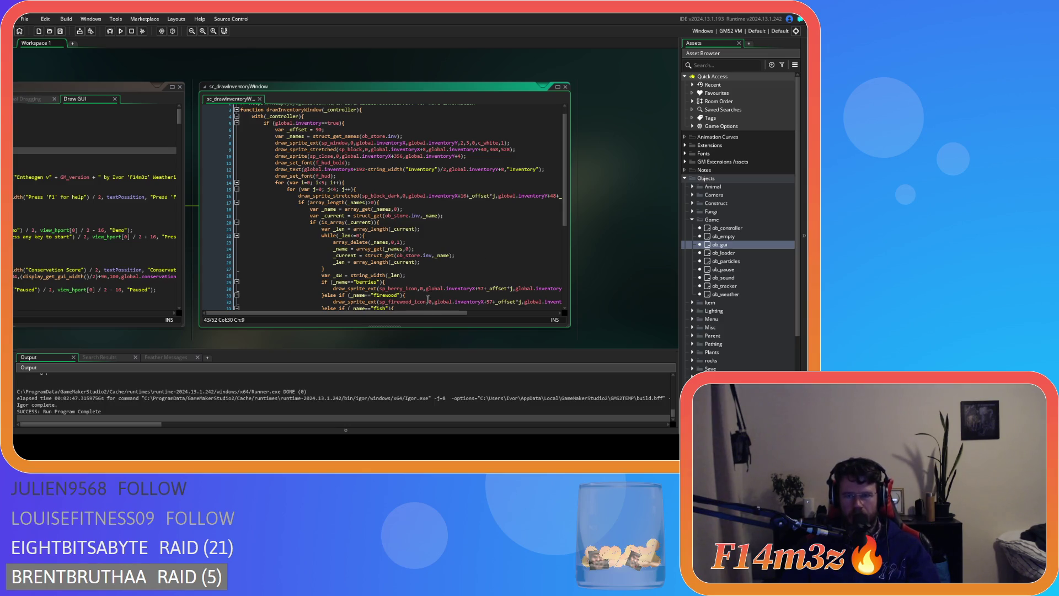
mouse_move(415, 313)
left_mouse_down()
mouse_move(463, 319)
mouse_move(402, 306)
left_mouse_up()
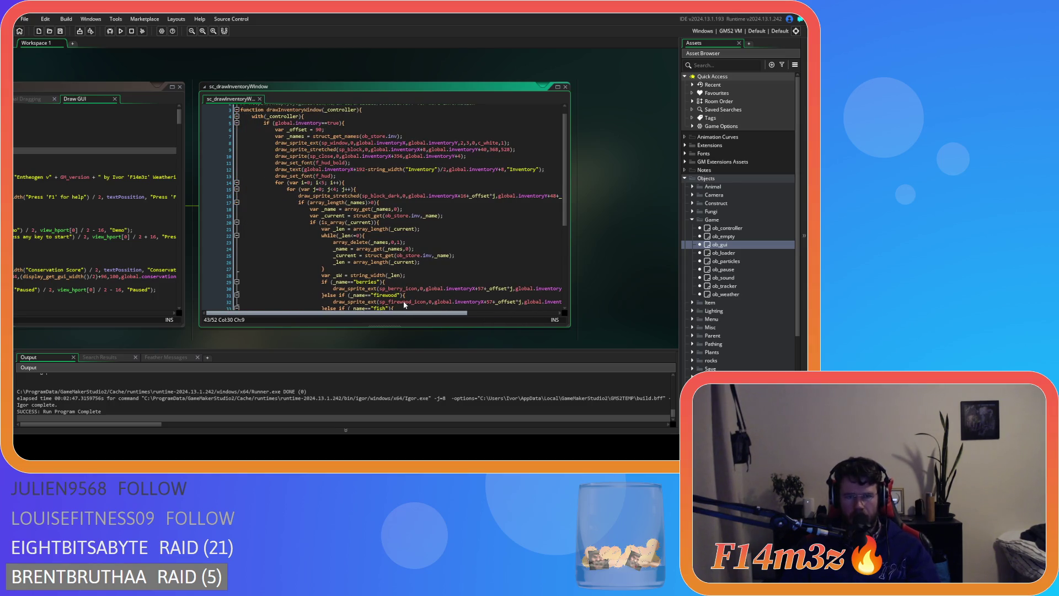
scroll(419, 296, "right", 1)
- Duplicate the Inventory title draw_text call as a new line 14
left_click(539, 172)
left_click_drag(539, 172, 264, 175)
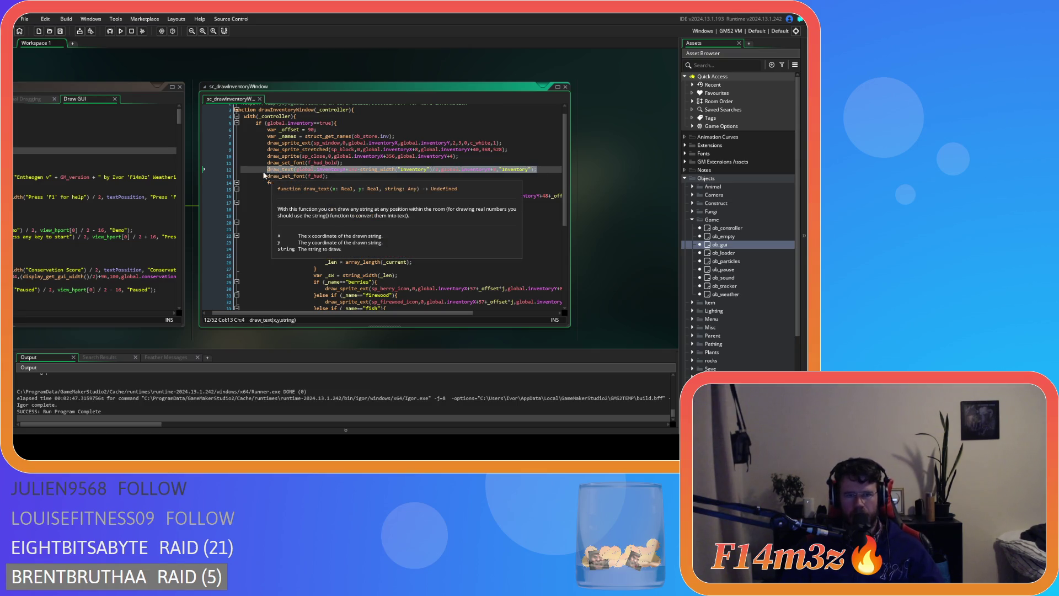
left_click(342, 176)
key("Return")
type("draw_text(global.inventoryX+192-string_width(\"Inventory\")/2,global.inventoryY+8,\"Inventory\");")
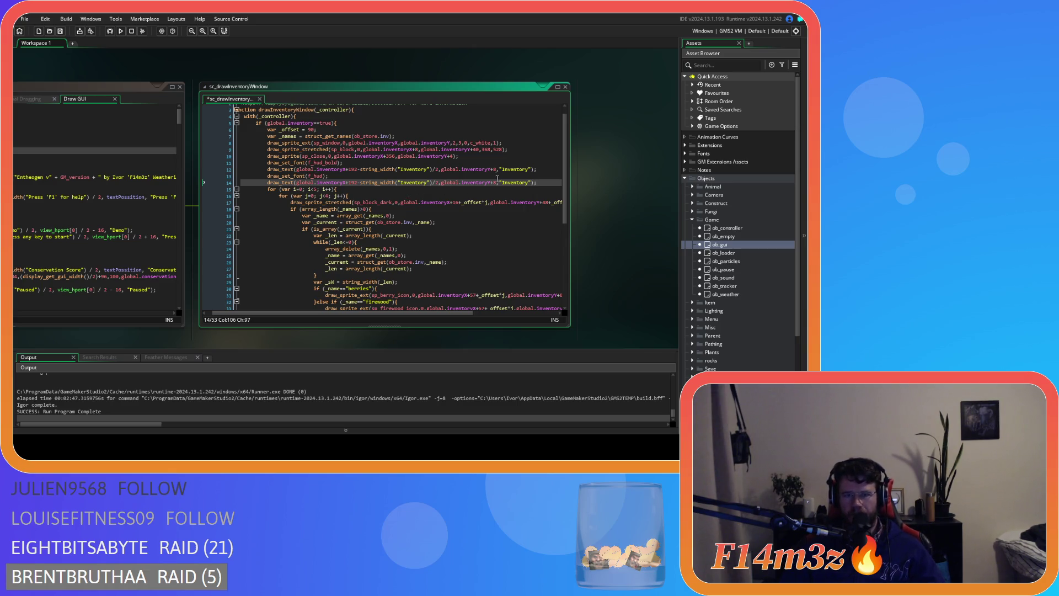
- Turn the copy into a left-aligned 'Store' label at x offset 16 and y offset 40, then save
left_click(495, 182)
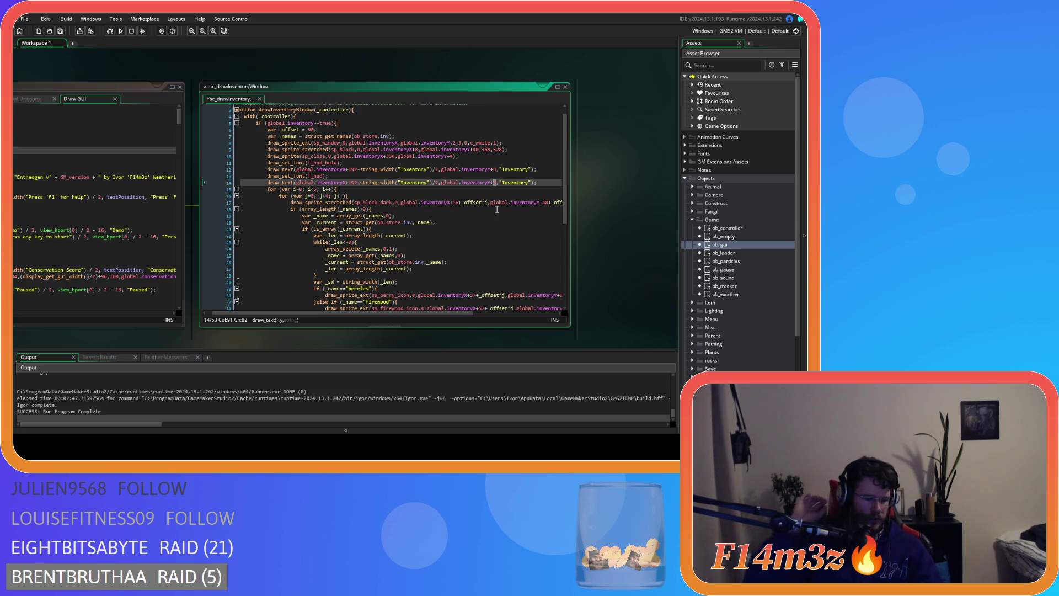
type("40")
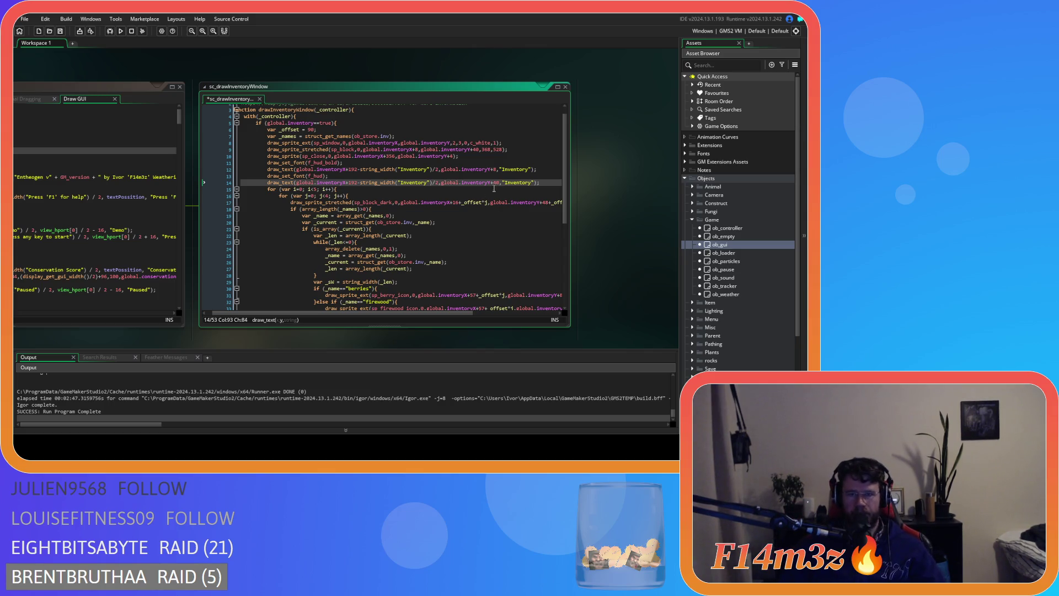
double_click(418, 182)
type("Stor")
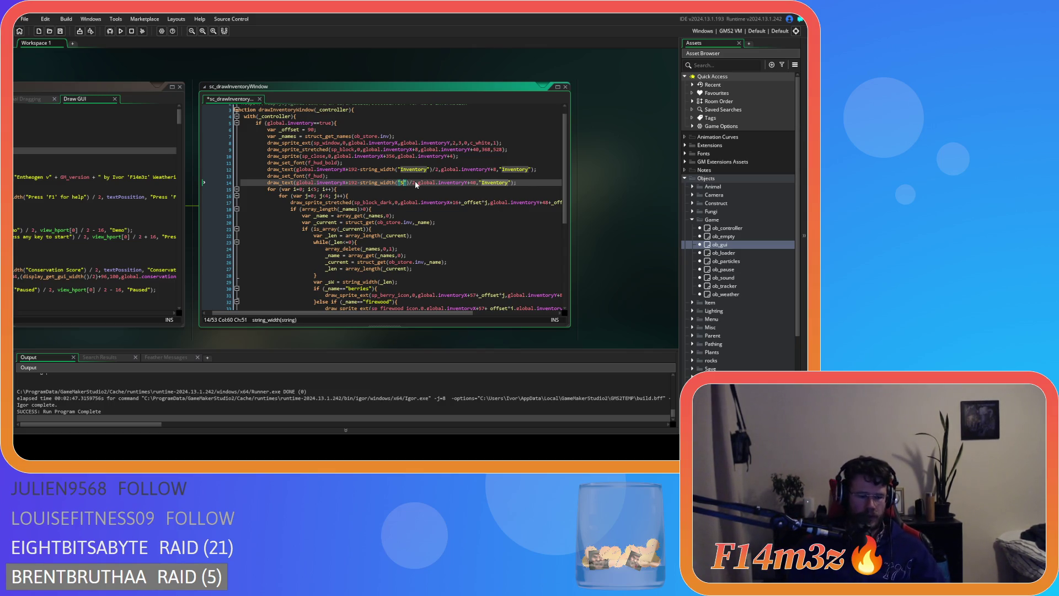
type("e")
double_click(508, 182)
type("Store")
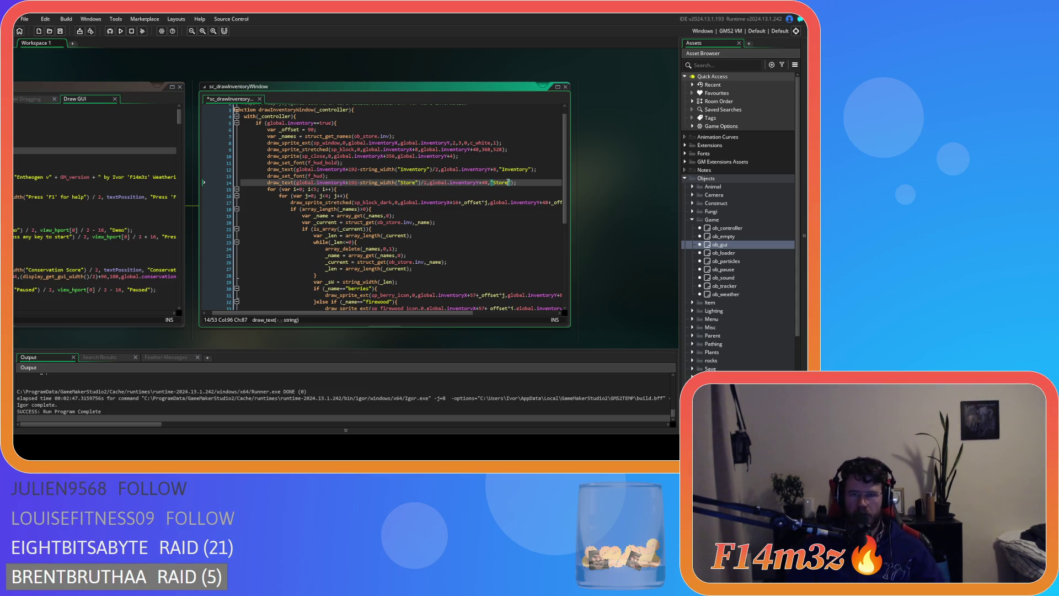
left_click_drag(426, 183, 362, 184)
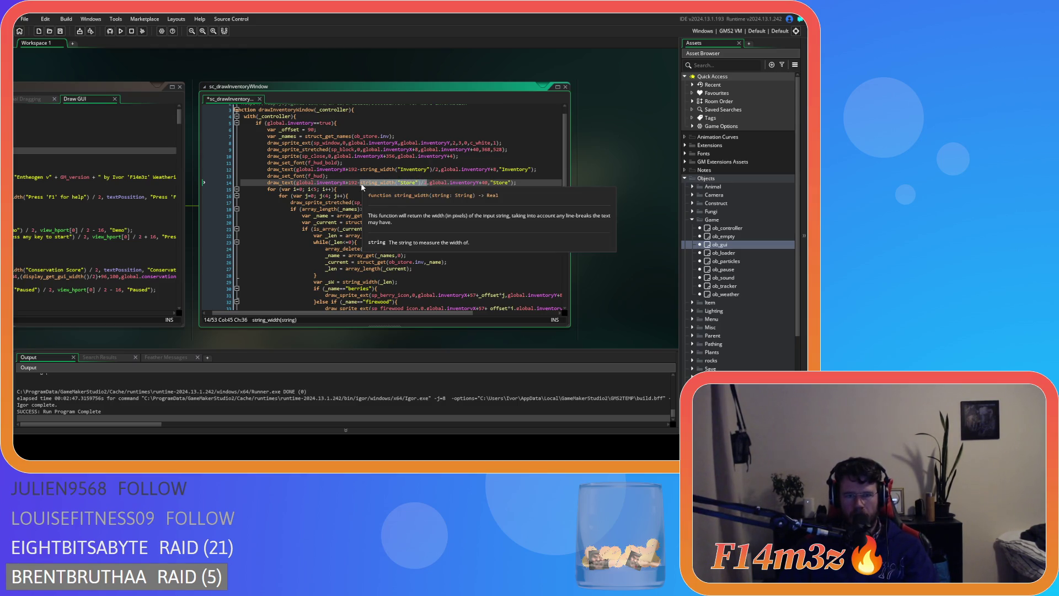
key("BackSpace")
key("BackSpace")
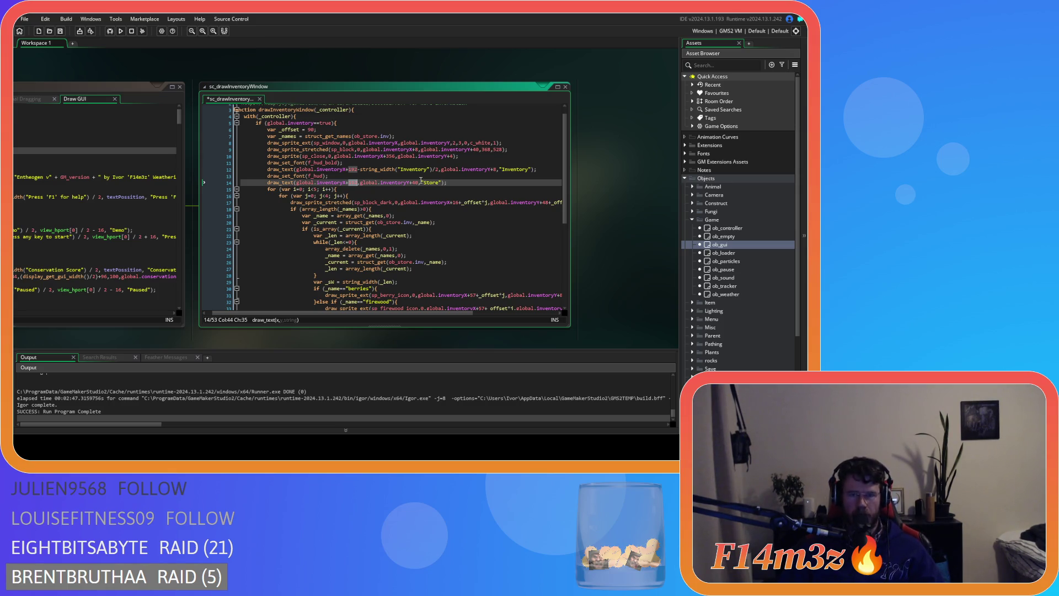
type("16")
key("ctrl+s")
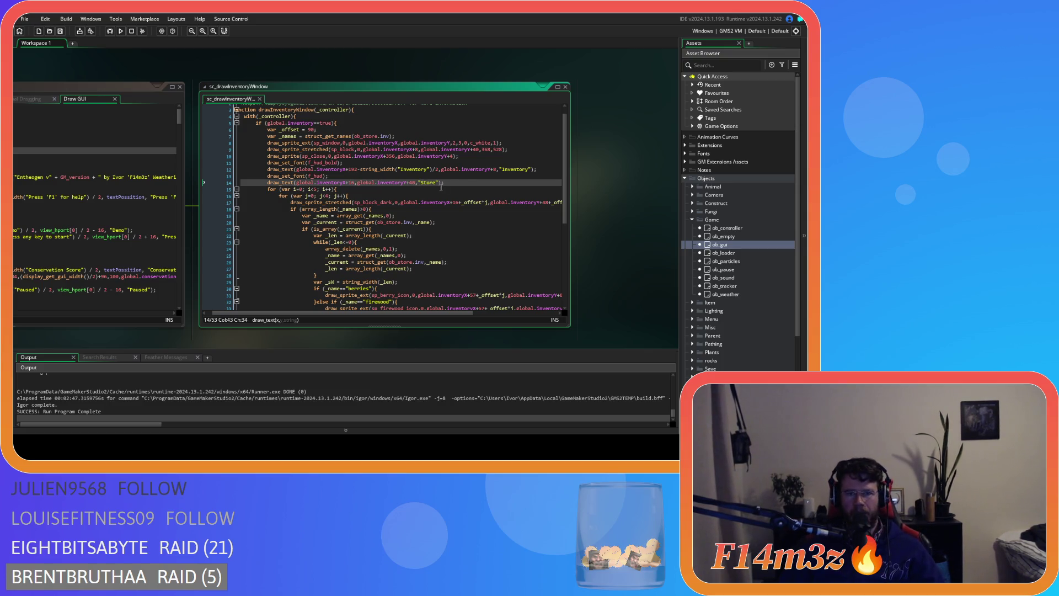
key("Up")
- Review the slot loop and undo back to the left-aligned Store label version
left_click(382, 188)
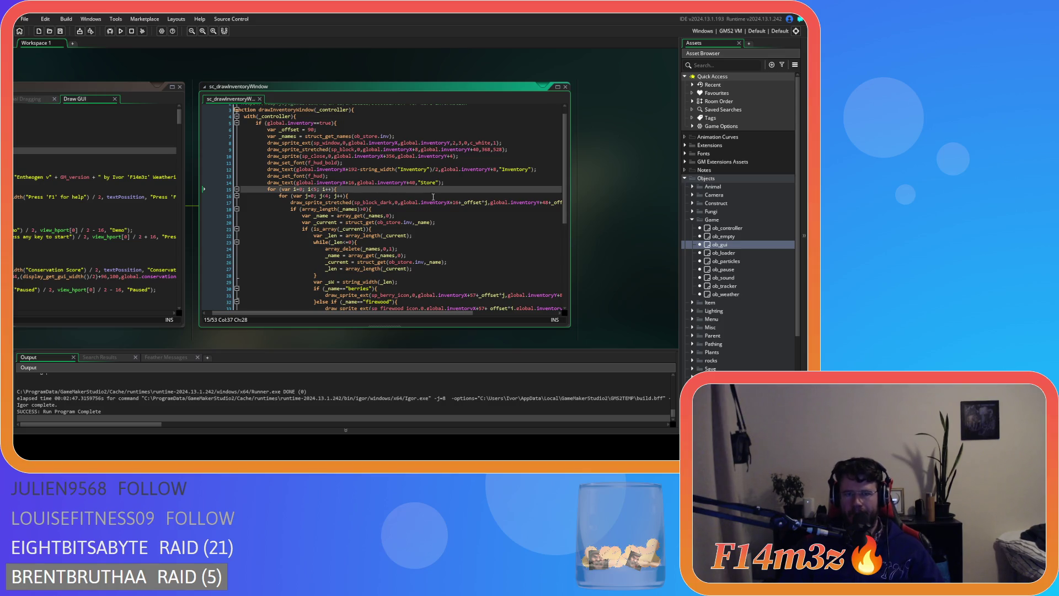
scroll(461, 208, "down", 2)
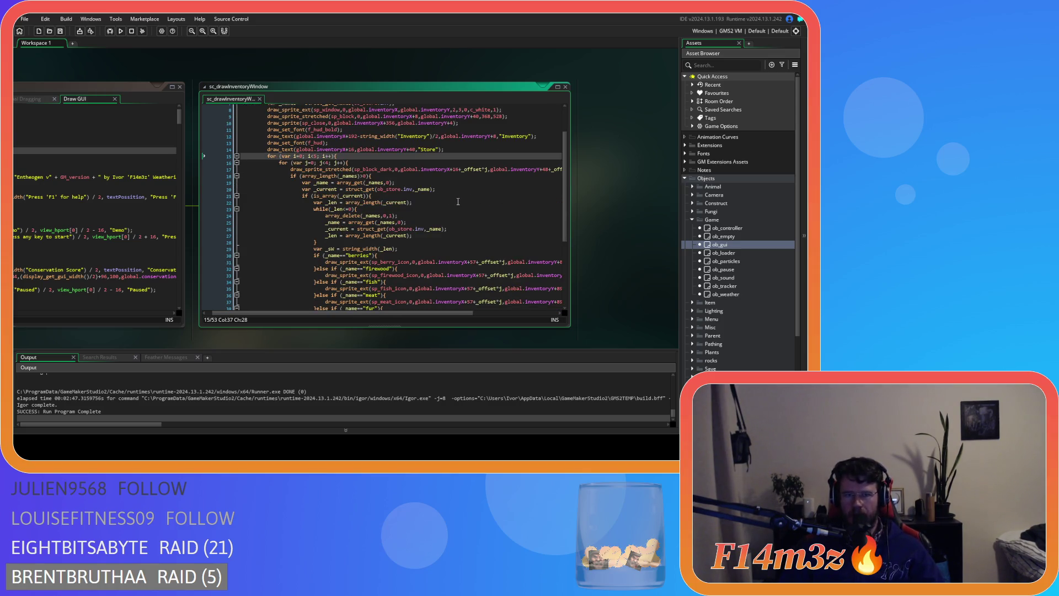
left_click_drag(450, 313, 502, 313)
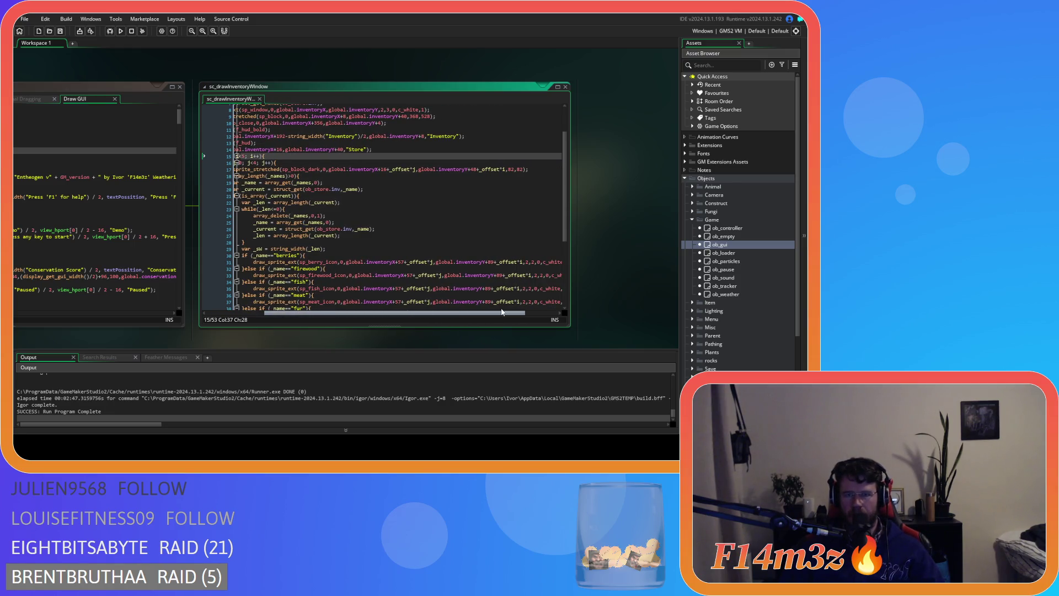
scroll(511, 281, "down", 4)
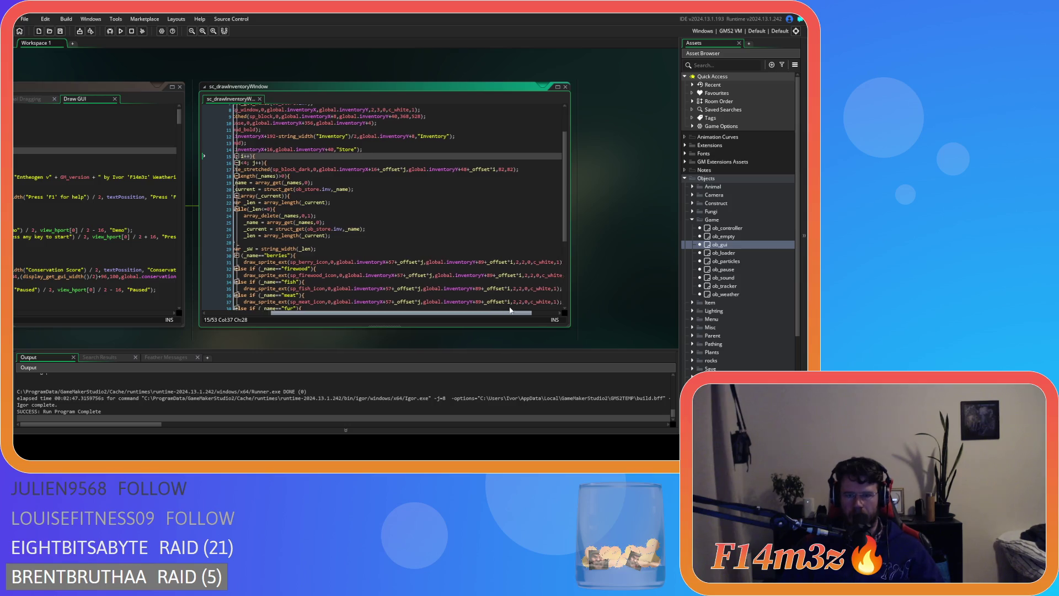
scroll(491, 258, "up", 3)
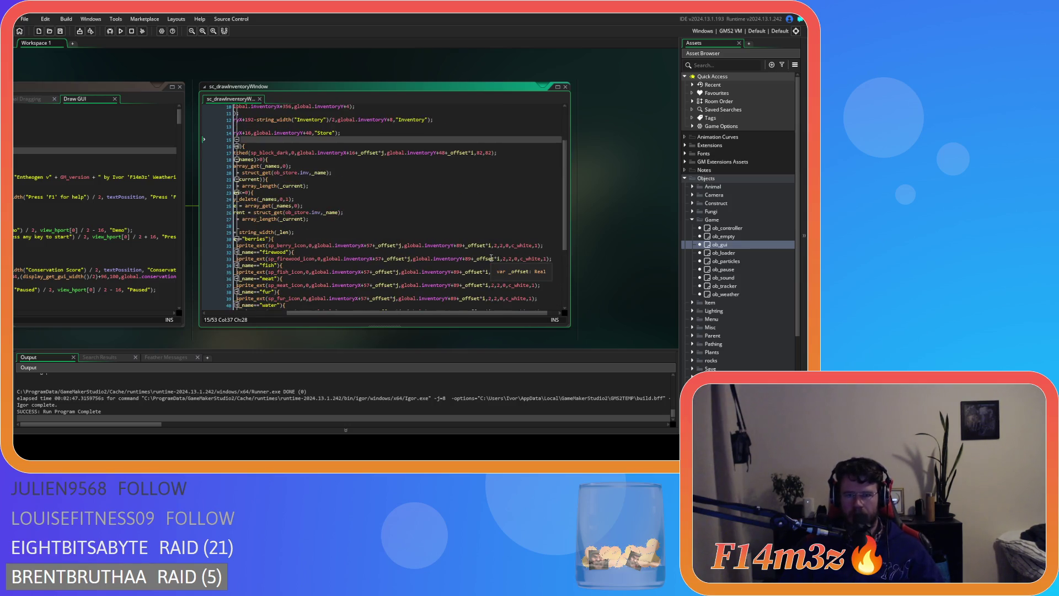
mouse_move(462, 312)
left_mouse_down()
mouse_move(387, 313)
mouse_move(420, 313)
left_mouse_up()
double_click(308, 133)
type("192-")
key("ctrl+Left")
key("ctrl+Left")
key("ctrl+Left")
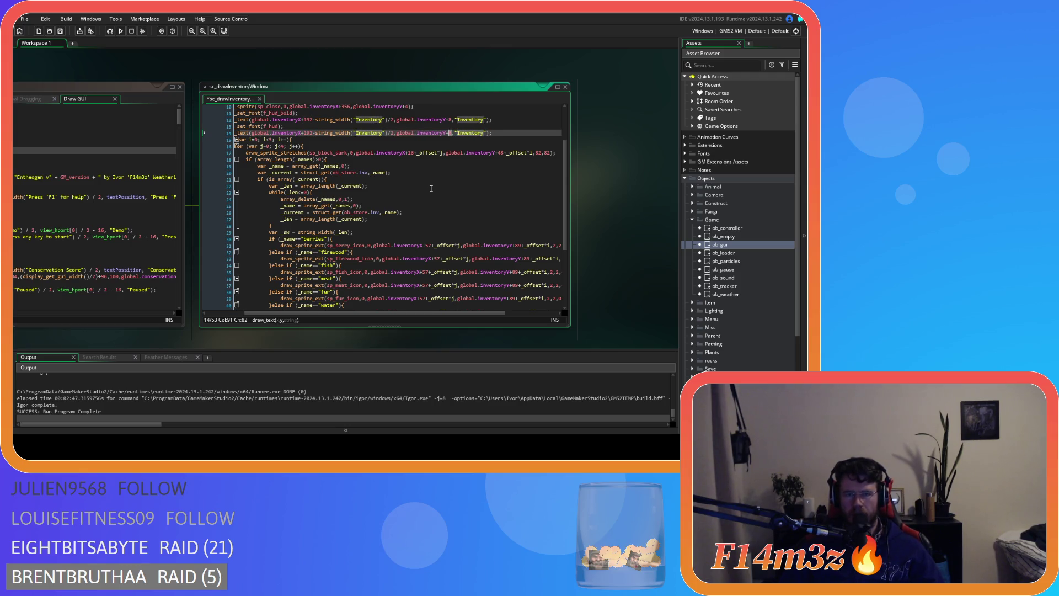
key("ctrl+shift+Left")
key("ctrl+z")
key("ctrl+z")
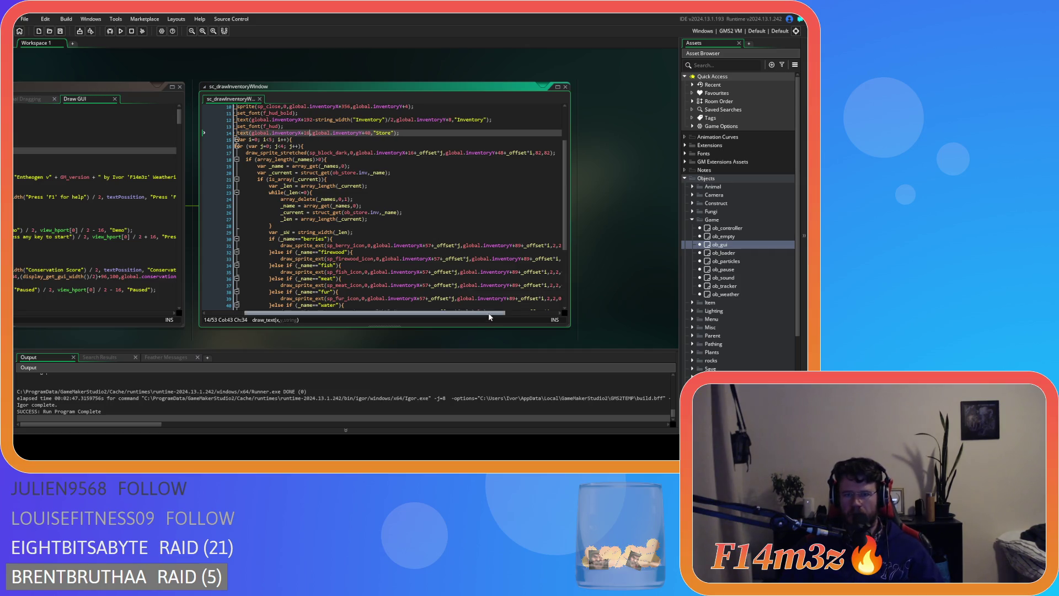
- Change the slot grid's vertical offset on line 17 from 88 to 48
scroll(485, 313, "right", 3)
double_click(445, 153)
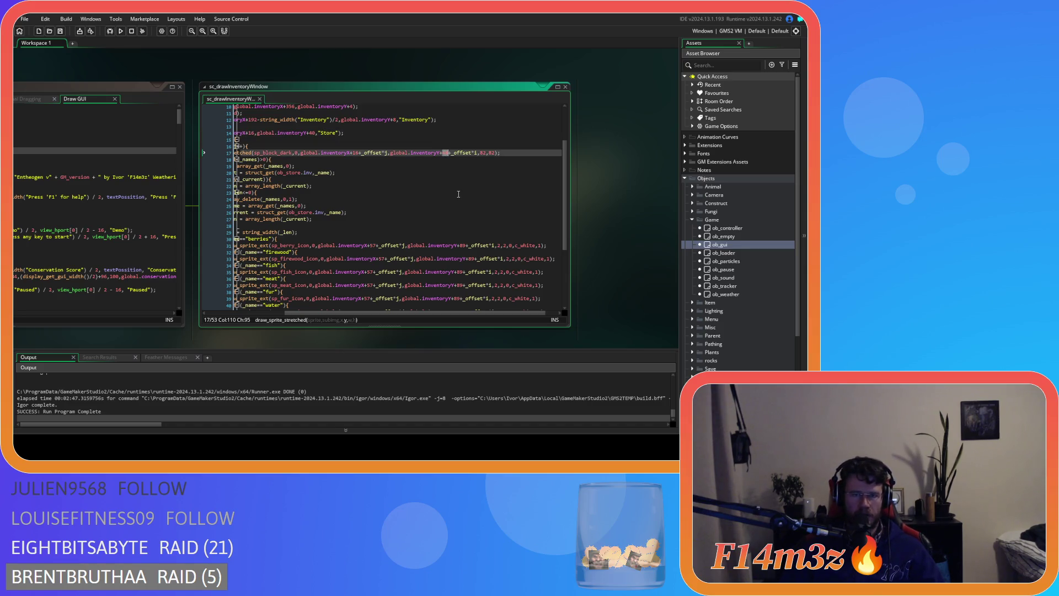
type("48")
scroll(458, 194, "down", 3)
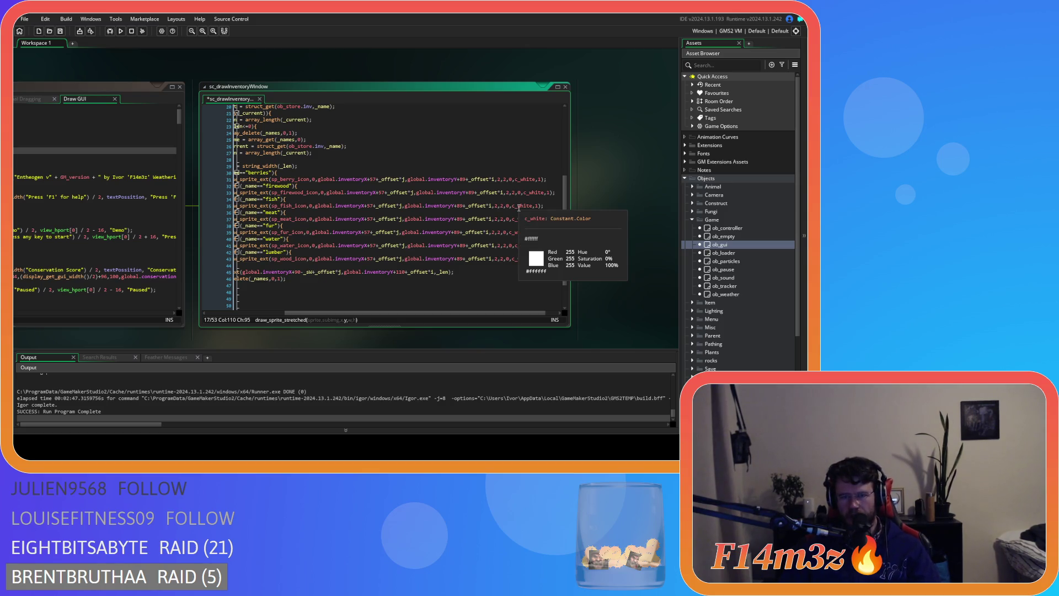
- Set the firewood, fish, meat, fur, water and lumber icon offsets to 121 (berry to 100) and save
double_click(461, 179)
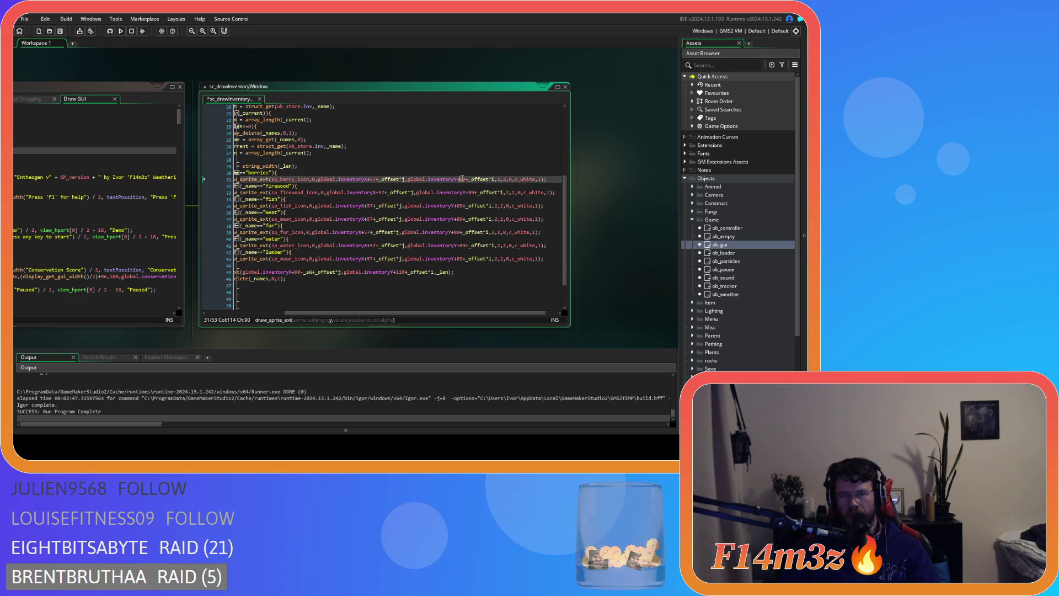
type("100")
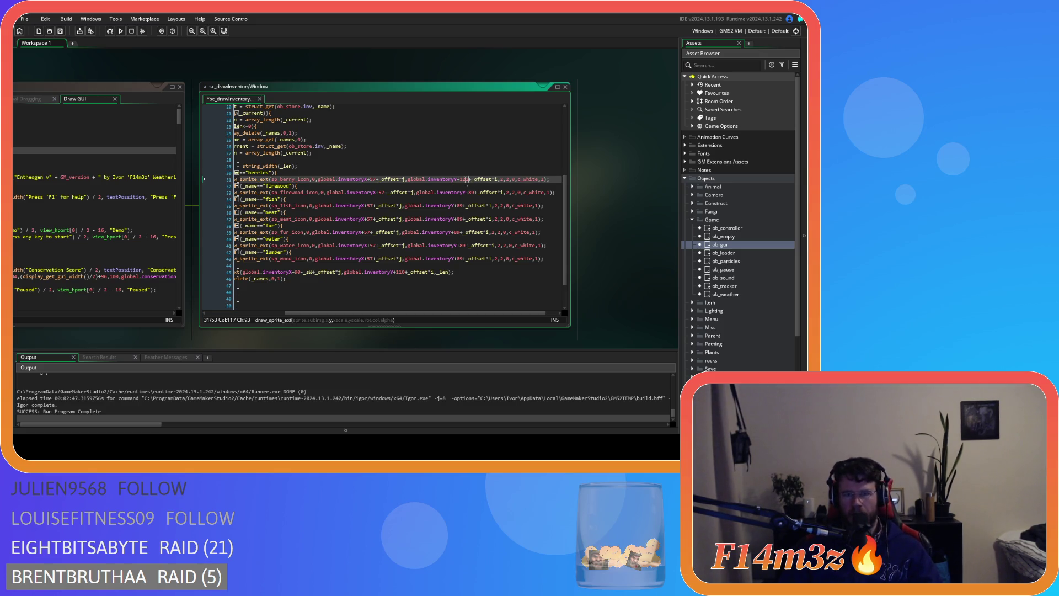
double_click(472, 192)
type("121")
double_click(460, 206)
type("121")
double_click(460, 219)
type("121")
double_click(456, 232)
type("121")
double_click(462, 245)
type("121")
double_click(460, 259)
type("121")
key("ctrl+s")
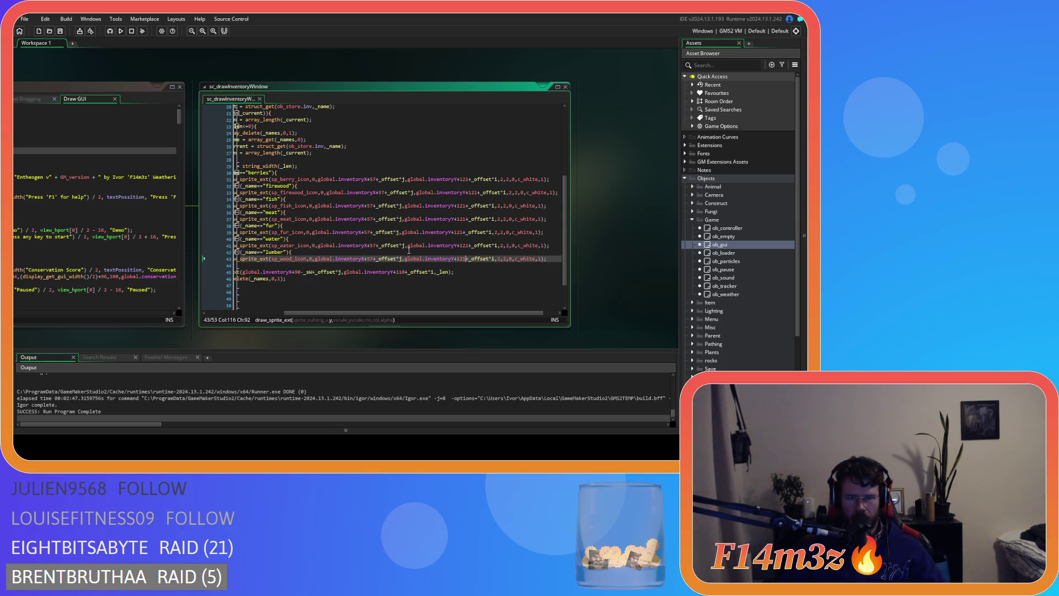
- Set the item count text's vertical offset to 142, save, and build and run the game
left_click(378, 193)
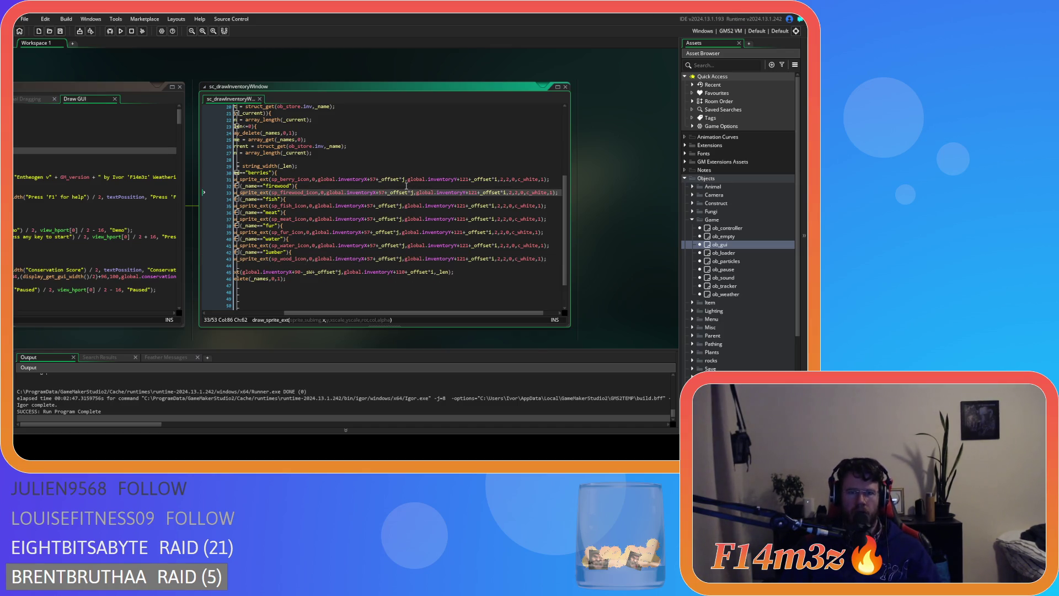
left_click_drag(401, 313, 353, 305)
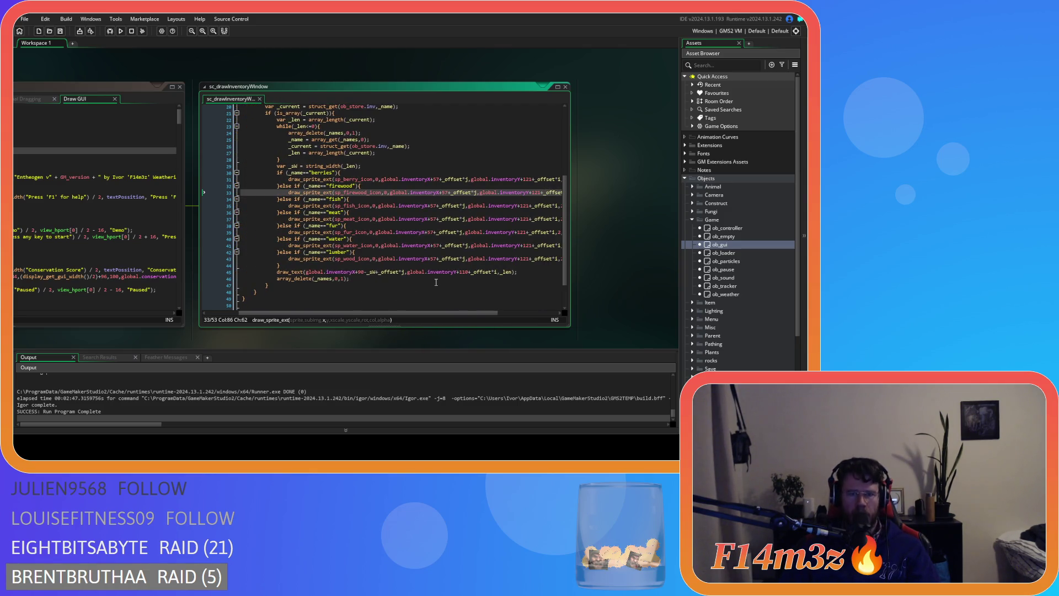
double_click(464, 273)
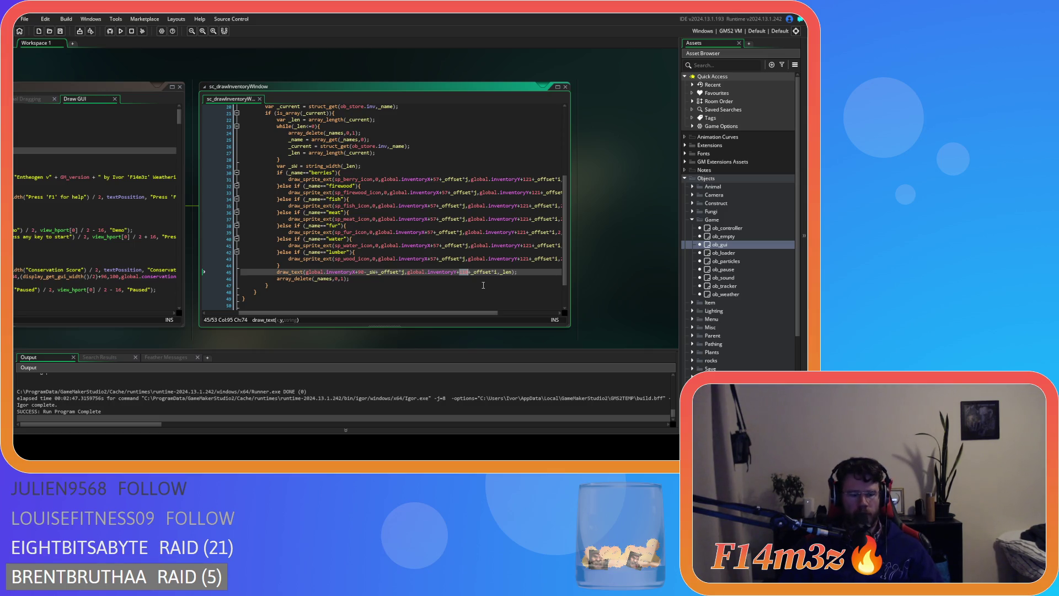
type("142")
left_click(520, 273)
key("ctrl+s")
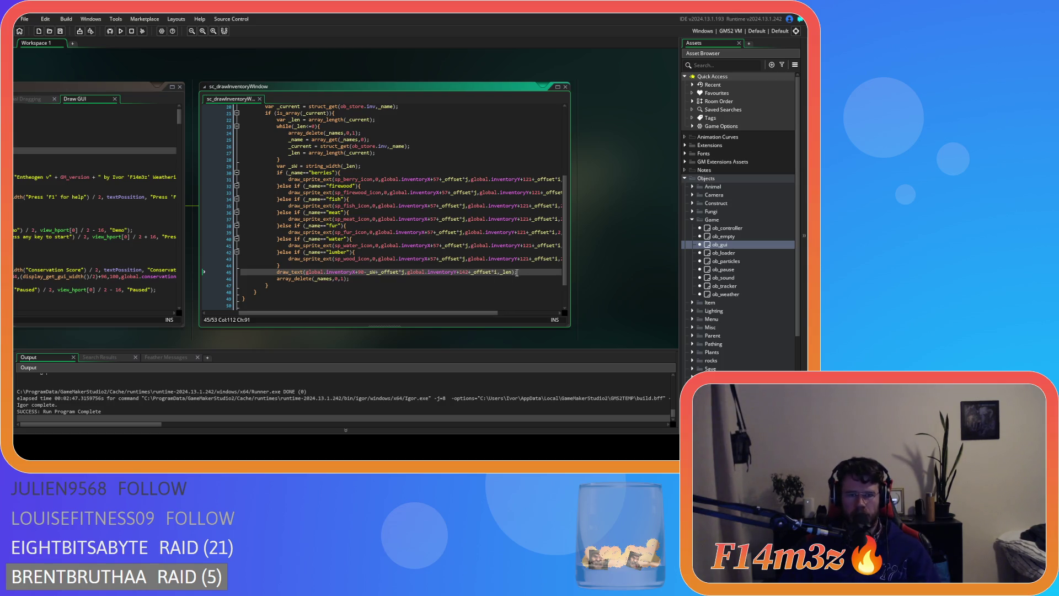
key("F5")
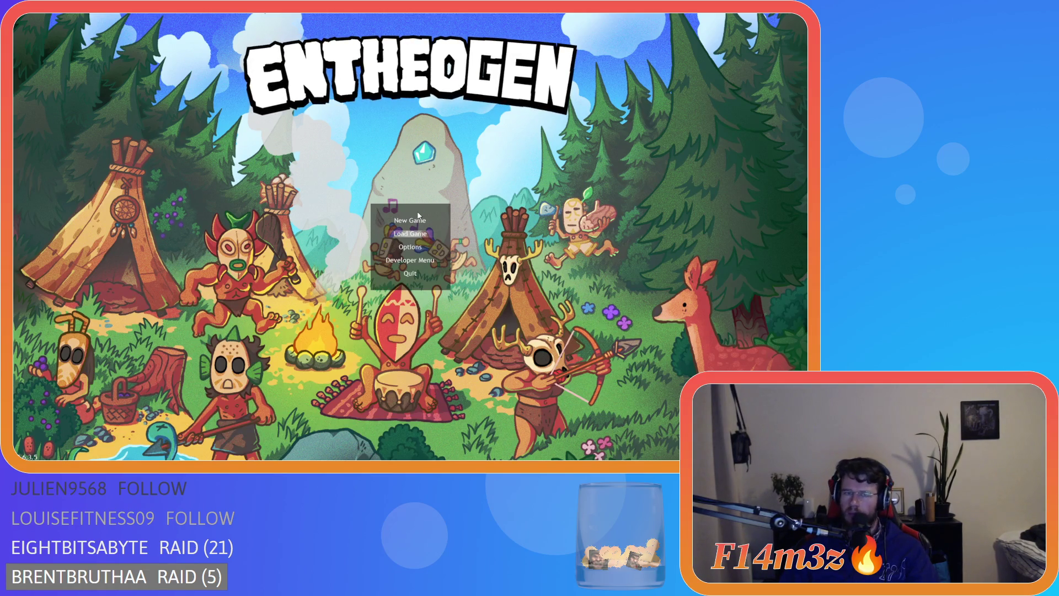
- Load the save, view the Storage Tent's Store inventory, then close it and quit to the editor
key("Return")
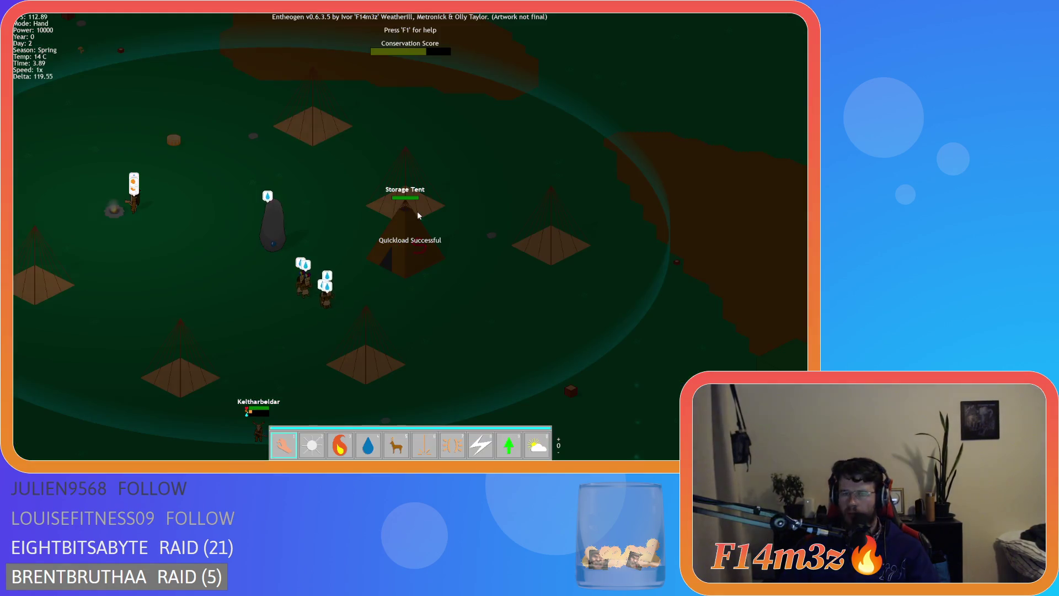
left_click(418, 215)
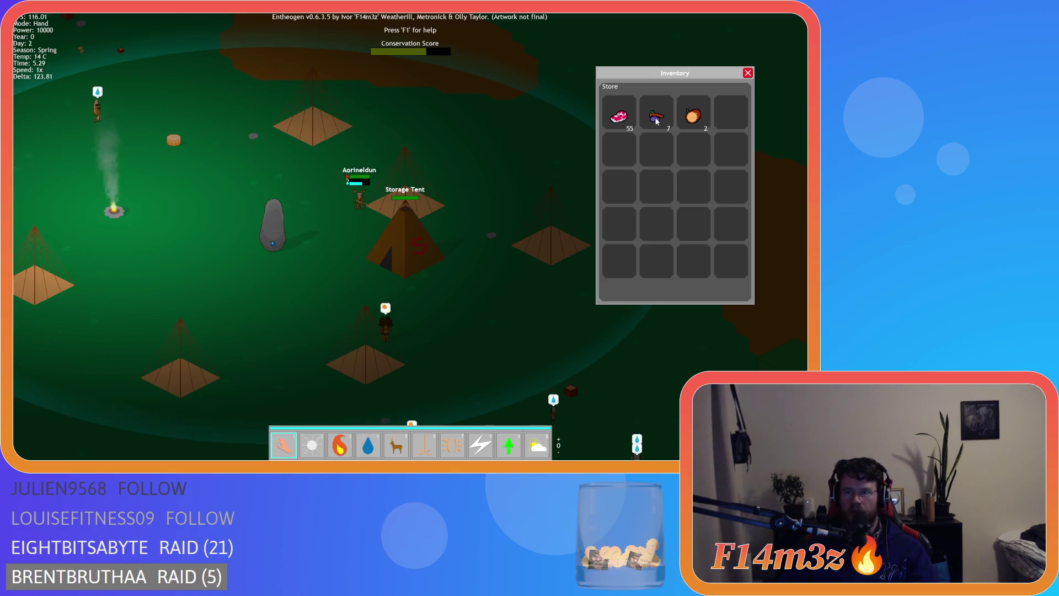
key("Escape")
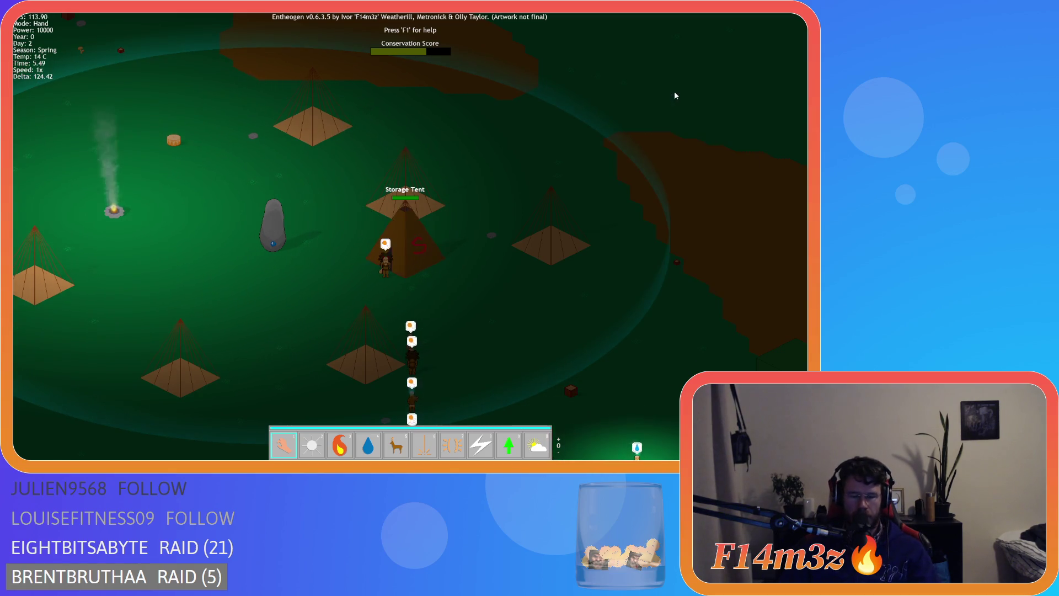
key("Escape")
key("Return")
scroll(364, 206, "up", 5)
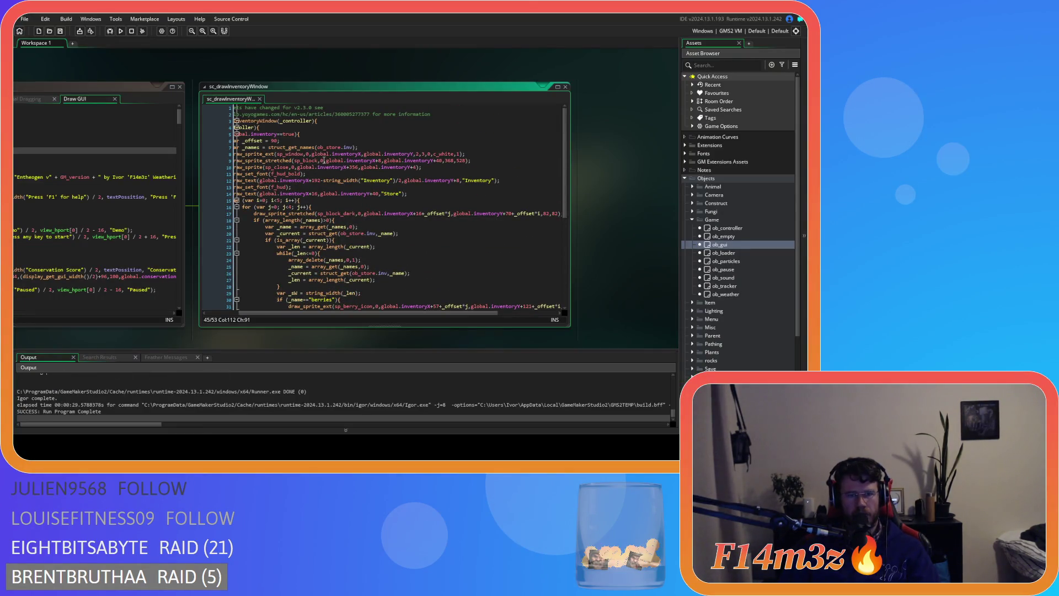
- Change the slot grid's offset on line 17 to inventoryY+102 and save
scroll(387, 237, "down", 3)
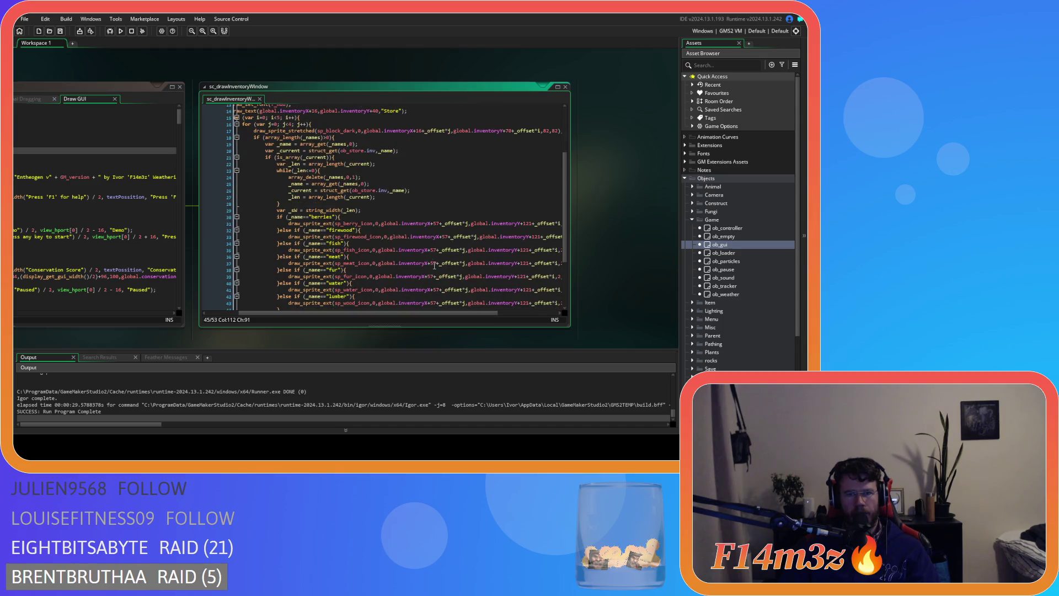
scroll(409, 240, "up", 5)
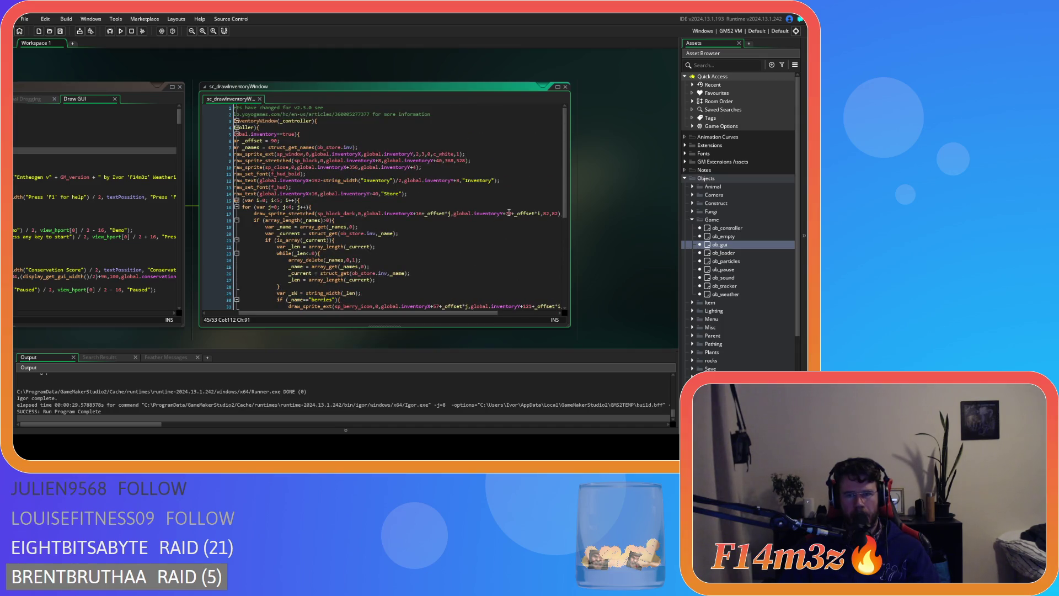
left_click(509, 214)
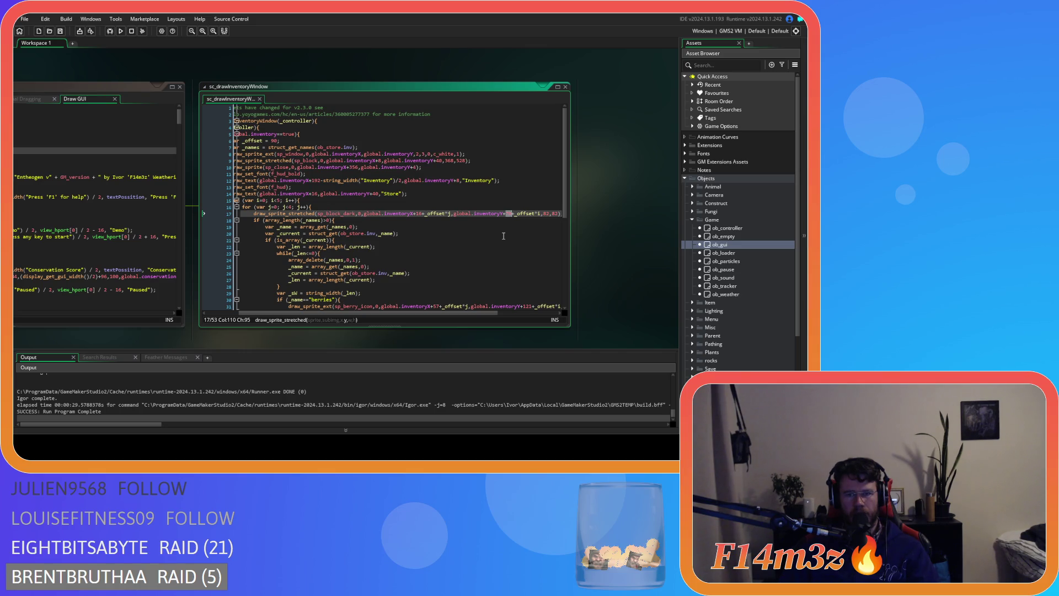
type("2")
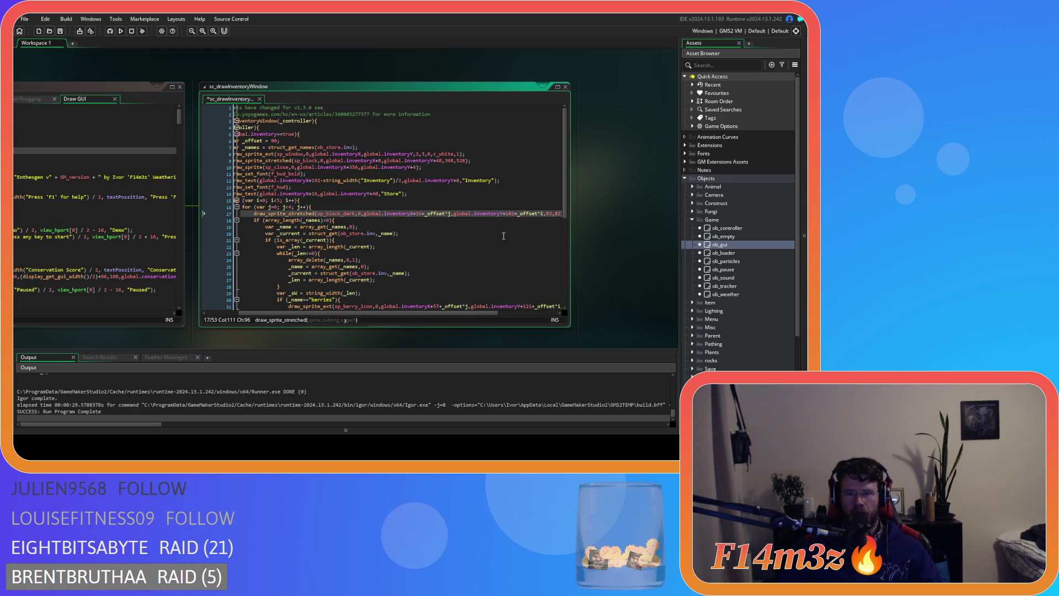
key("ctrl+s")
- Change the slot panel's offset on line 9 to inventoryY+72 and launch a test build
left_click(429, 174)
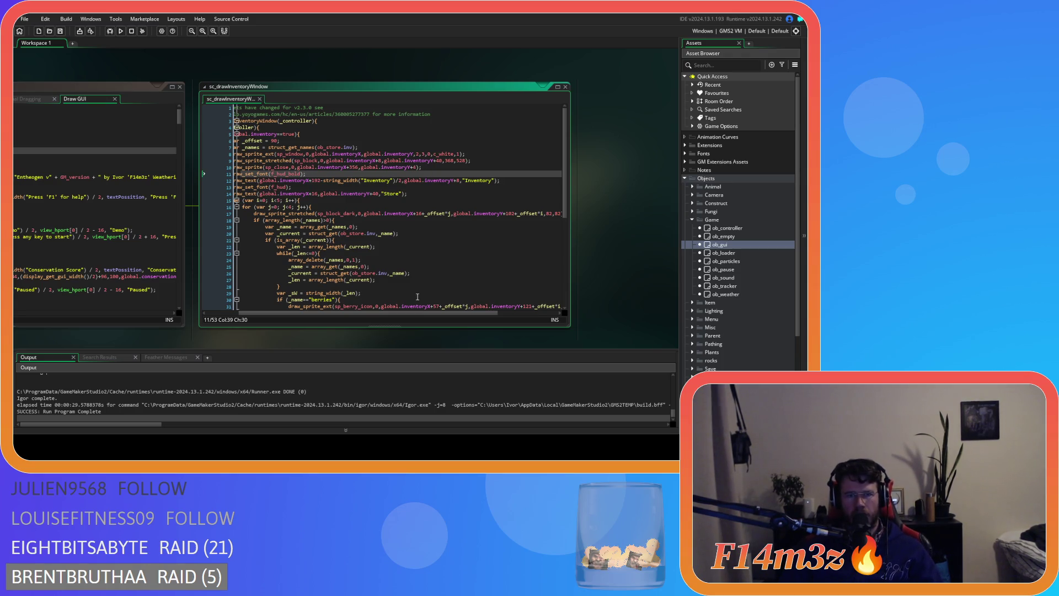
mouse_move(410, 315)
left_mouse_down()
mouse_move(364, 313)
mouse_move(390, 315)
left_mouse_up()
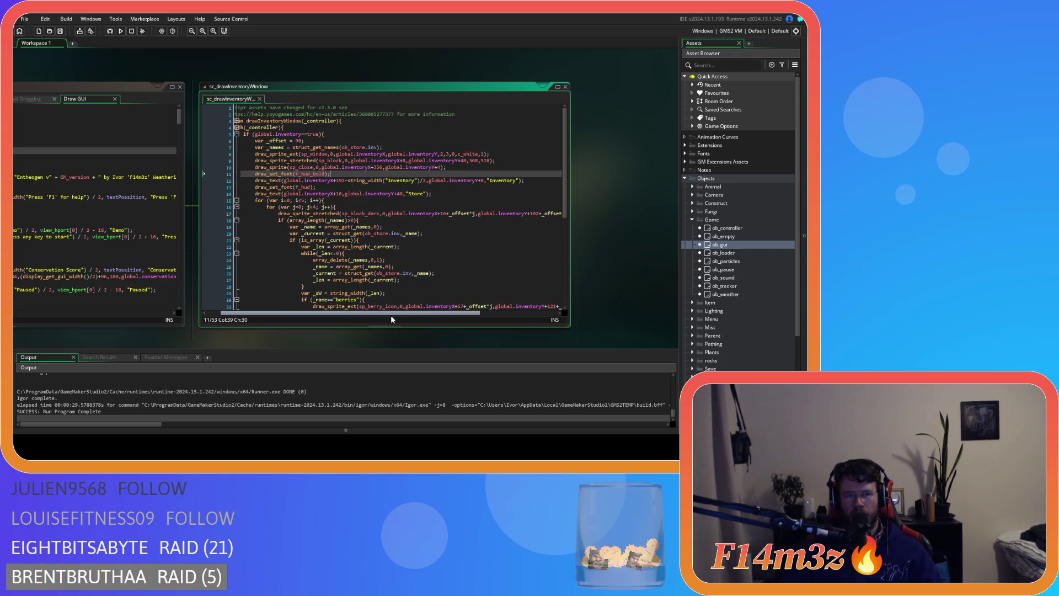
left_click(463, 160)
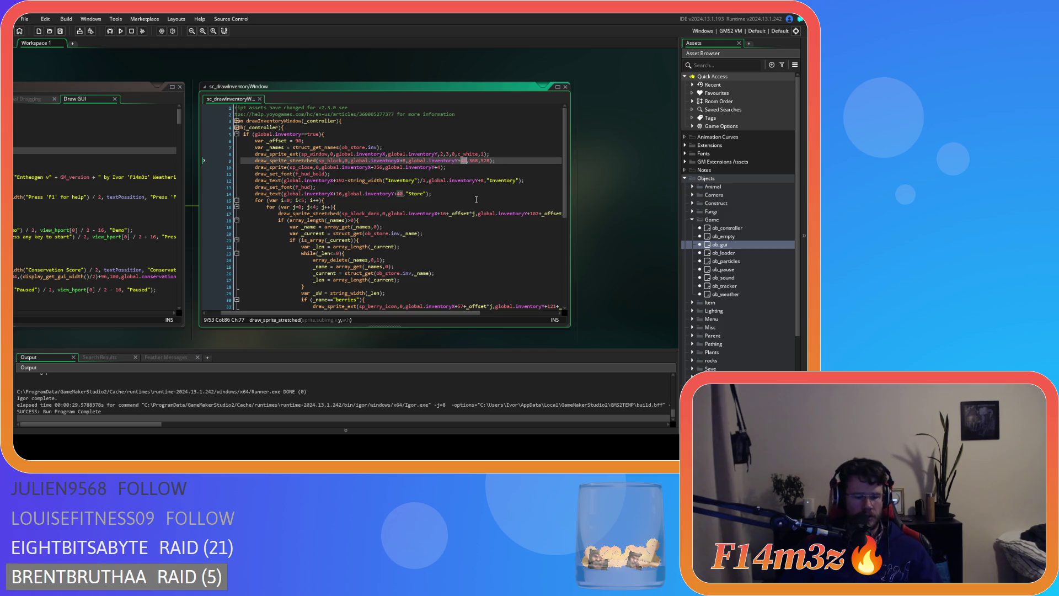
type("2")
key("F5")
left_click(500, 161)
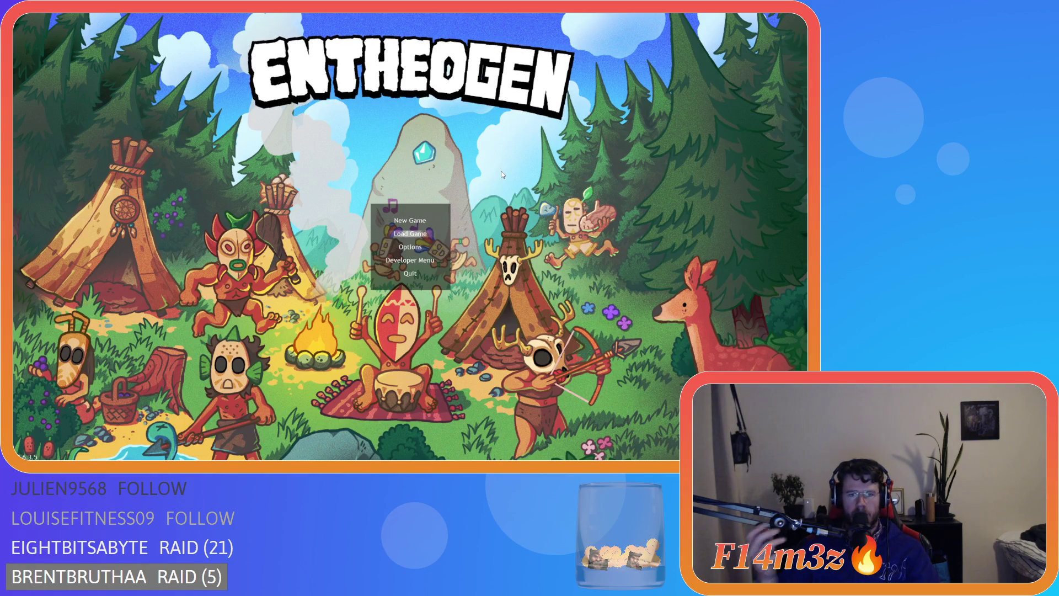
- Load the save, check the Store inventory's 55, 7 and 2 counts, and bring up the quit prompt
key("Return")
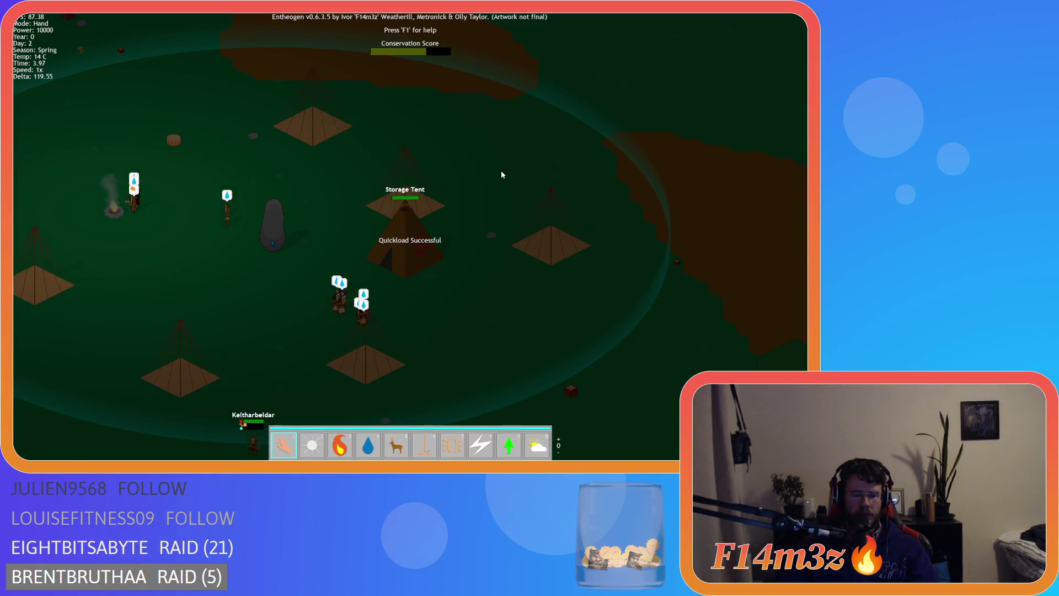
key("i")
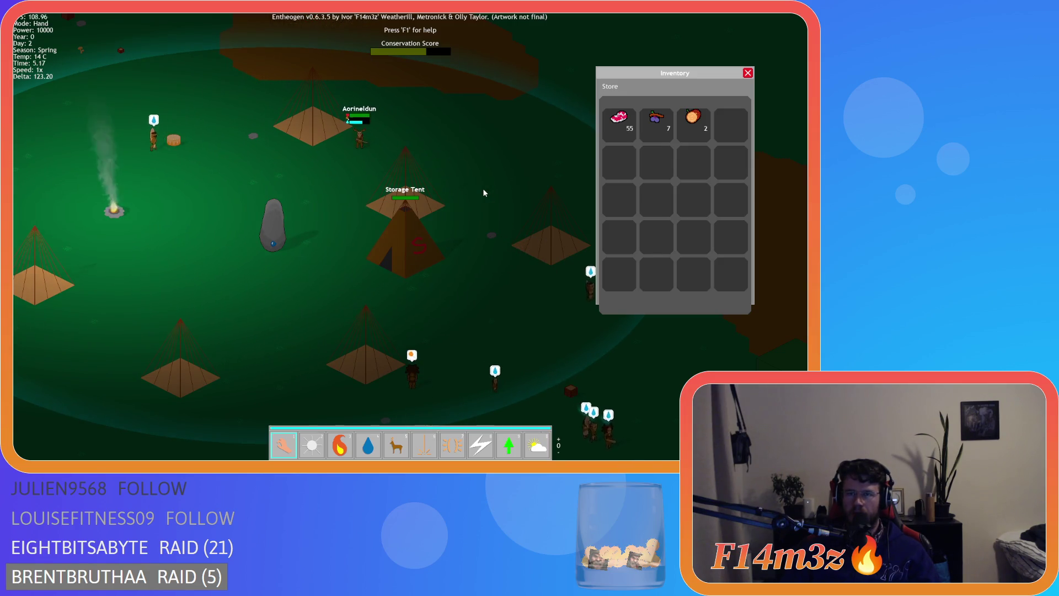
key("Escape")
key("Escape")
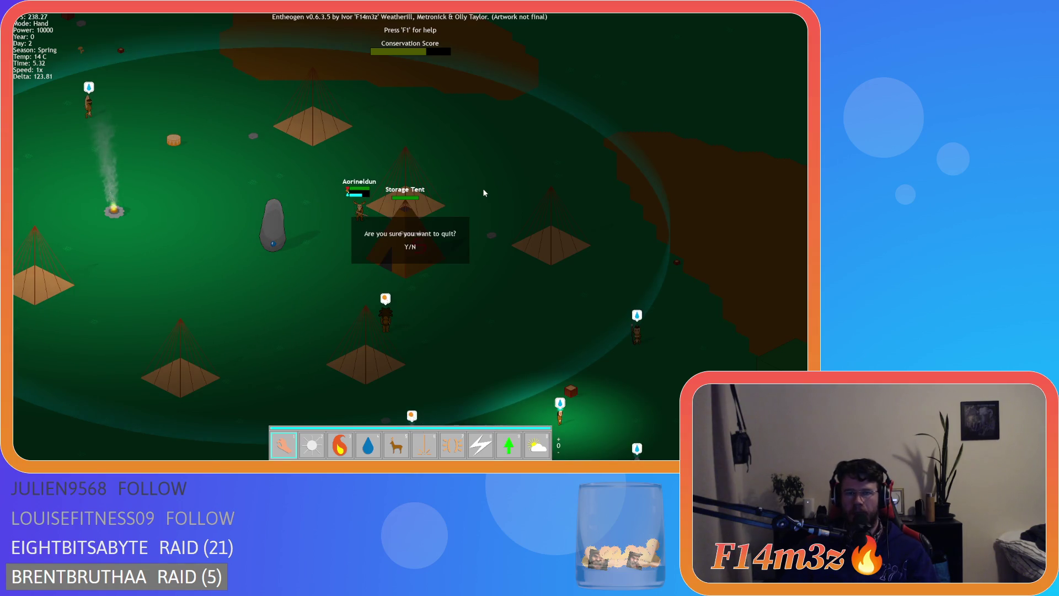
- Quit the game and change the slot grid offset on line 17 from 102 to 70
key("y")
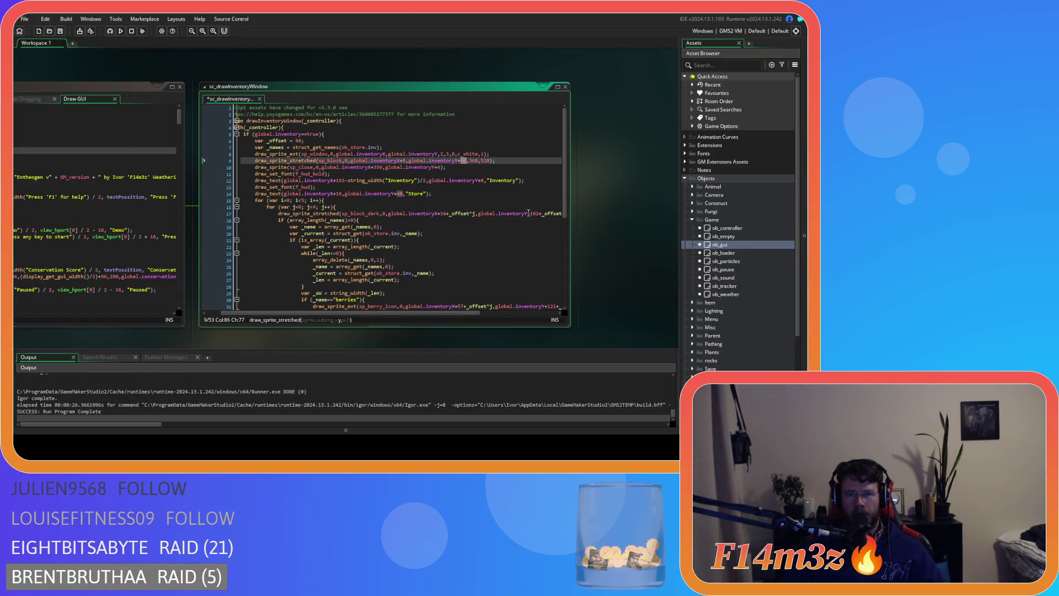
double_click(526, 213)
type("70")
left_click(500, 230)
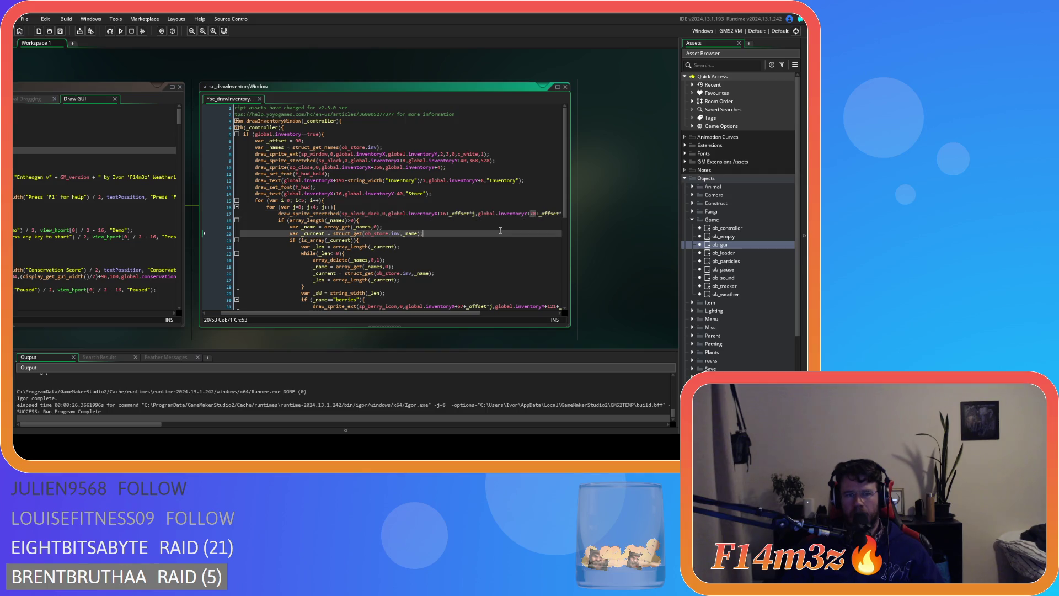
double_click(464, 161)
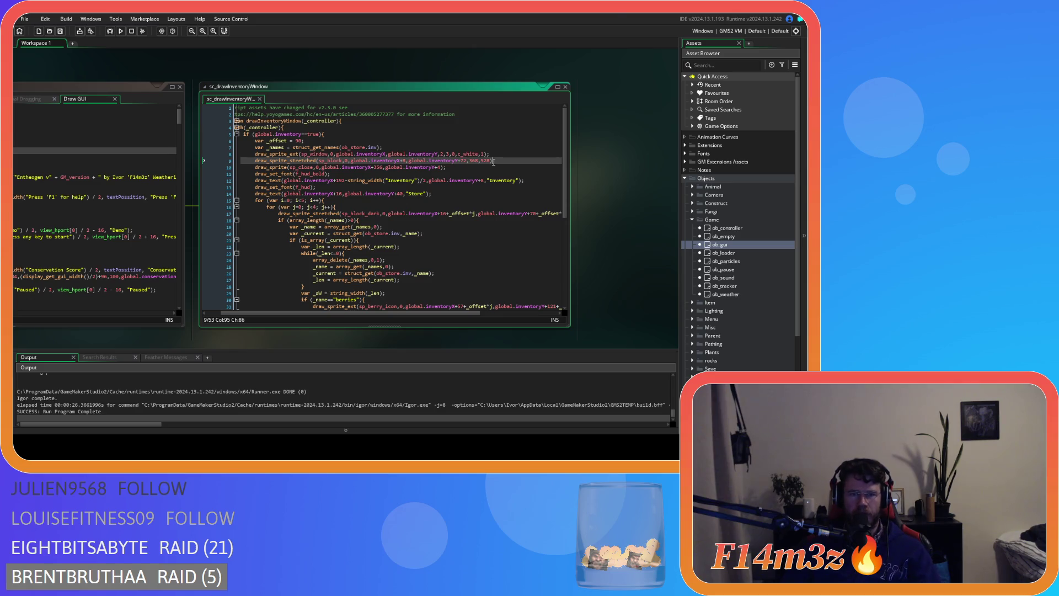
- Rebuild, load the save, recheck the Storage Tent's Store inventory, then quit
key("F5")
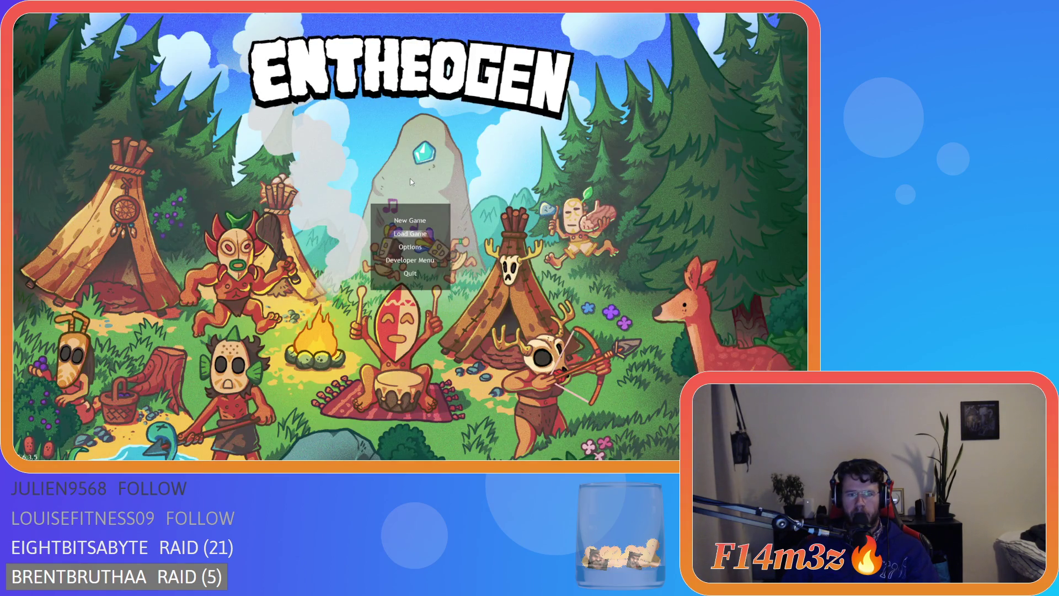
key("Return")
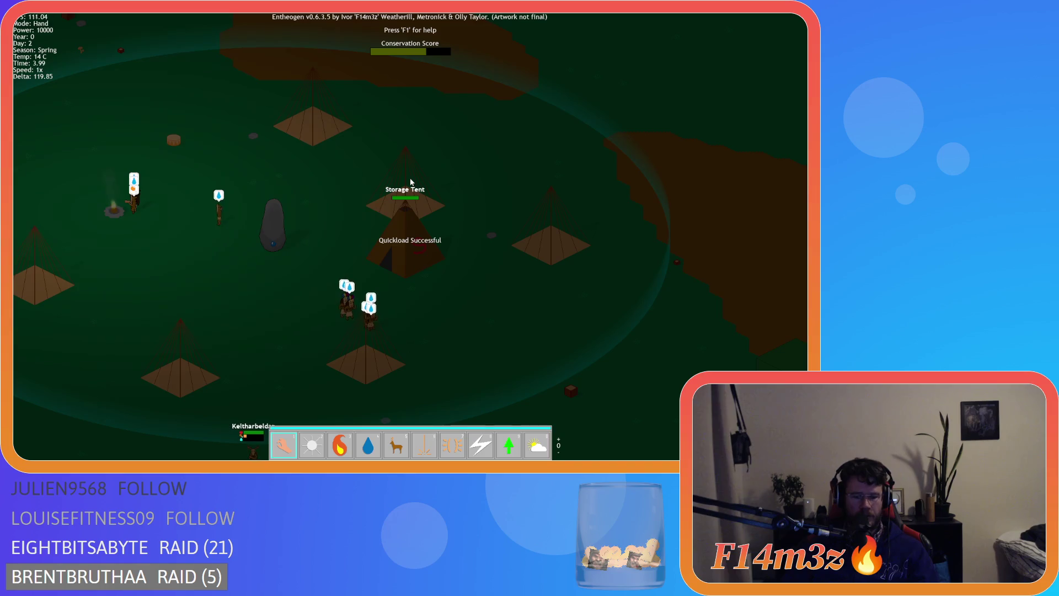
left_click(410, 180)
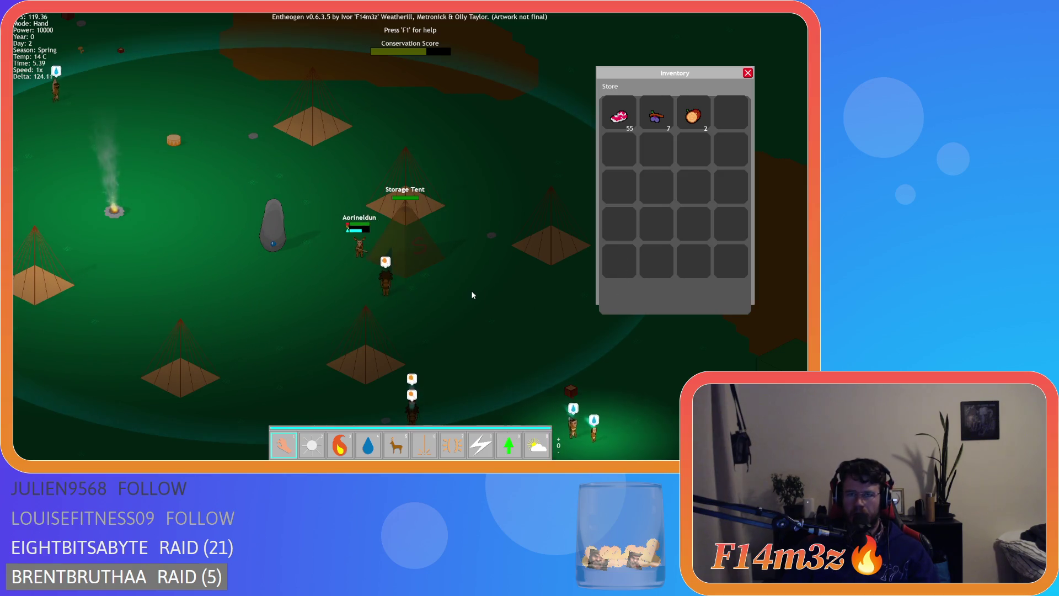
key("Escape")
key("Escape")
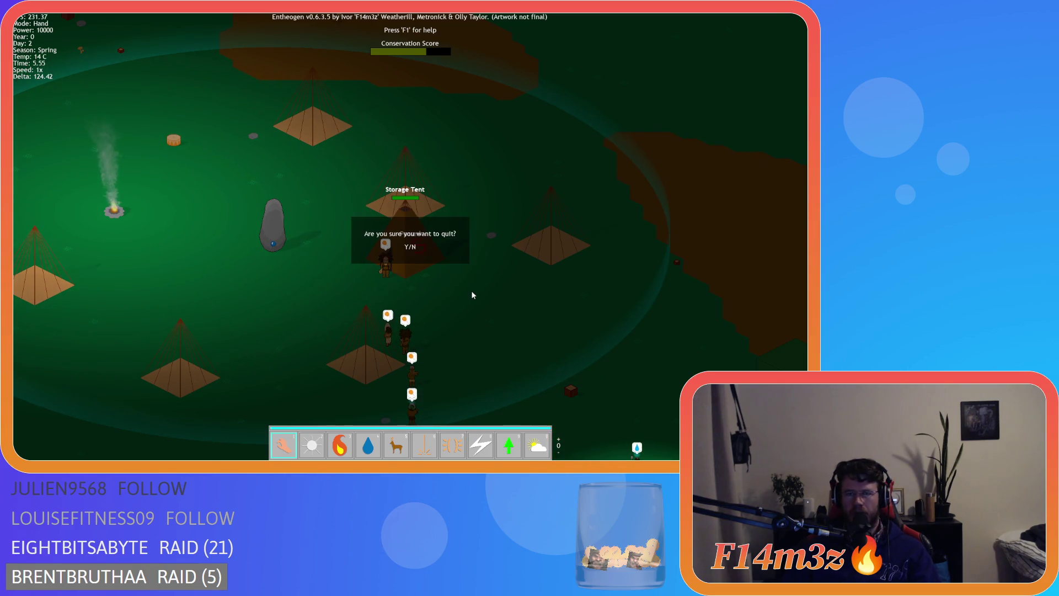
key("Return")
key("Escape")
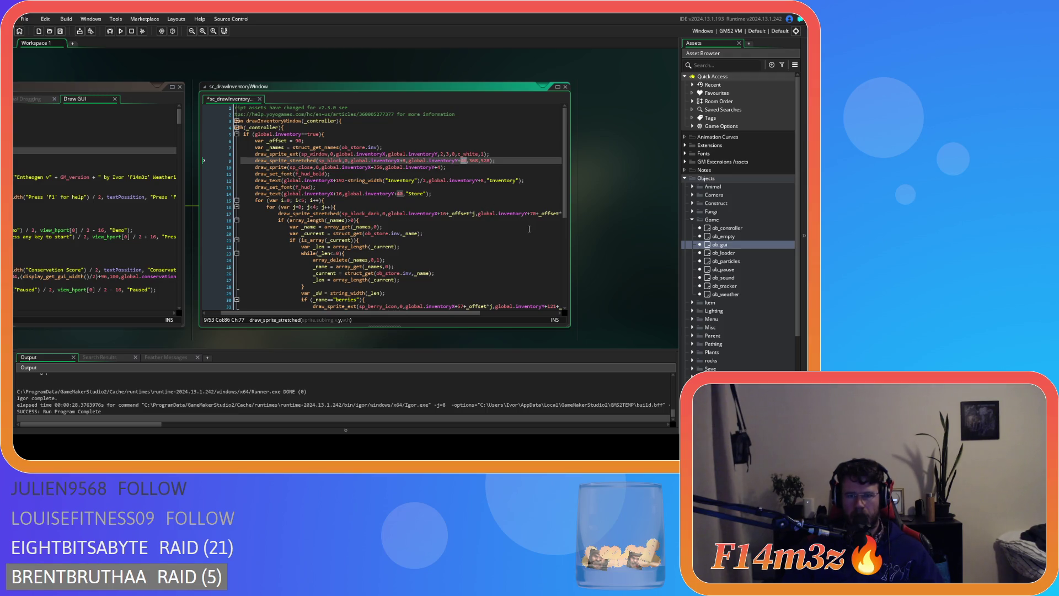
- Review the item count line and the 70 offset on line 17, then save and rebuild
key("F3")
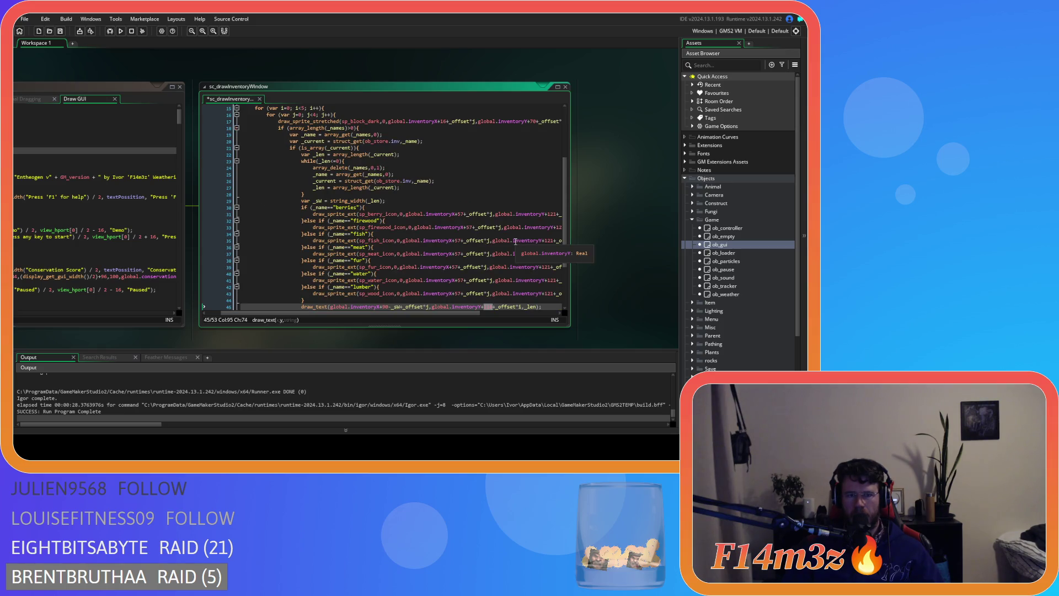
scroll(447, 281, "up", 5)
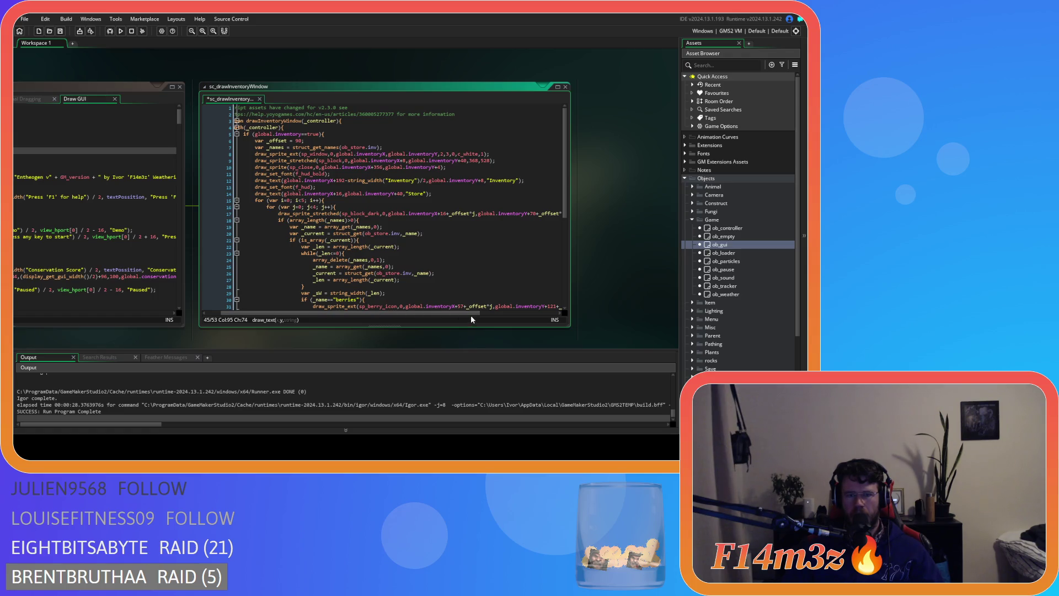
mouse_move(472, 314)
left_mouse_down()
mouse_move(520, 312)
mouse_move(493, 312)
left_mouse_up()
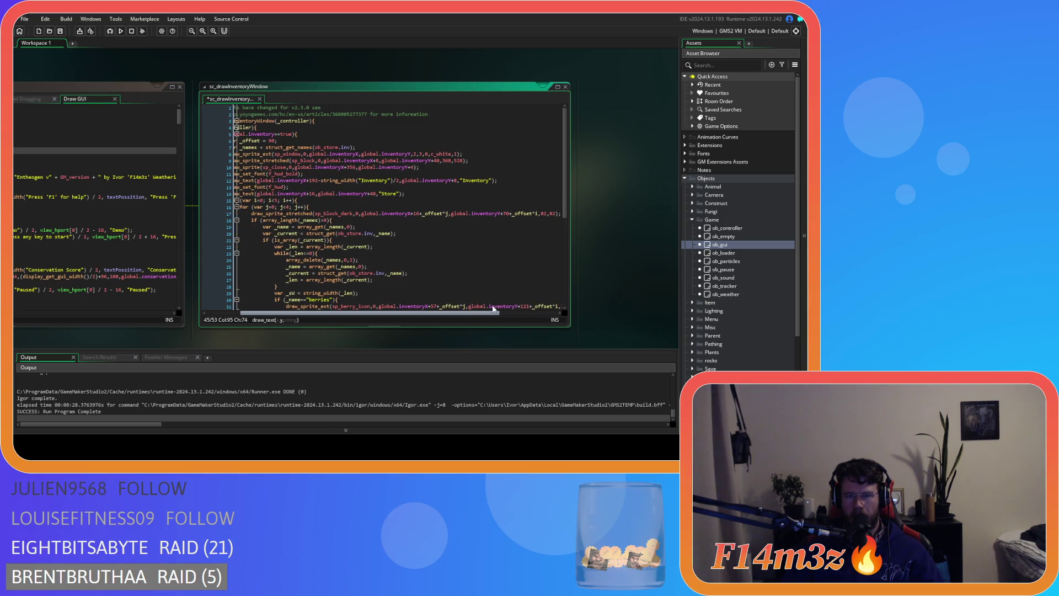
left_click(506, 214)
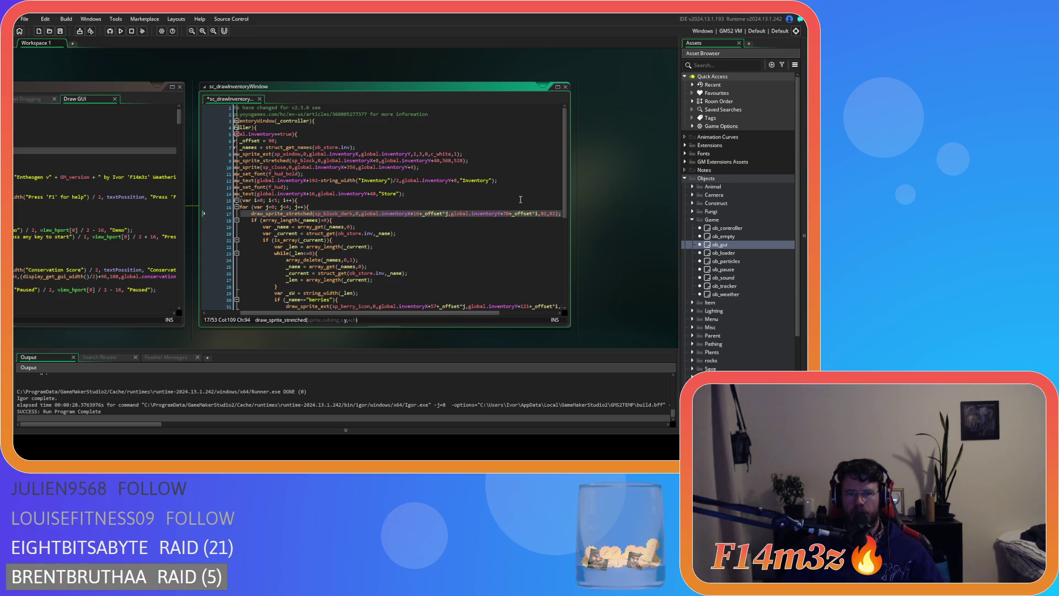
key("F5")
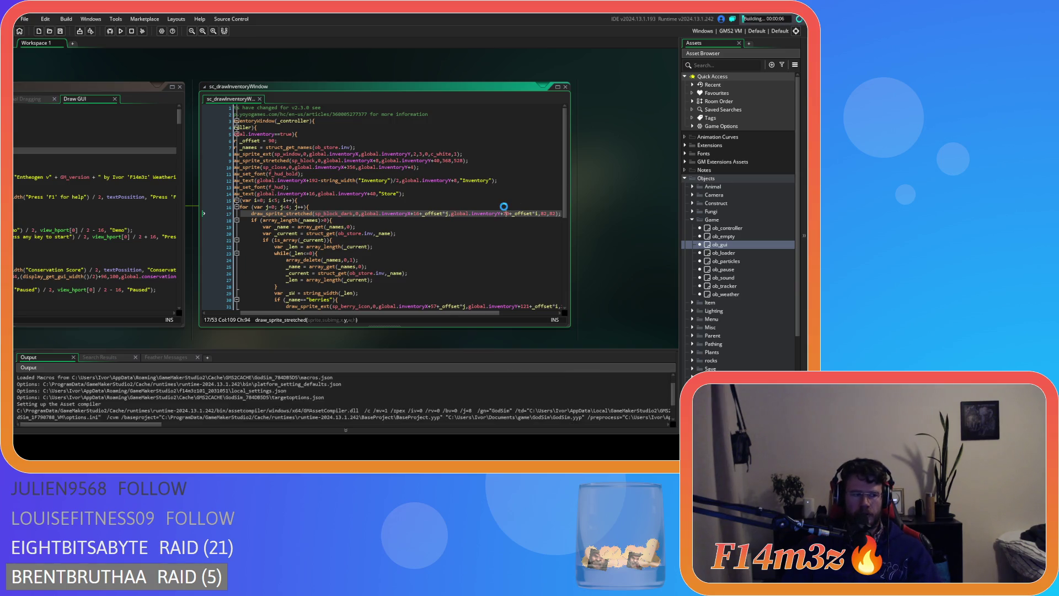
mouse_move(236, 167)
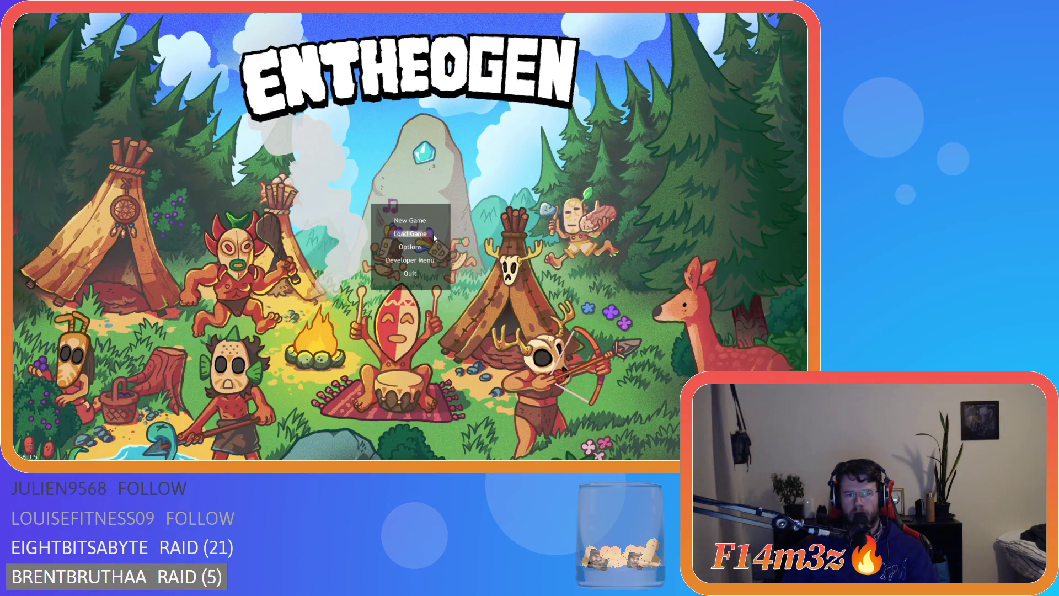
- Rerun and load the game, check the Store inventory's 134, 7 and 2 counts, then quit to the script
left_click(445, 235)
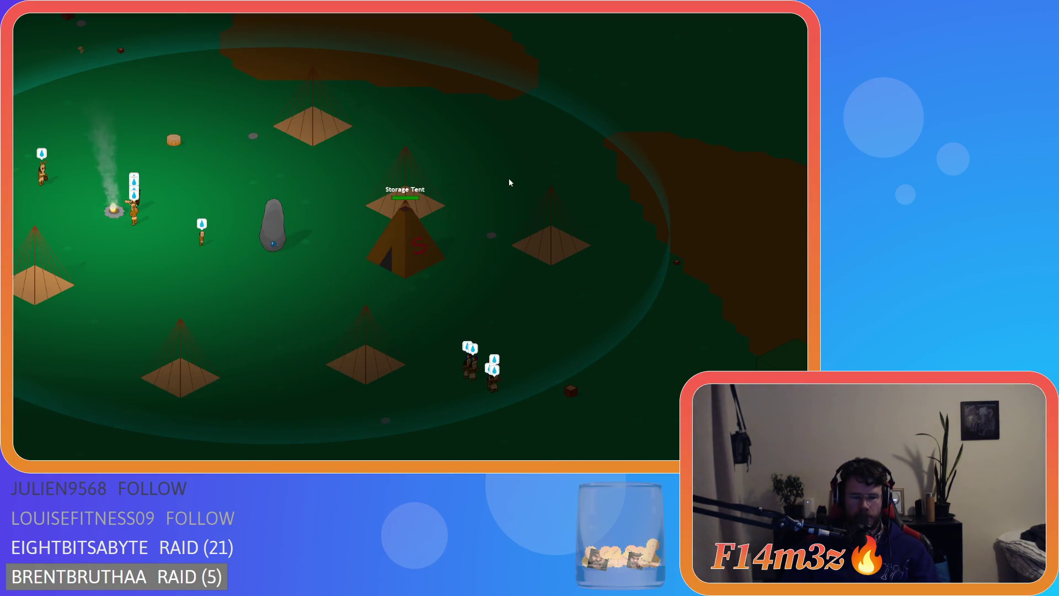
key("Escape")
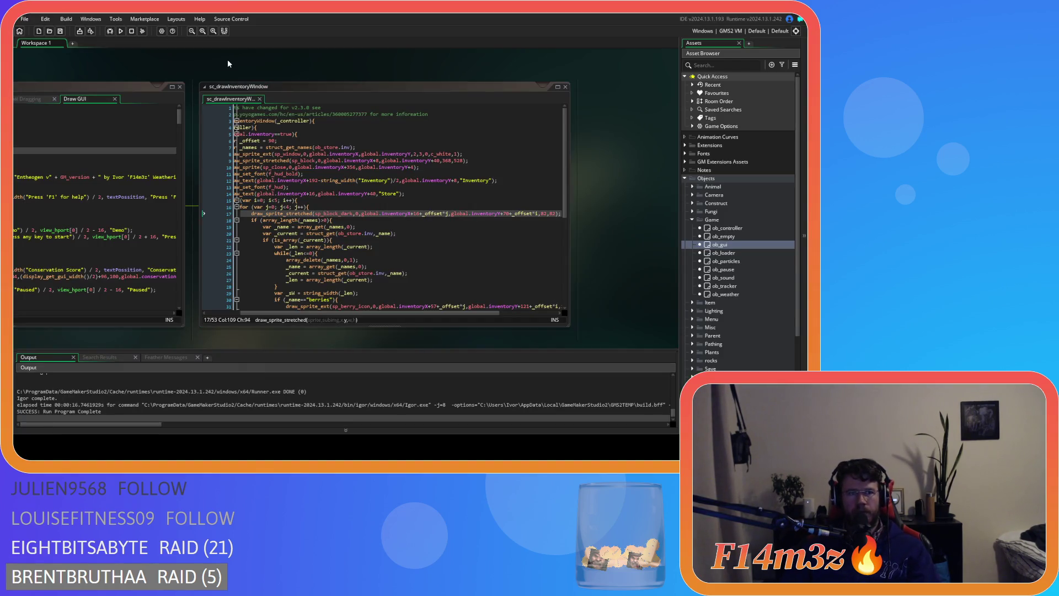
key("F5")
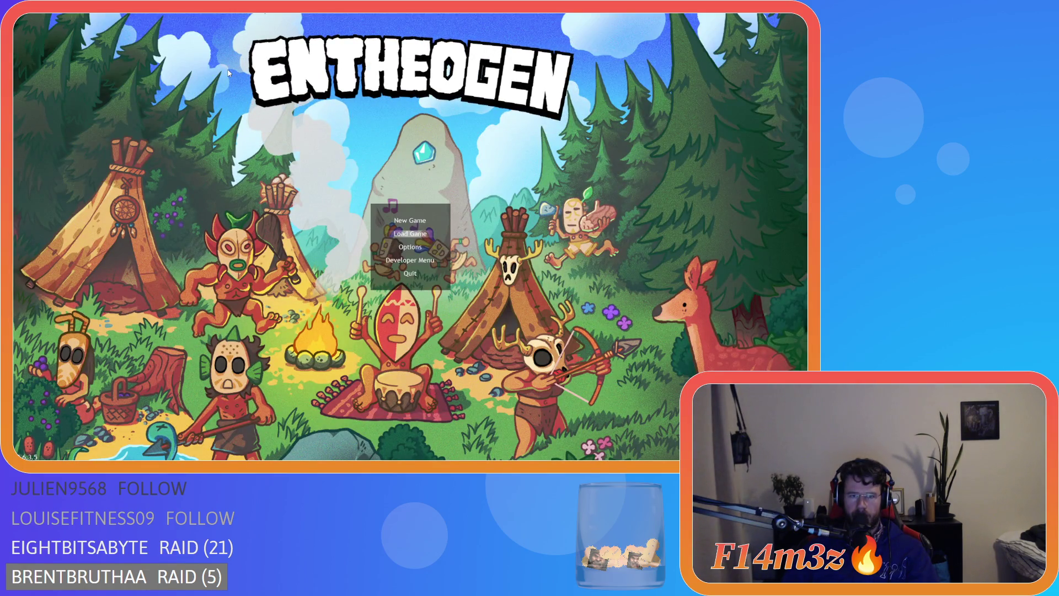
key("Return")
key("i")
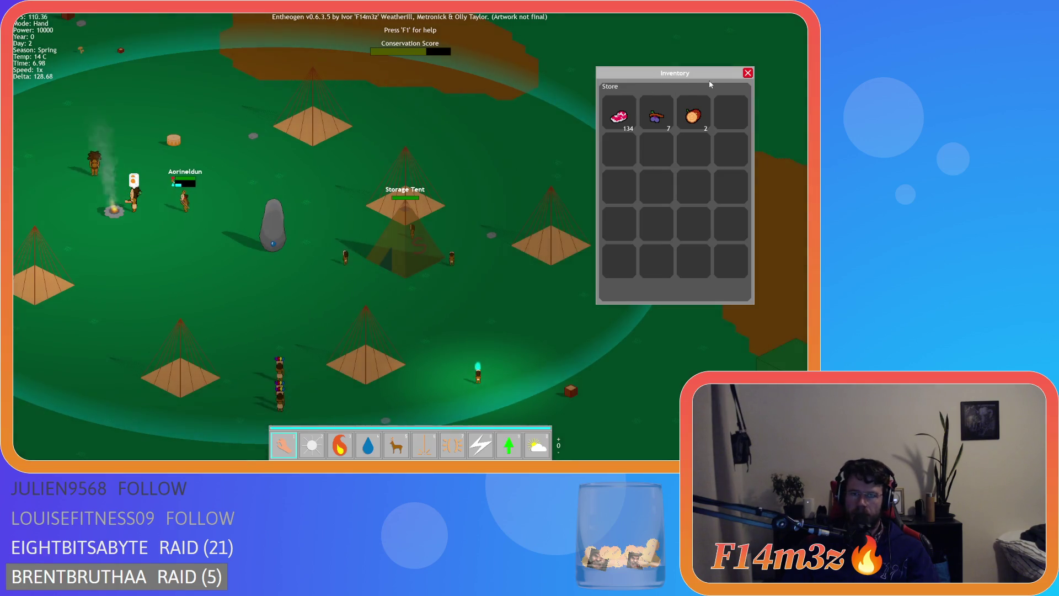
left_click(748, 74)
key("Escape")
key("Return")
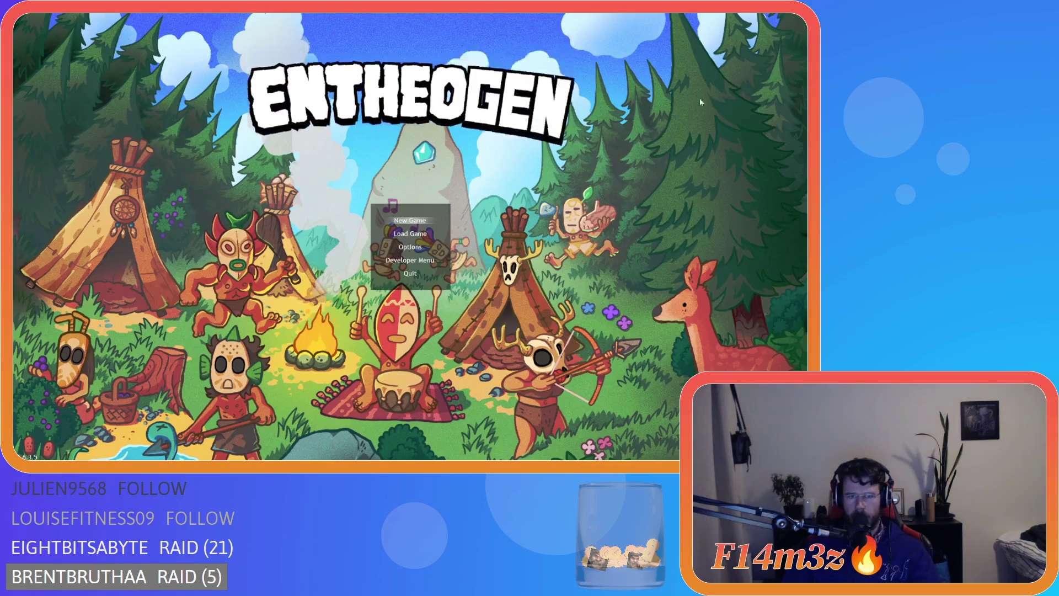
left_click(343, 221)
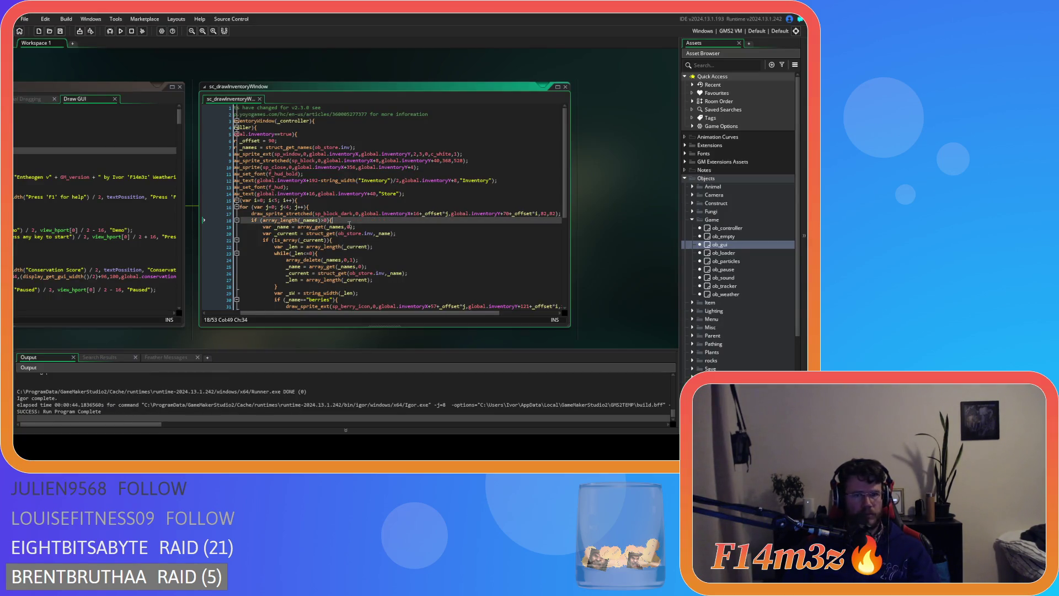
- Change line 9's backing-block vertical offset in sc_drawInventoryWindow to inventoryY+72
left_click(504, 214)
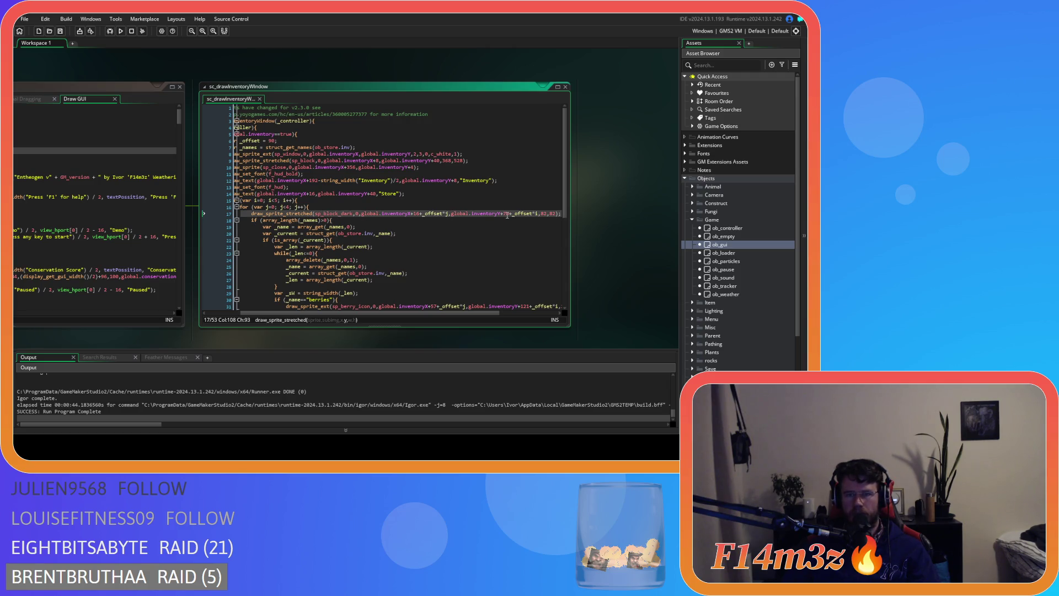
double_click(437, 160)
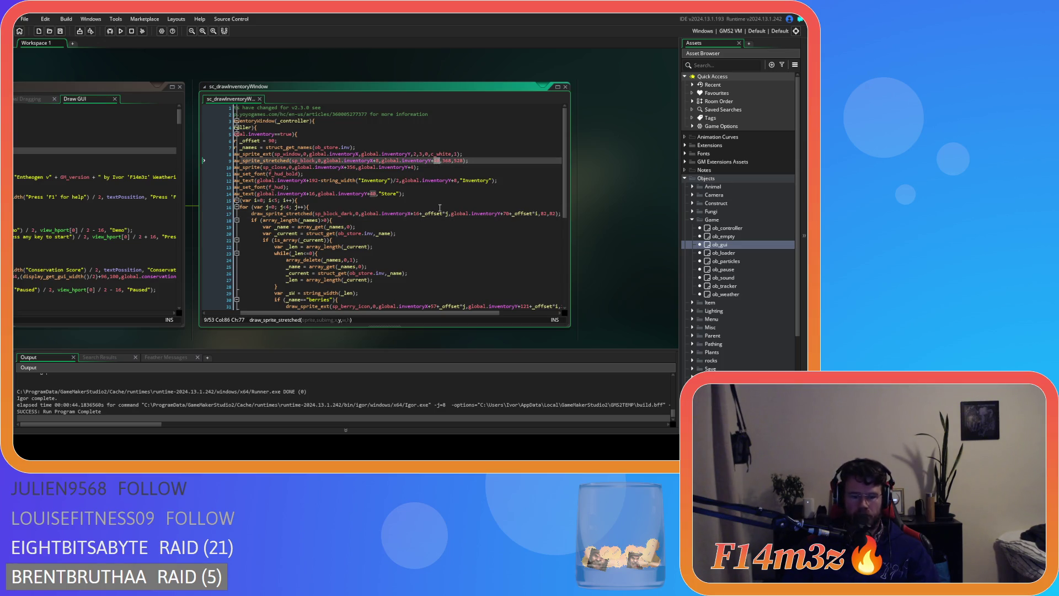
type("72")
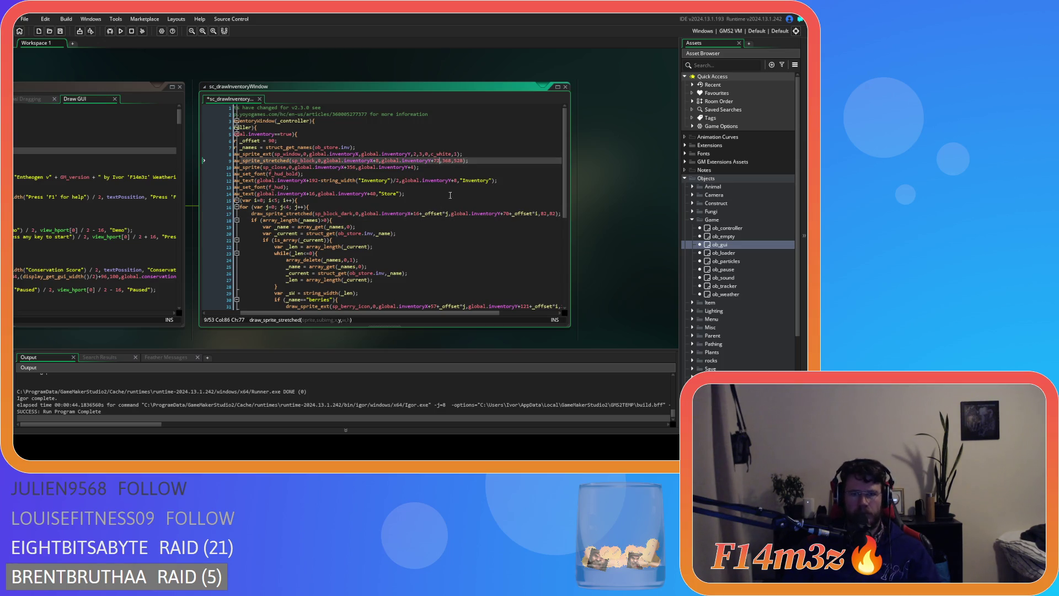
left_click(490, 159)
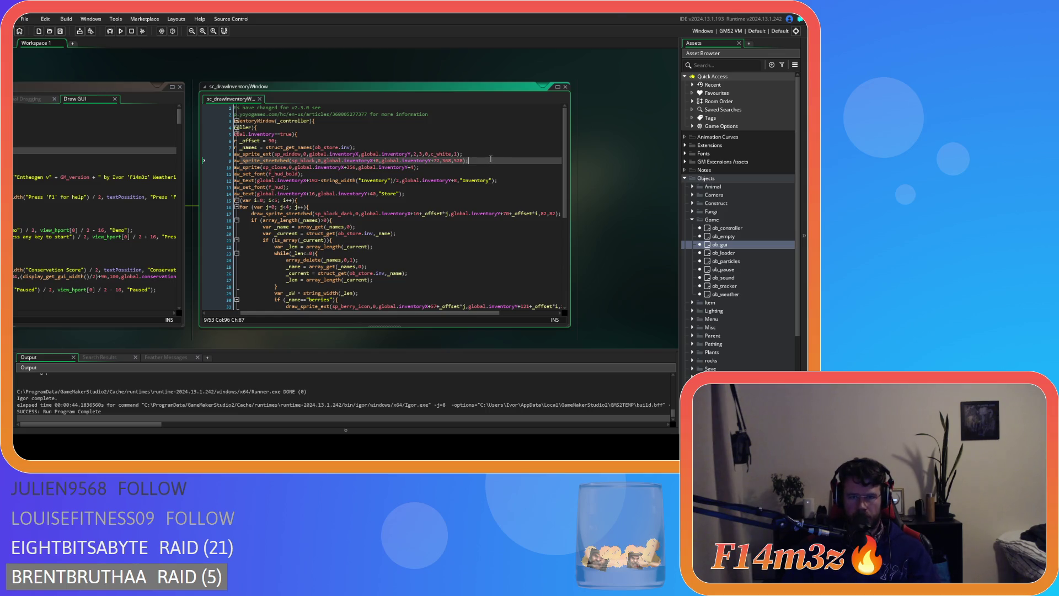
- Run the game, load the save, check the Storage Tent's Store inventory, then quit
key("F5")
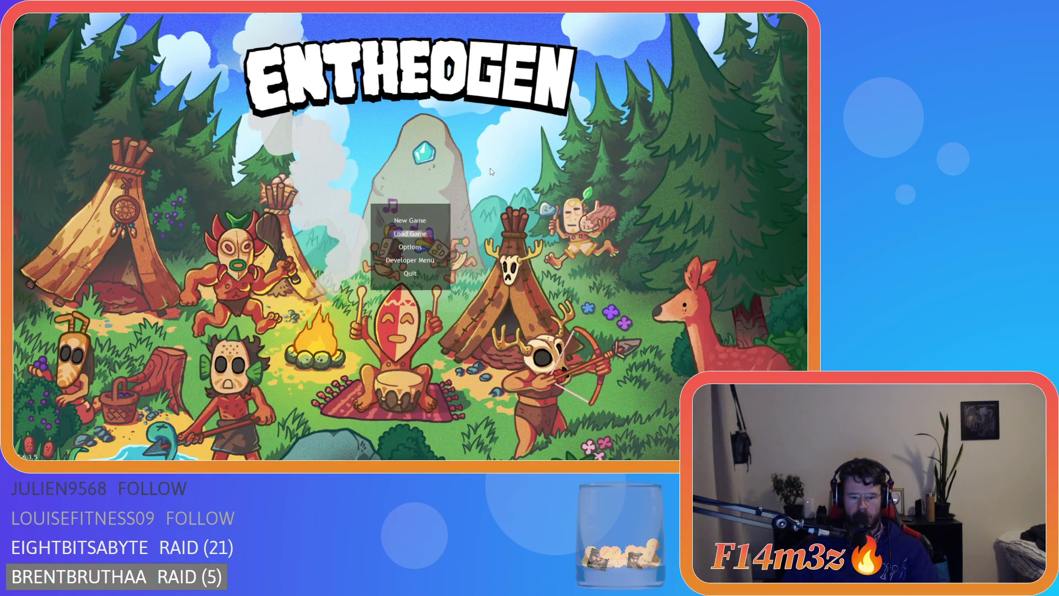
key("Return")
left_click(425, 254)
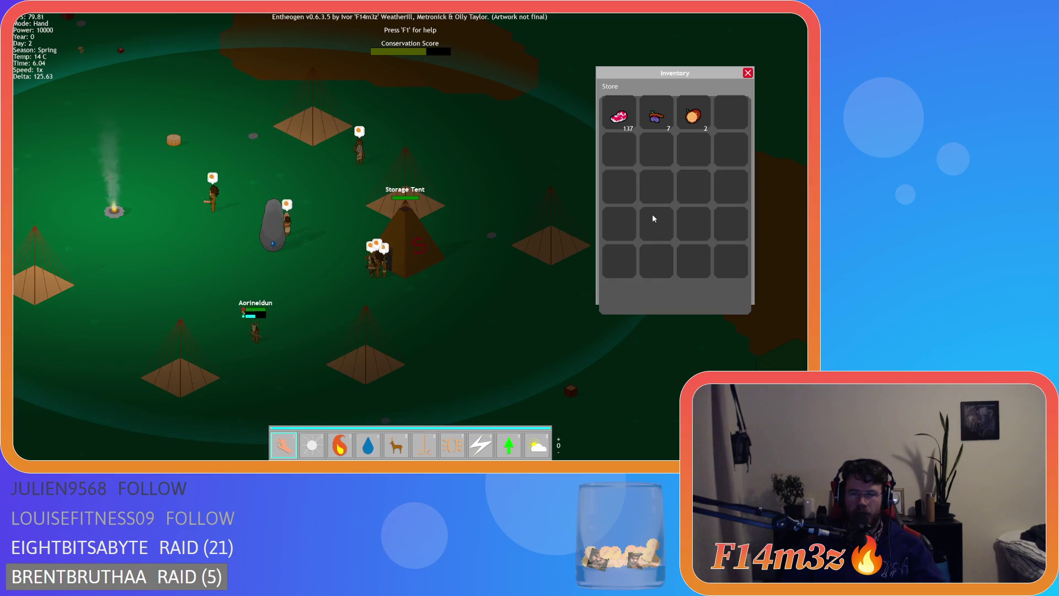
key("Escape")
key("Escape")
key("Return")
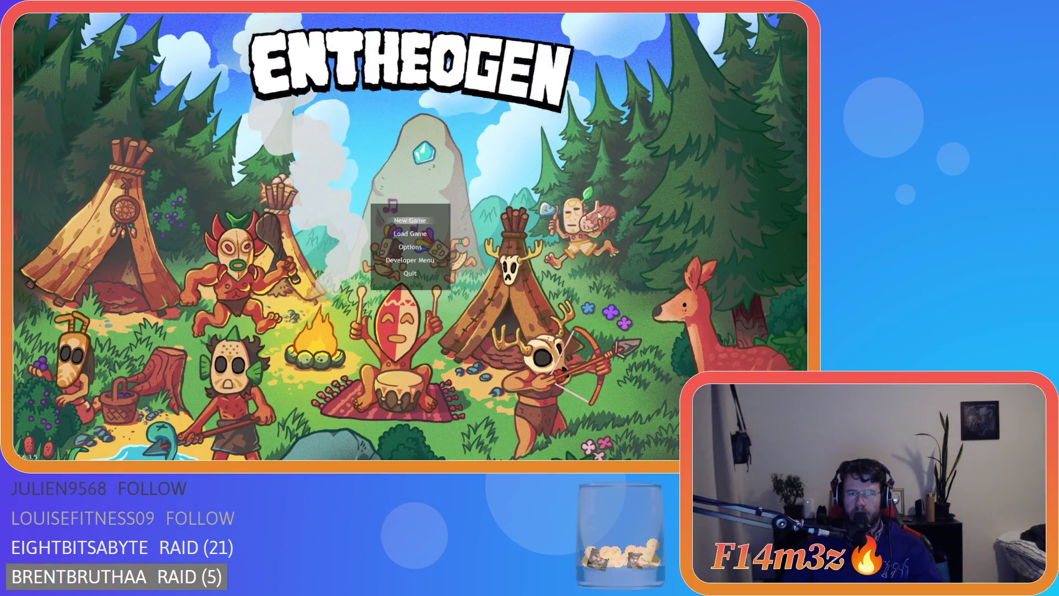
key("Escape")
double_click(437, 161)
key("ctrl+c")
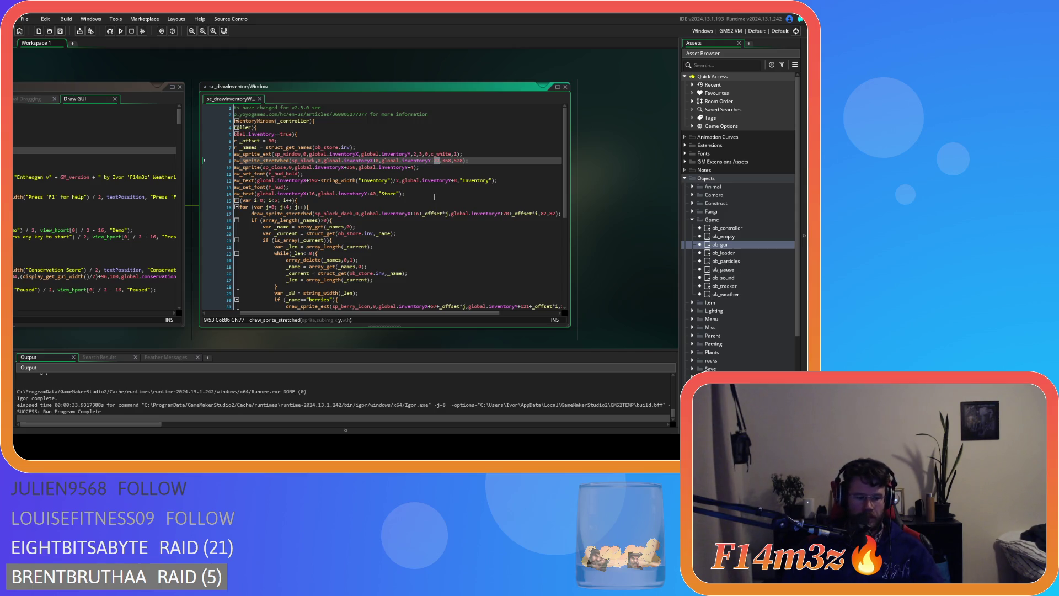
- Set line 9's backing-block offset to 64, save the script and launch the game
type("64")
key("ctrl+s")
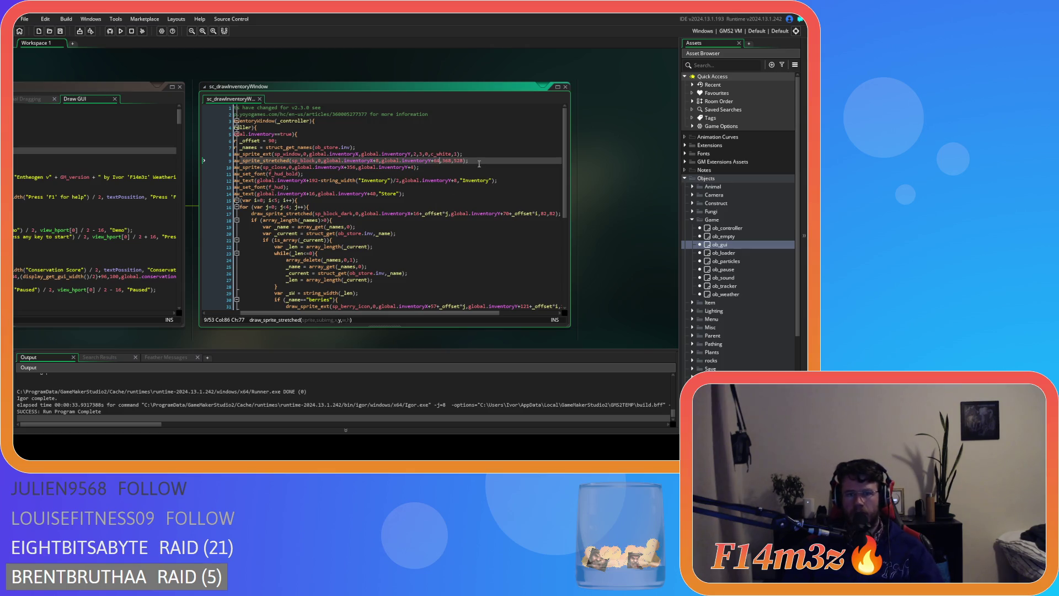
key("F5")
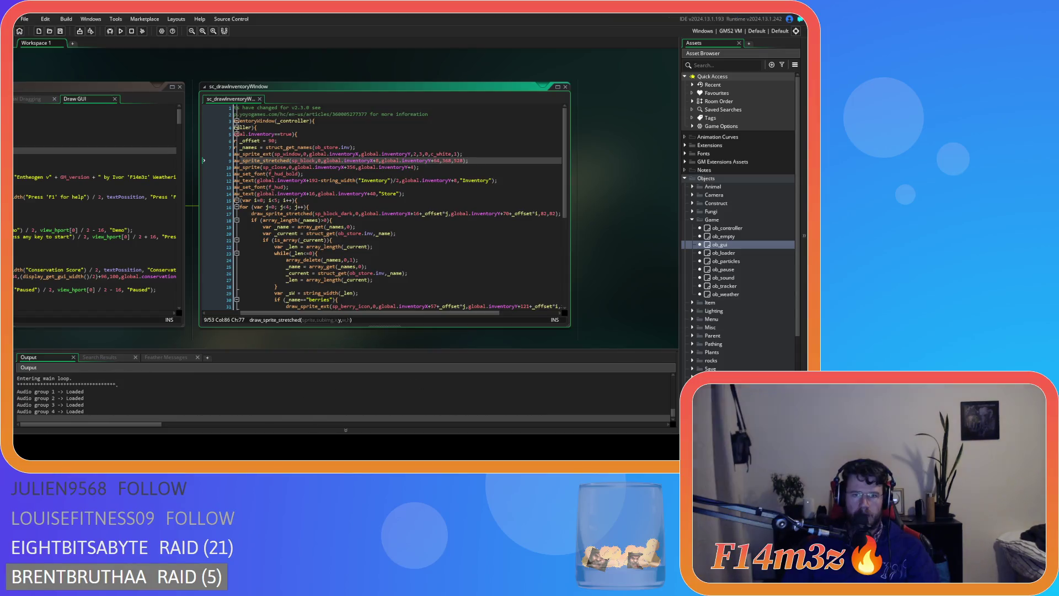
- Load the saved game, view the Store inventory, and quit back to the editor
key("Down")
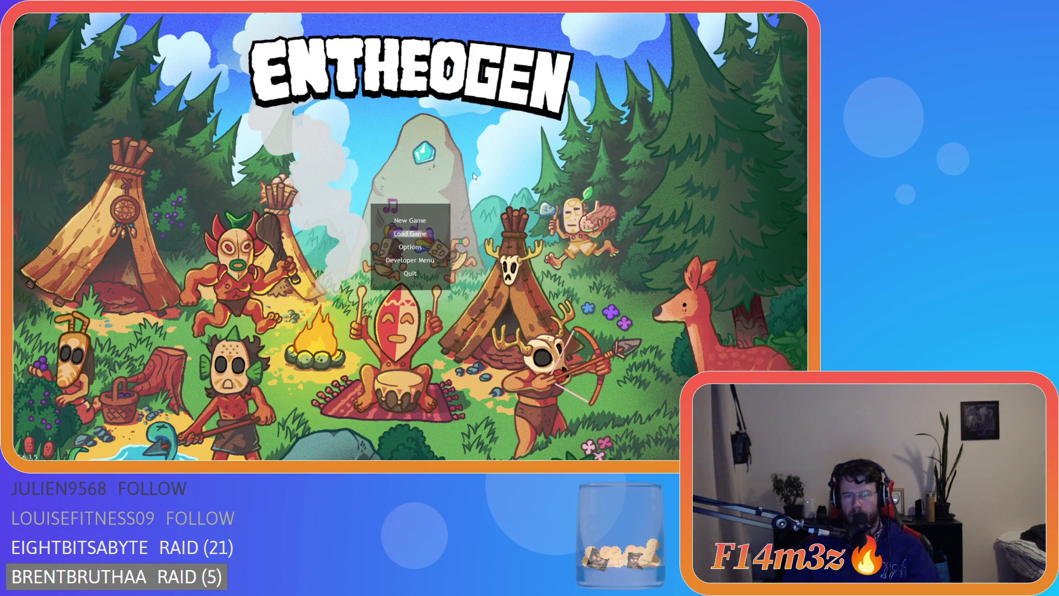
key("Return")
key("i")
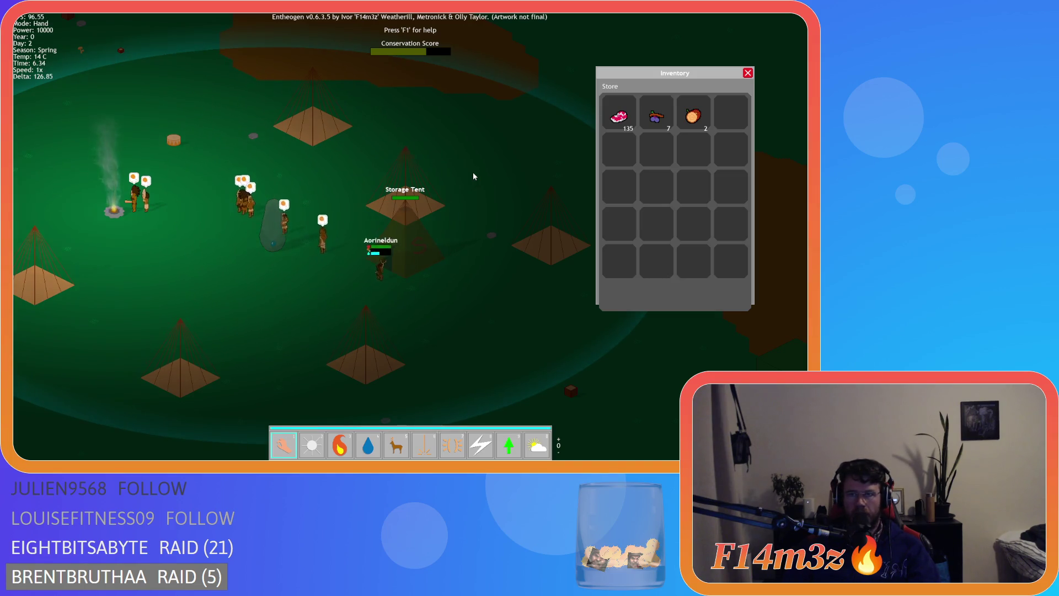
key("Escape")
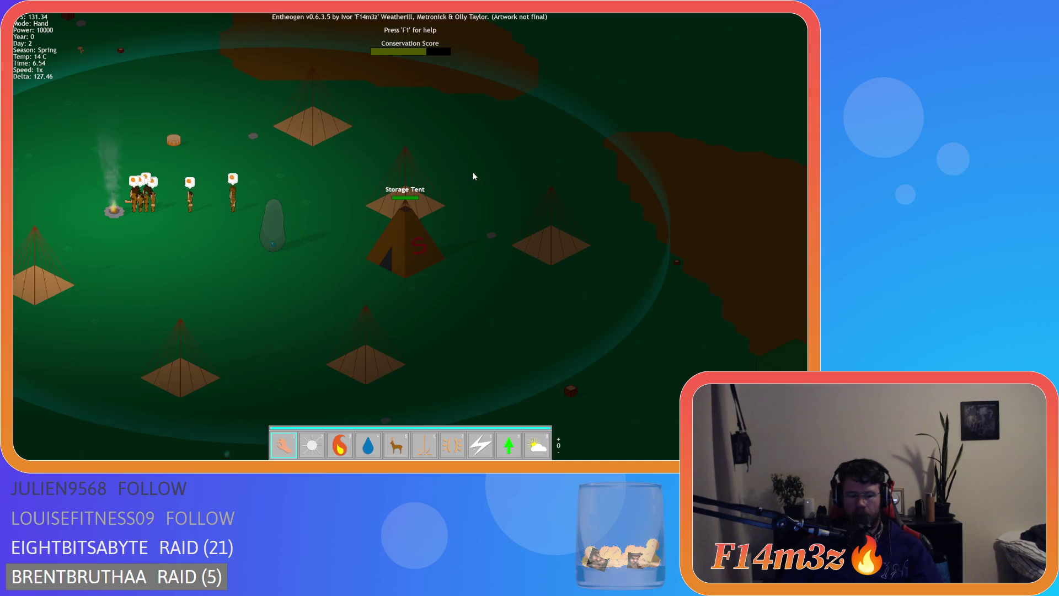
key("Escape")
key("Return")
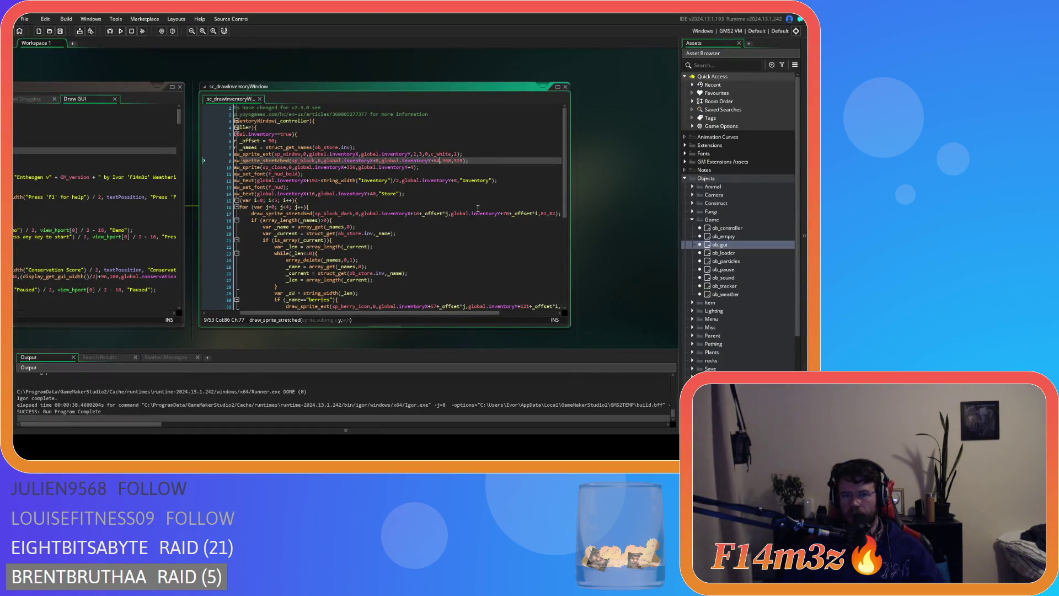
- Change line 17's slot-row offset to inventoryY+72+_offset, save, and build and run the game
left_click(508, 214)
type("2")
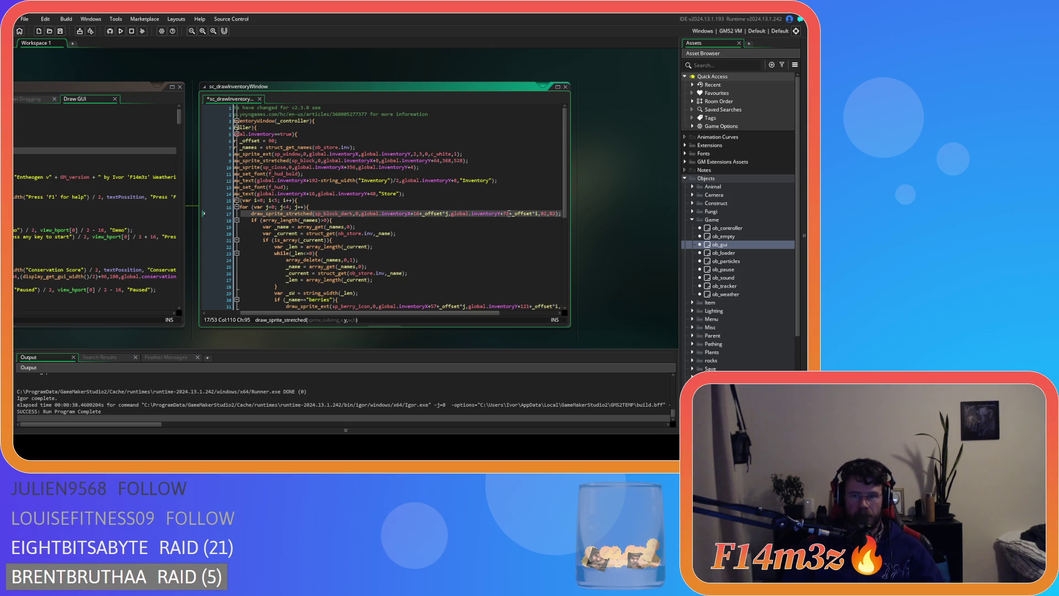
key("ctrl+s")
left_click_drag(404, 313, 394, 312)
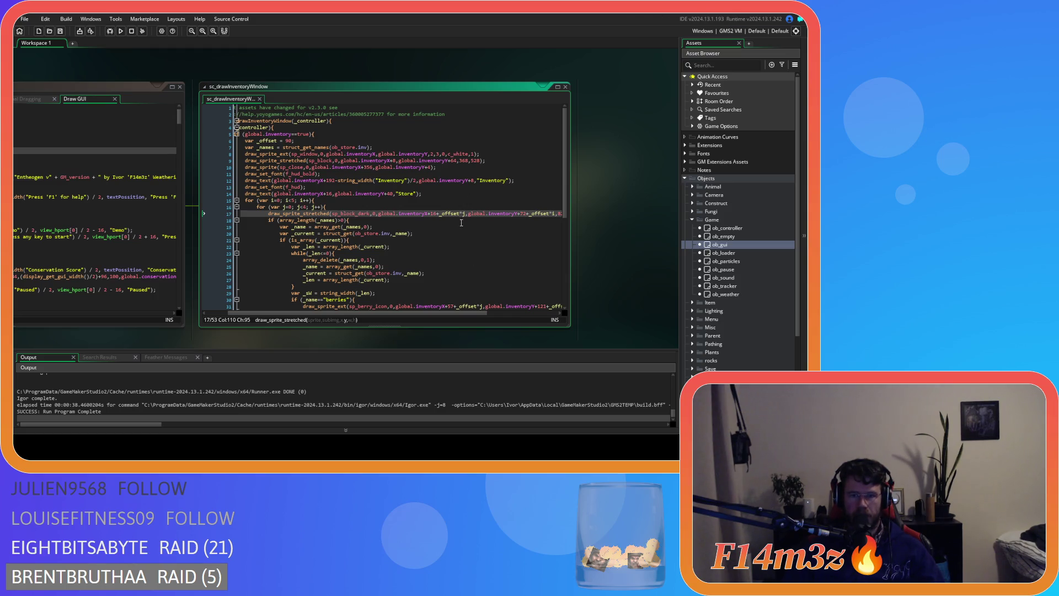
scroll(461, 223, "down", 1)
key("F5")
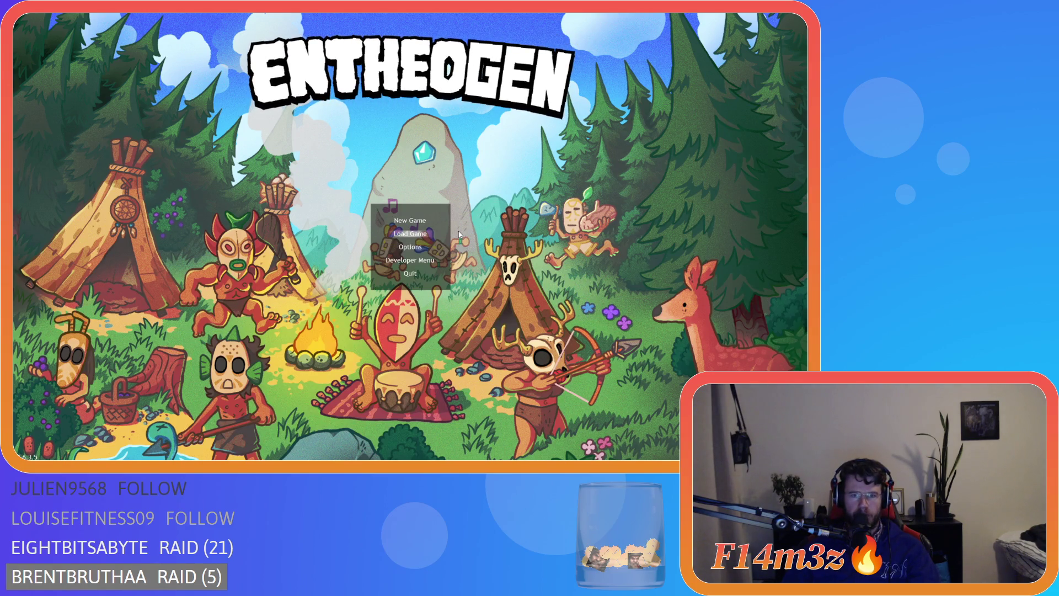
- Load the saved game from the title menu, then quit Entheogen by confirming Y
left_click(459, 230)
key("Escape")
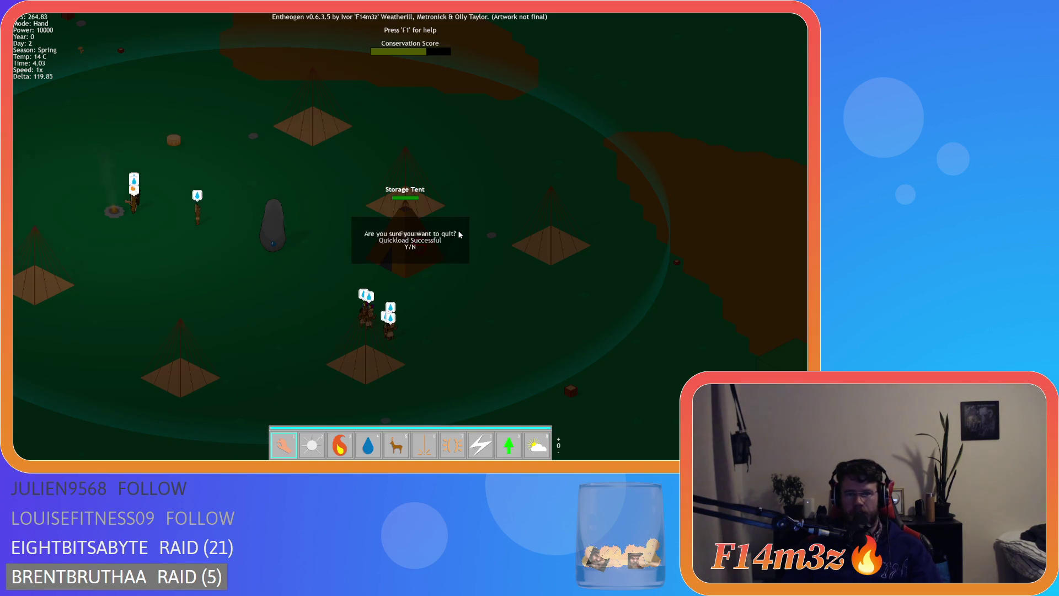
key("y")
key("Escape")
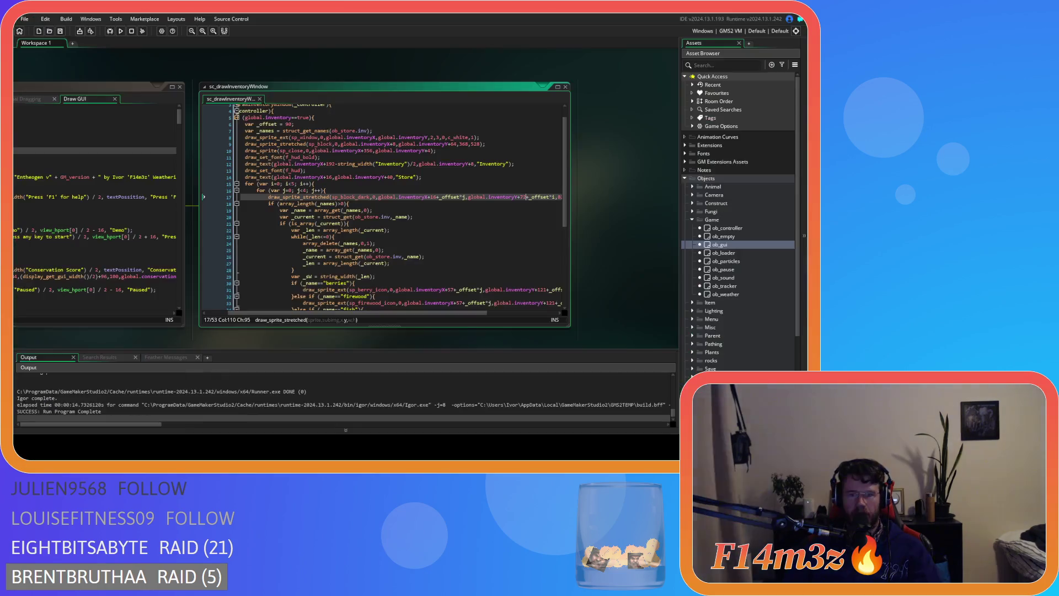
- Paste 72 as the y offset for the berries, firewood, fish, meat, fur, water and lumber icons
left_click_drag(465, 315, 519, 315)
scroll(509, 274, "down", 1)
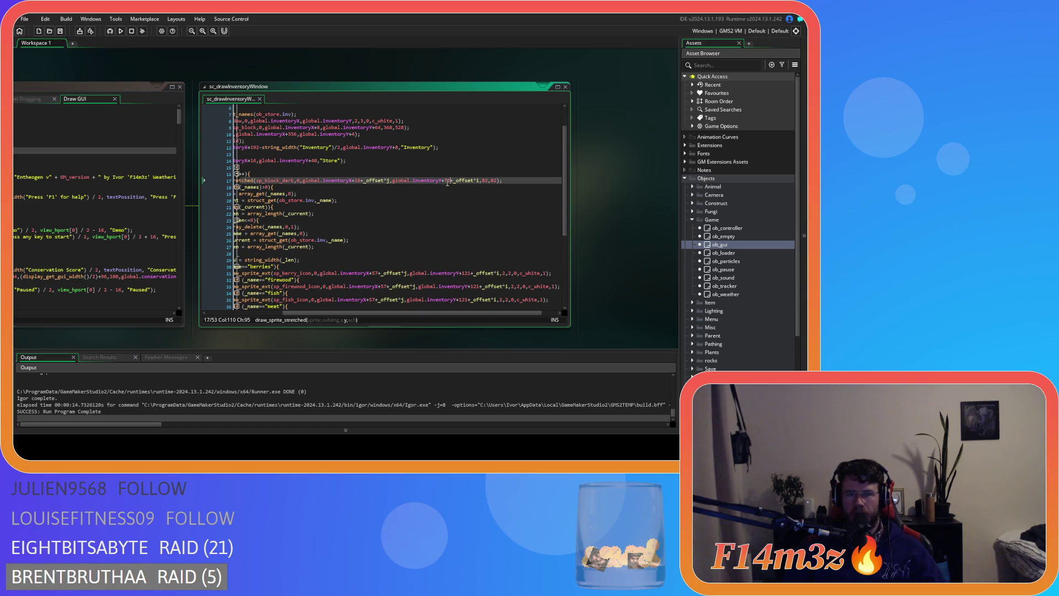
double_click(468, 273)
key("ctrl+v")
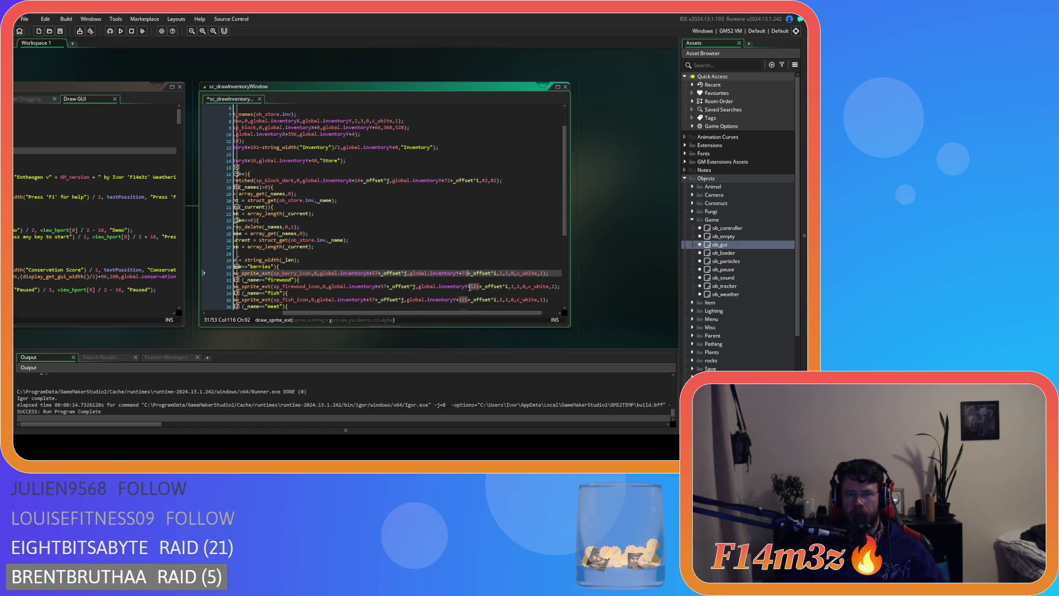
double_click(477, 286)
key("ctrl+v")
double_click(467, 300)
key("ctrl+v")
scroll(466, 265, "down", 4)
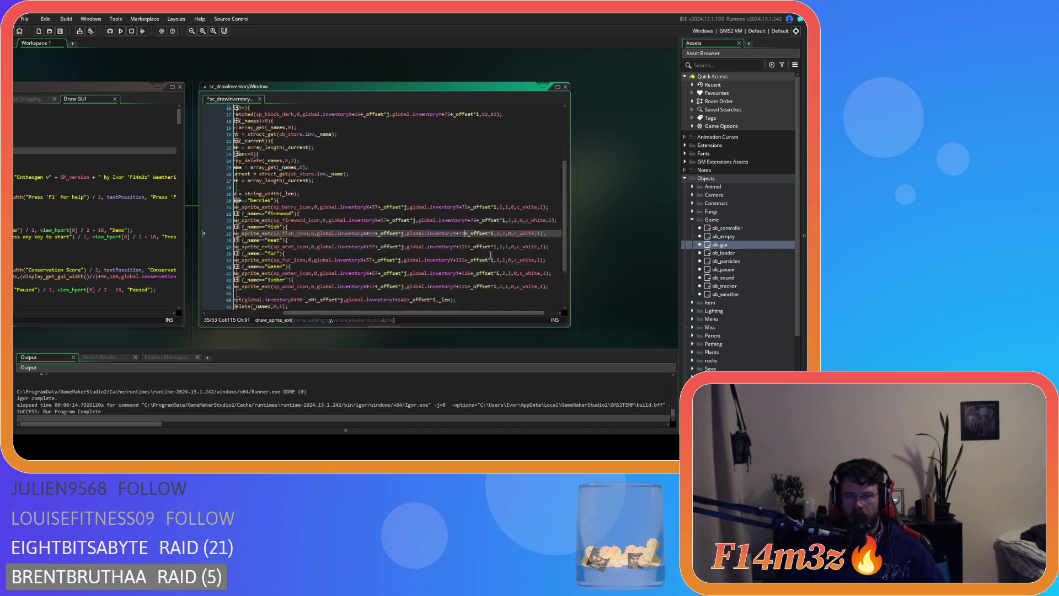
double_click(463, 230)
key("ctrl+v")
double_click(462, 245)
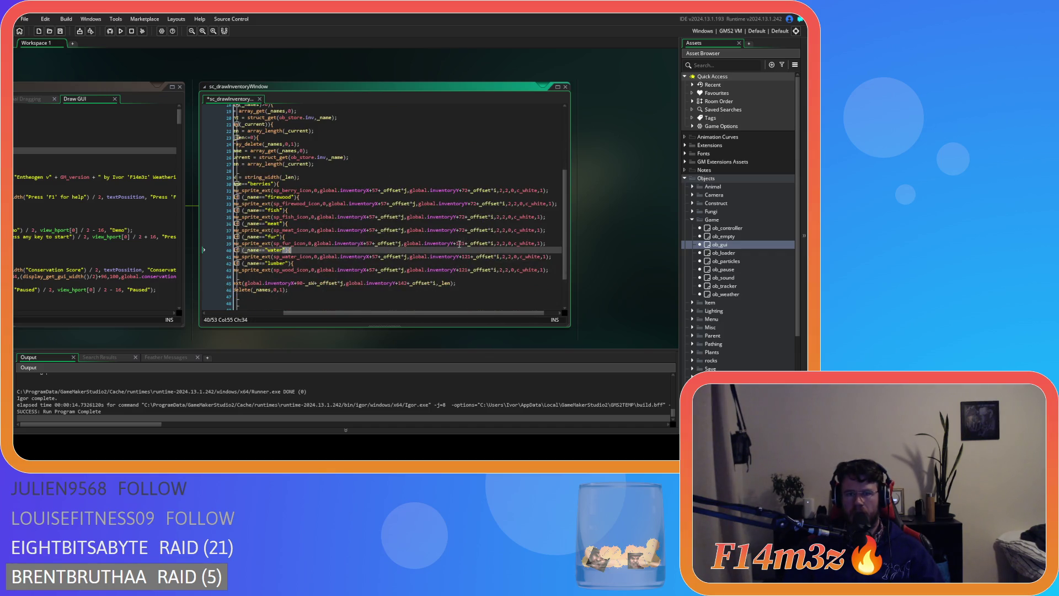
key("ctrl+v")
double_click(462, 257)
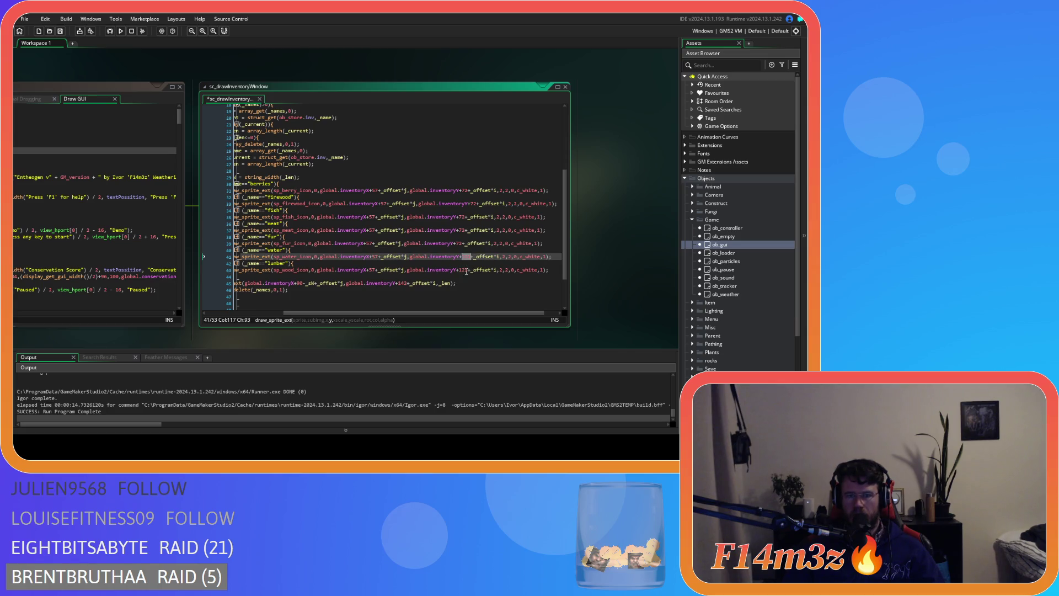
key("ctrl+v")
double_click(462, 270)
key("ctrl+v")
scroll(494, 262, "up", 4)
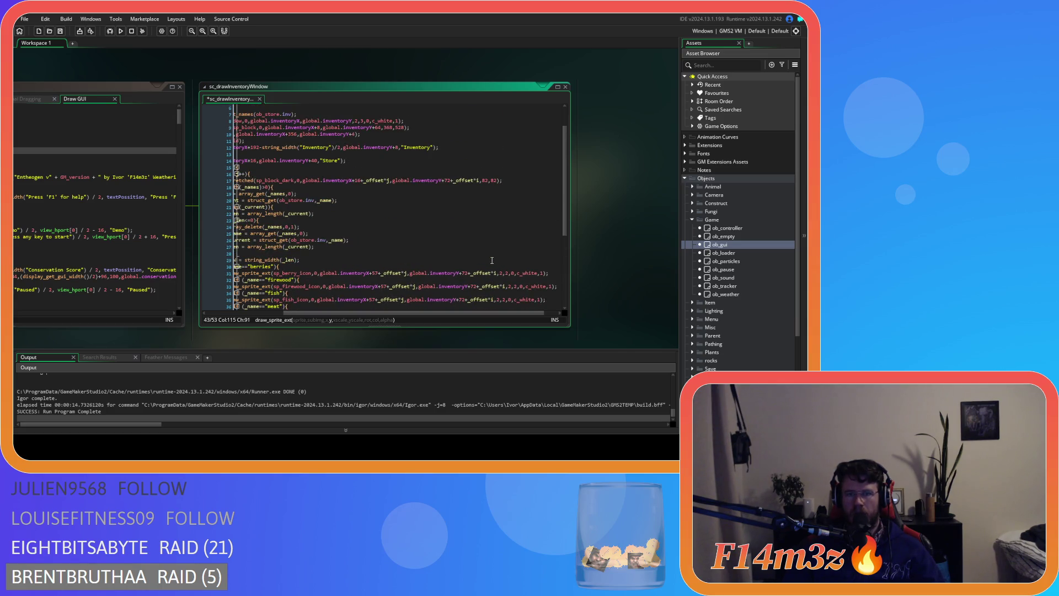
scroll(492, 260, "down", 4)
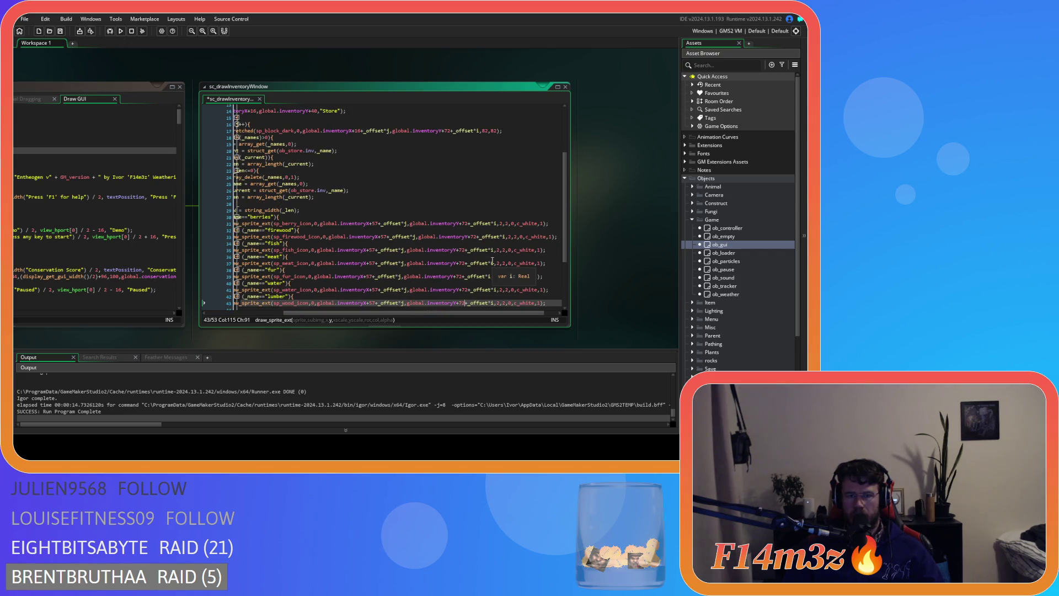
scroll(493, 261, "up", 1)
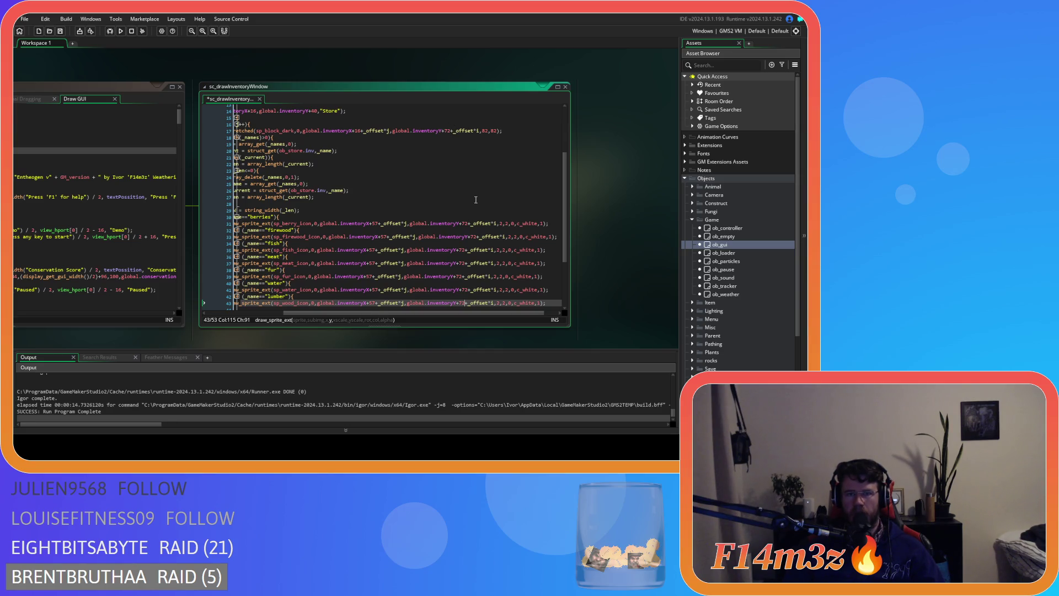
scroll(478, 208, "down", 2)
scroll(479, 208, "up", 2)
scroll(479, 237, "down", 1)
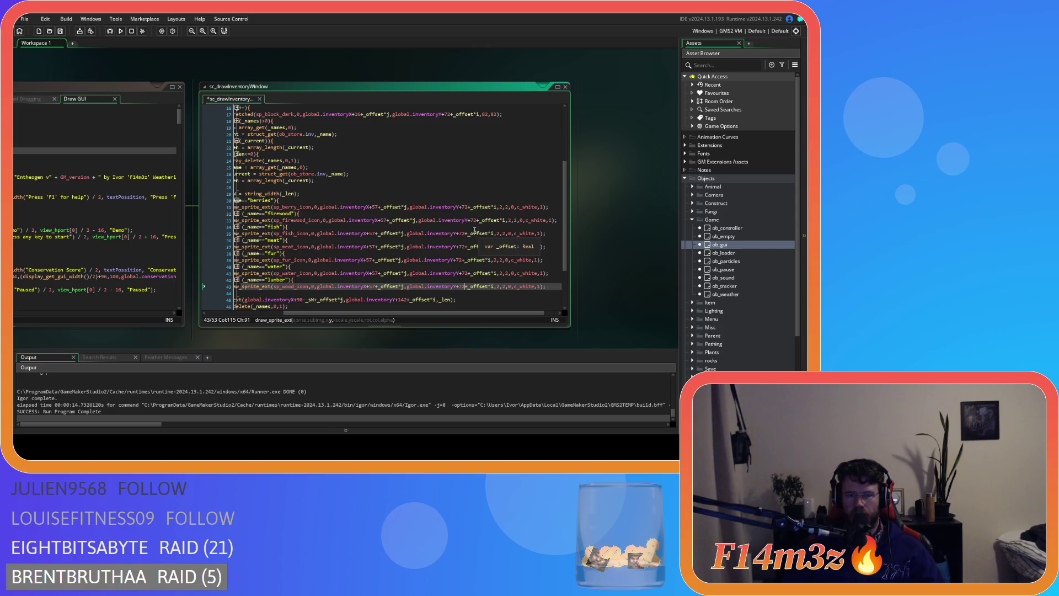
- Set all seven item icon y offsets to inventoryY+113 and rebuild the game
left_click(465, 206)
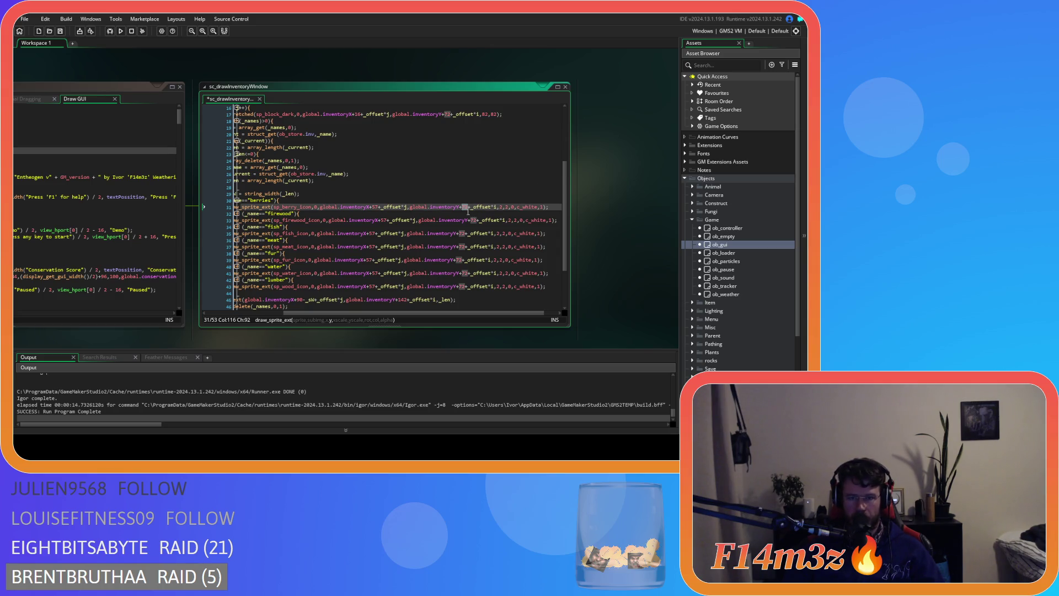
type("12")
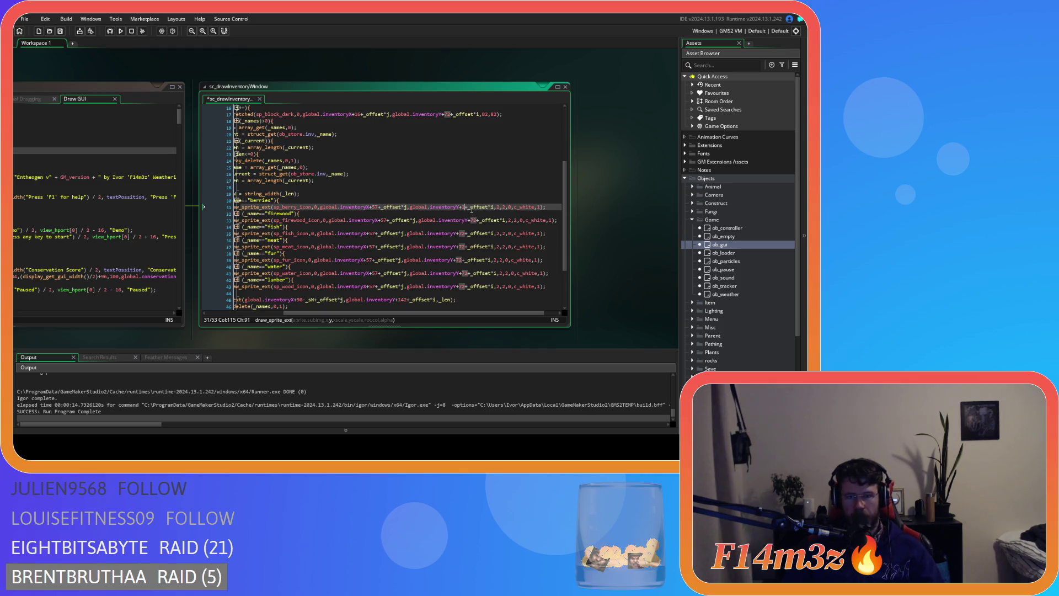
type("3")
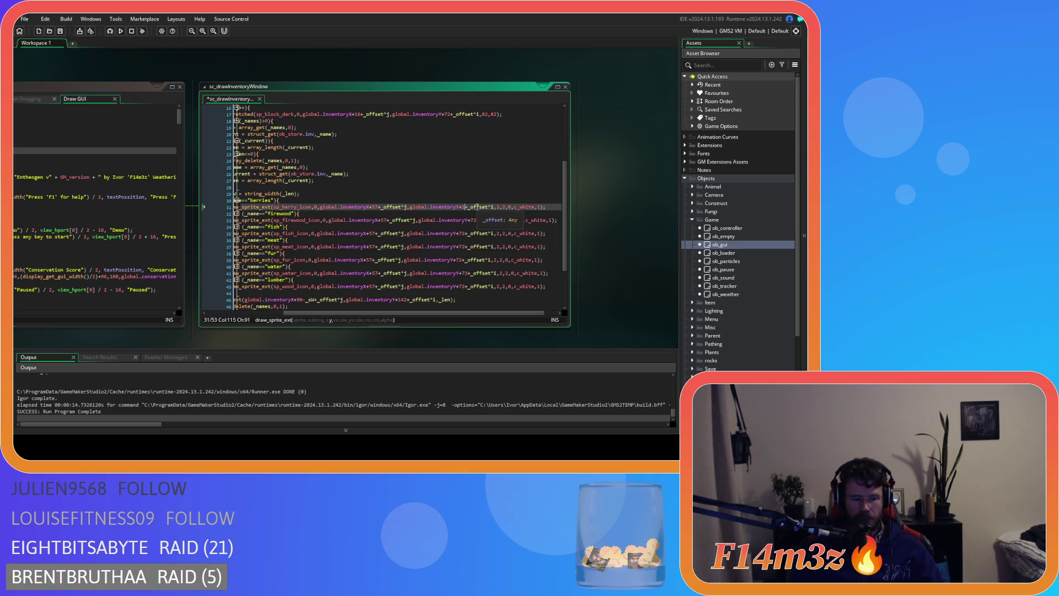
double_click(472, 220)
double_click(462, 234)
type("113")
double_click(461, 246)
type("113")
double_click(459, 260)
type("113")
double_click(465, 273)
type("113")
double_click(462, 286)
type("113")
key("F5")
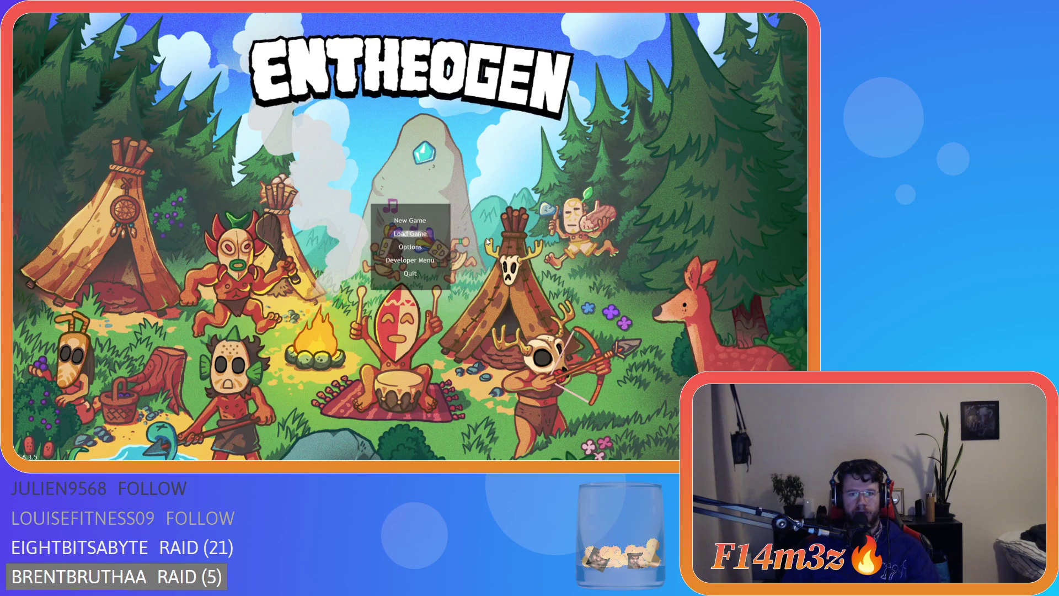
- Quickload the save, inspect the Store inventory's icons and counts, then quit to GameMaker
key("Return")
key("i")
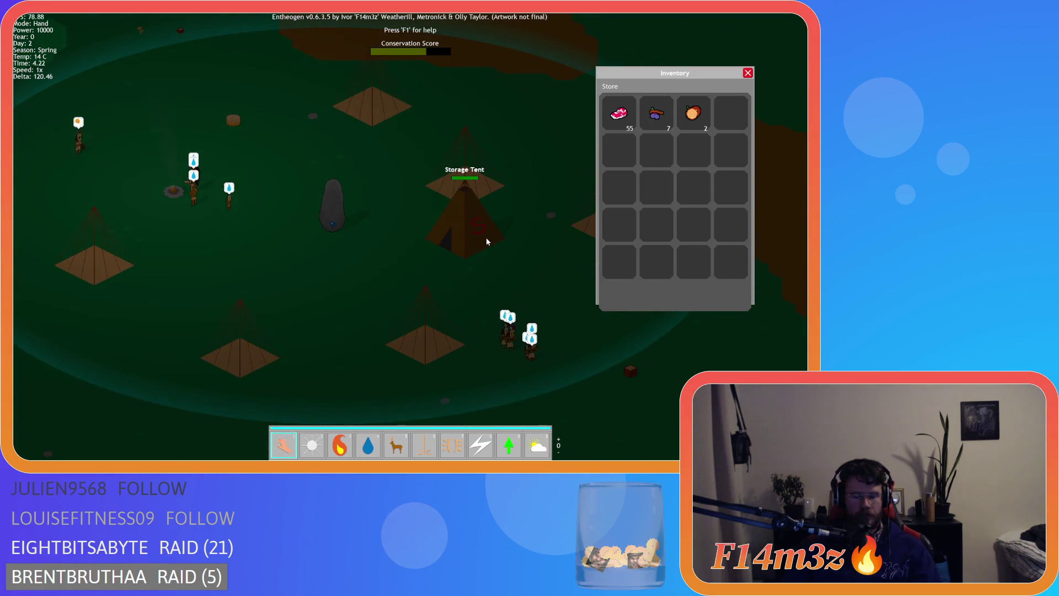
key("Escape")
key("Escape")
key("y")
left_click_drag(421, 313, 368, 316)
scroll(457, 279, "down", 2)
left_click_drag(453, 313, 494, 313)
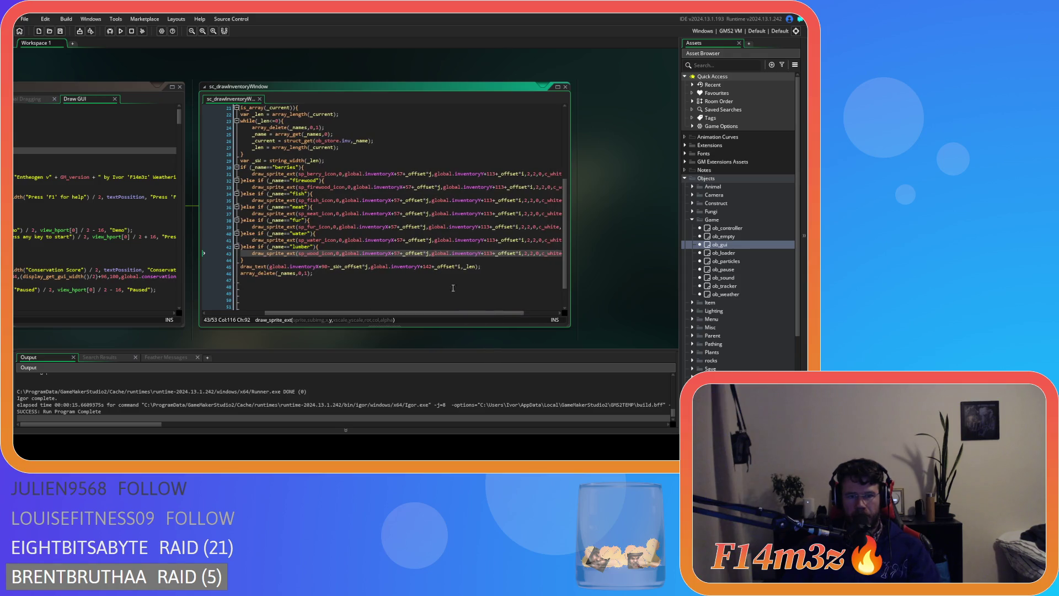
- Change the item-count draw_text y offset on line 45 from 113 to 134 and relaunch the game
scroll(429, 266, "up", 3)
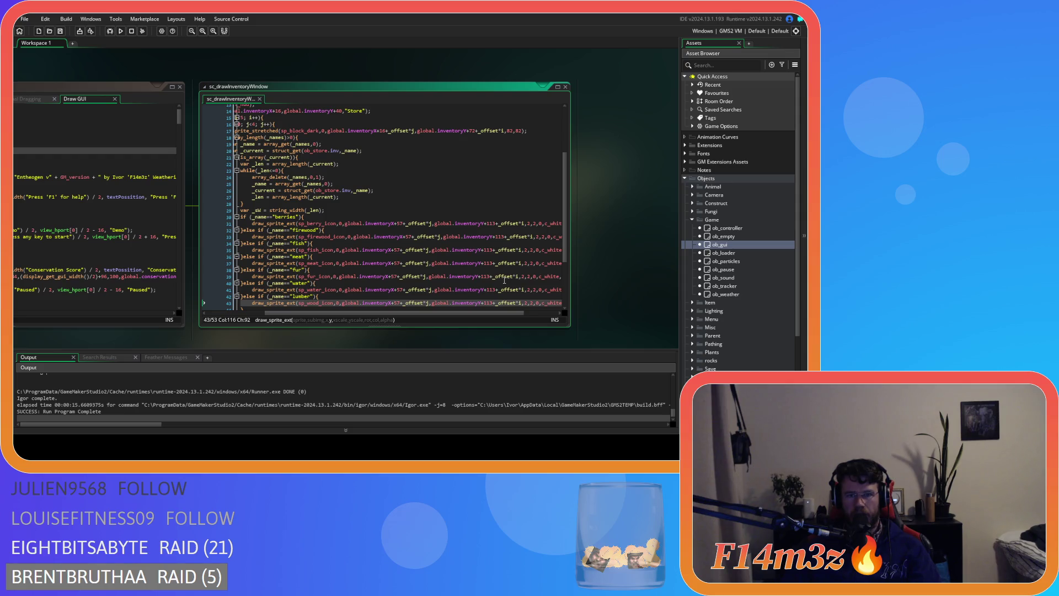
scroll(504, 280, "down", 1)
scroll(504, 280, "down", 1)
scroll(504, 280, "up", 1)
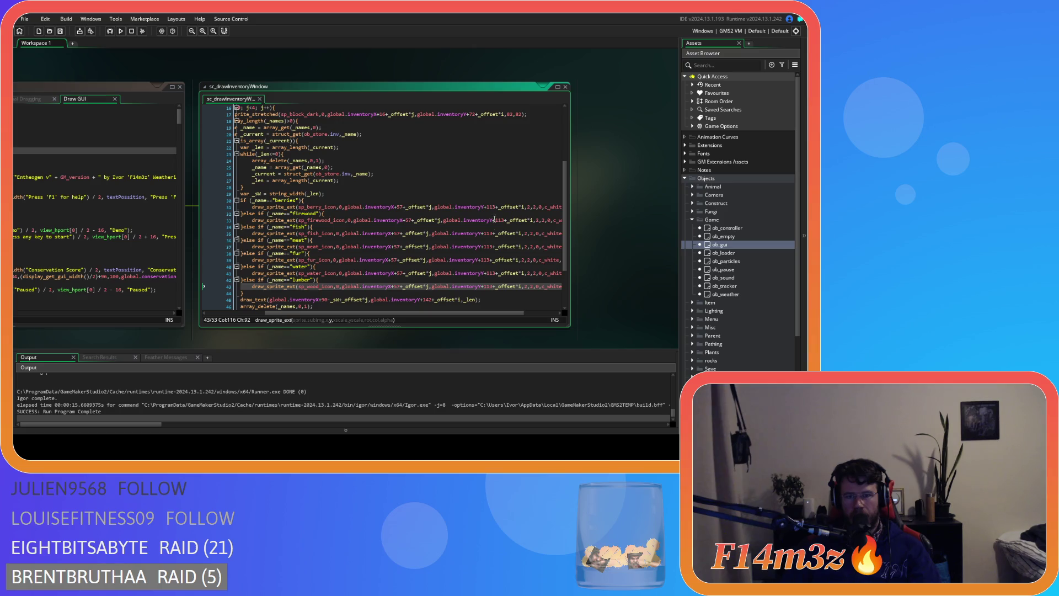
double_click(489, 286)
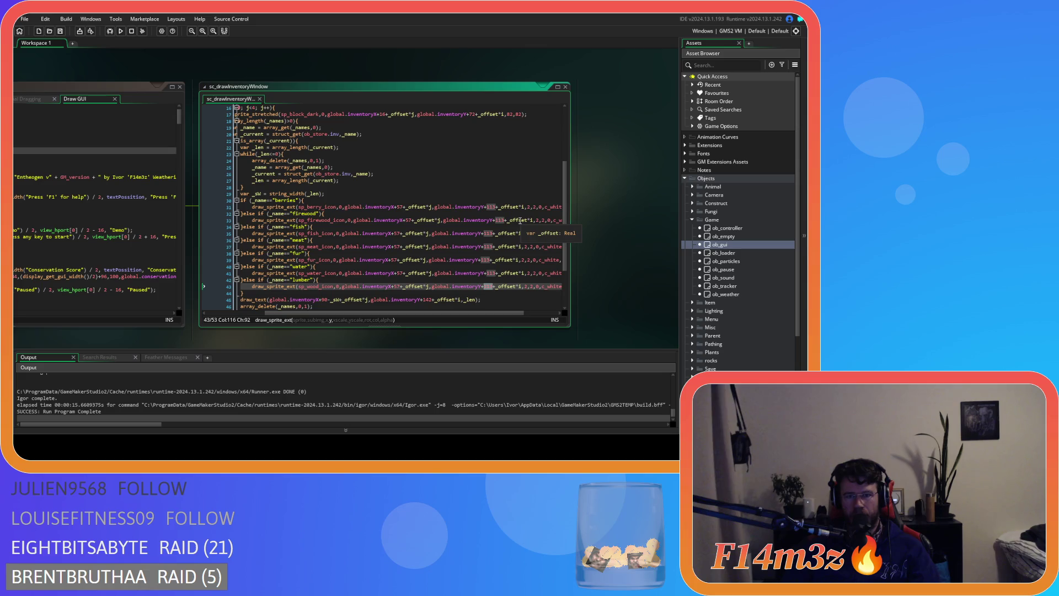
scroll(452, 237, "down", 3)
left_click(425, 250)
double_click(425, 250)
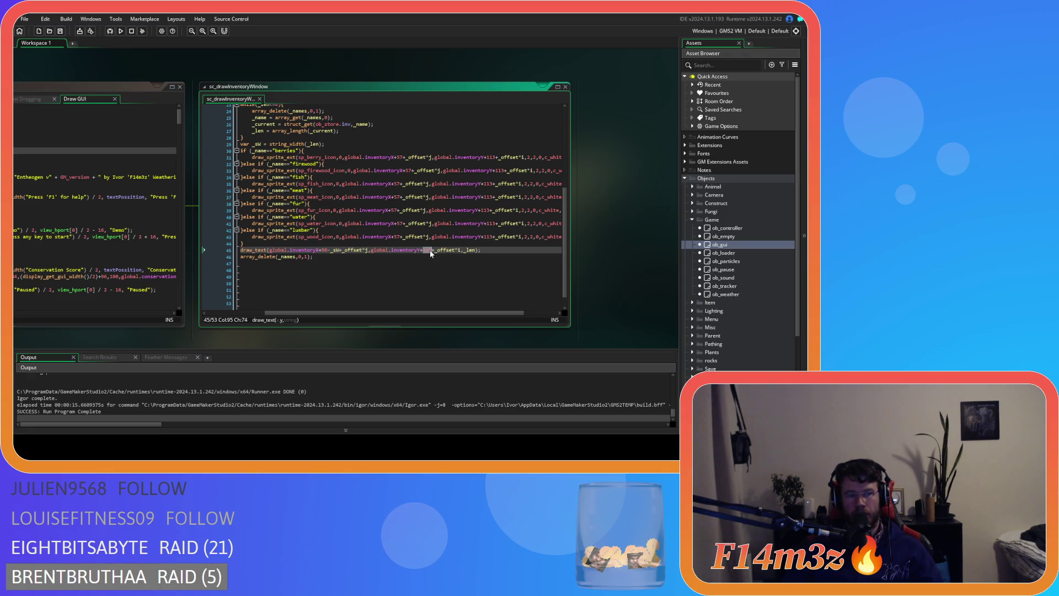
type("134")
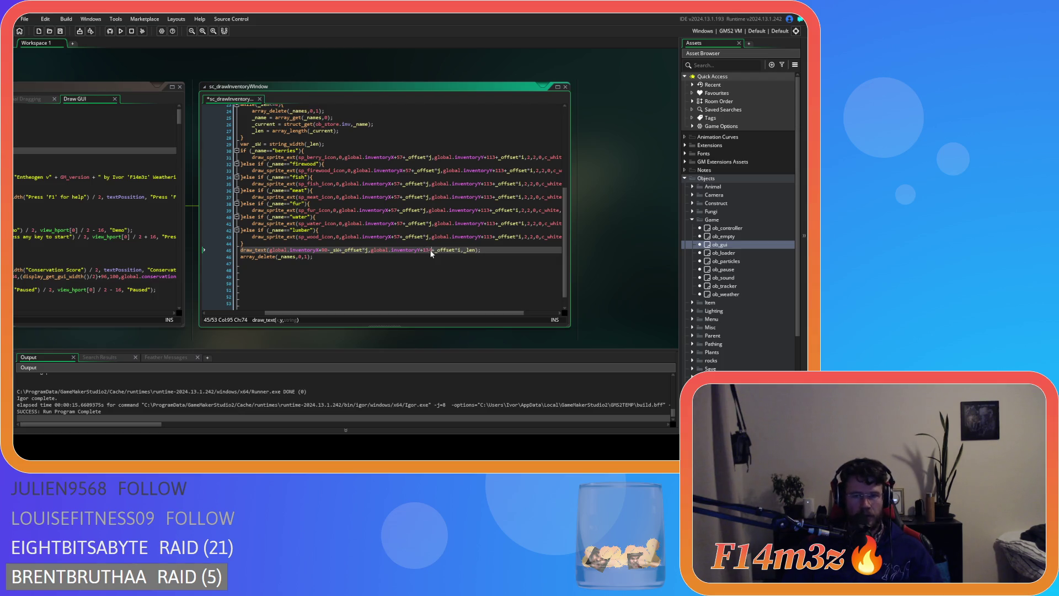
key("F5")
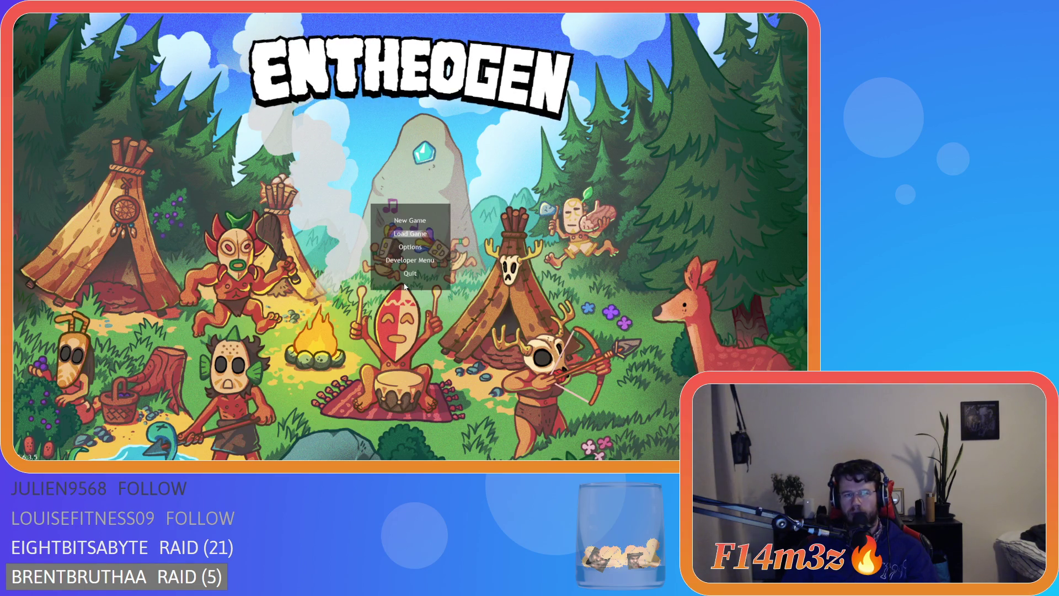
- Quickload the save, open the Storage Tent's Store inventory, and pan the camera around
key("Return")
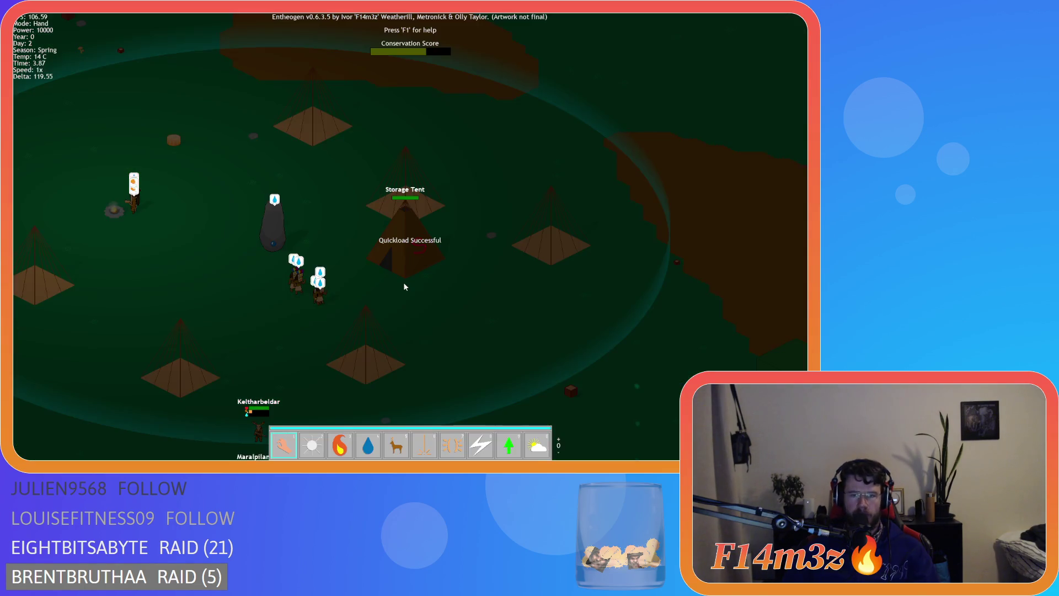
left_click(412, 278)
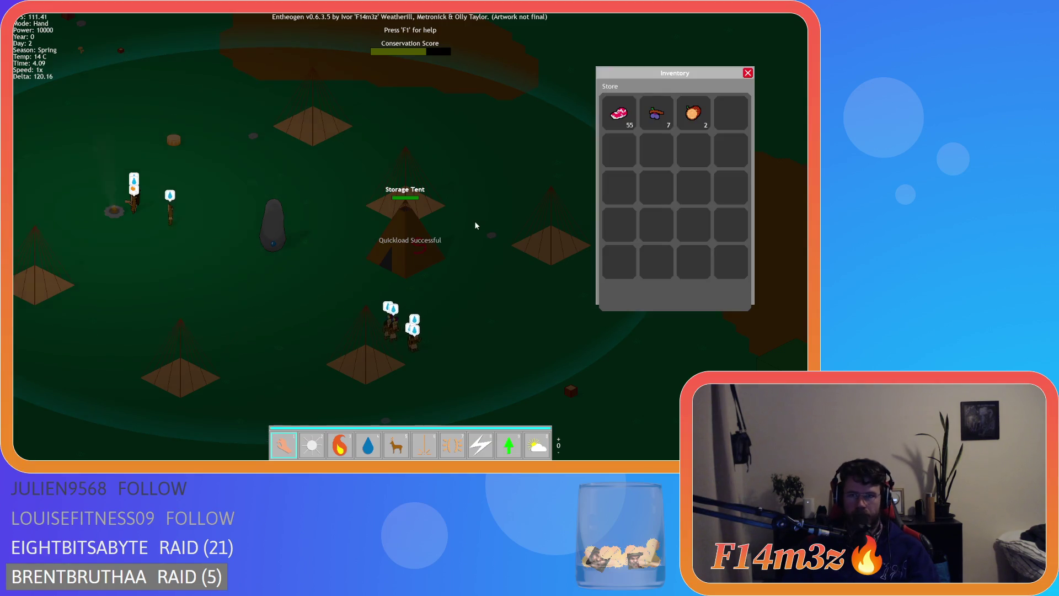
key("s")
key("d")
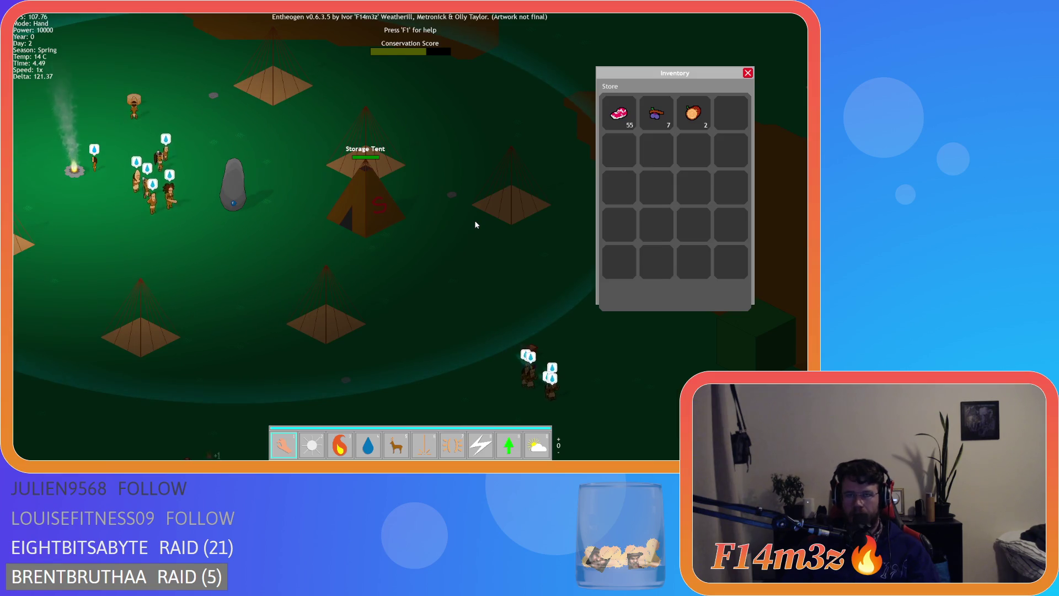
key("w")
key("a")
key("s")
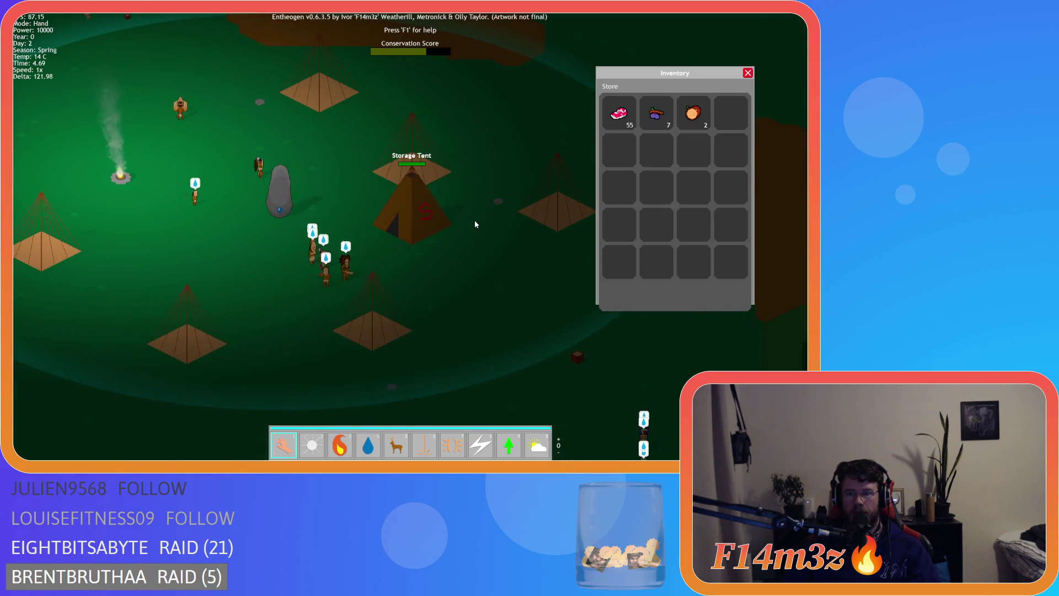
key("w")
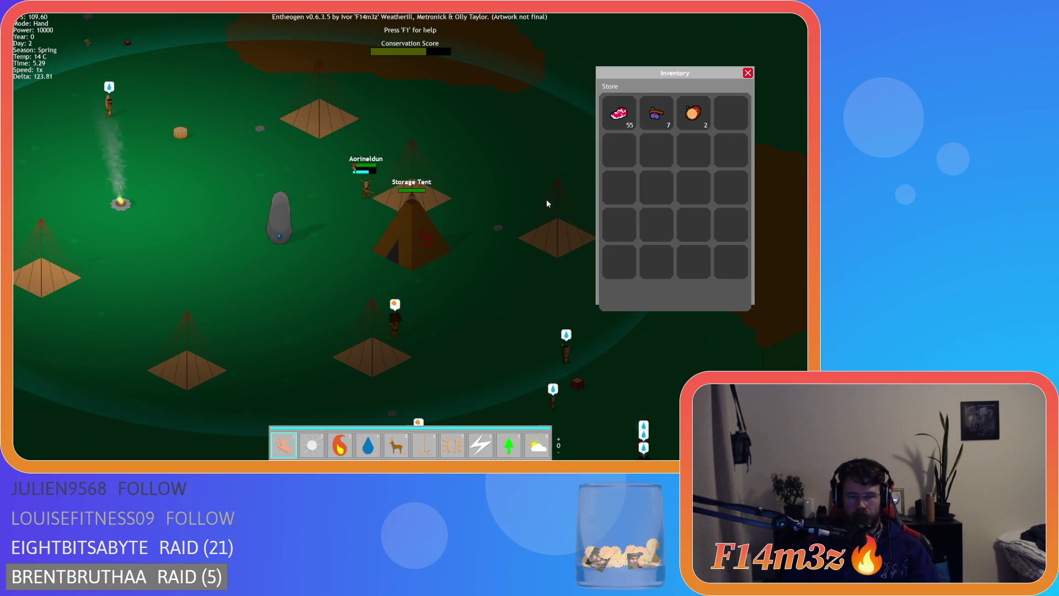
key("Escape")
- Reopen the Store inventory to check counts 134, 7 and 2, then quit to GameMaker
key("i")
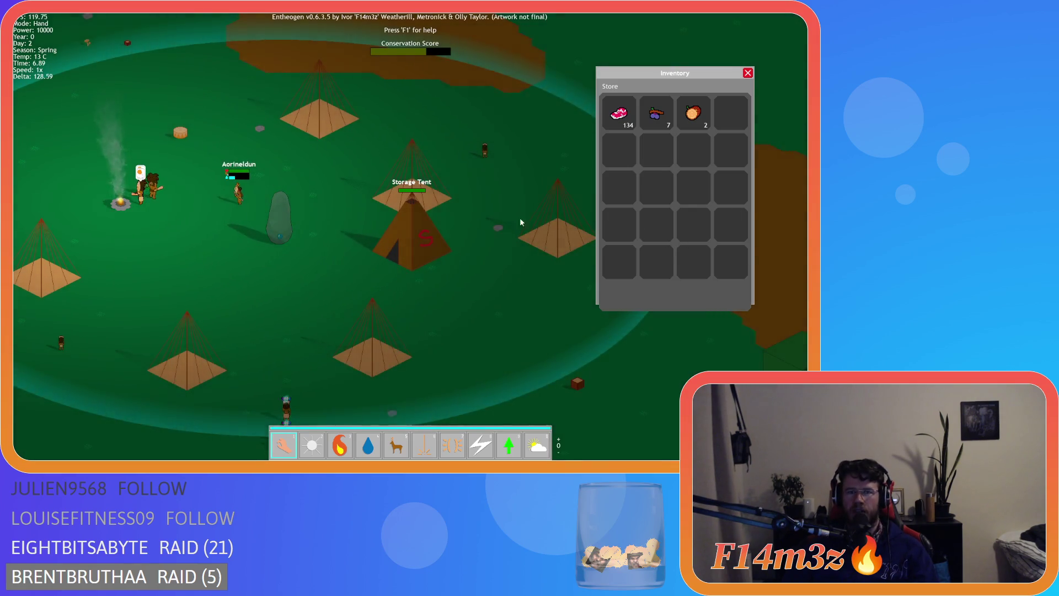
key("Escape")
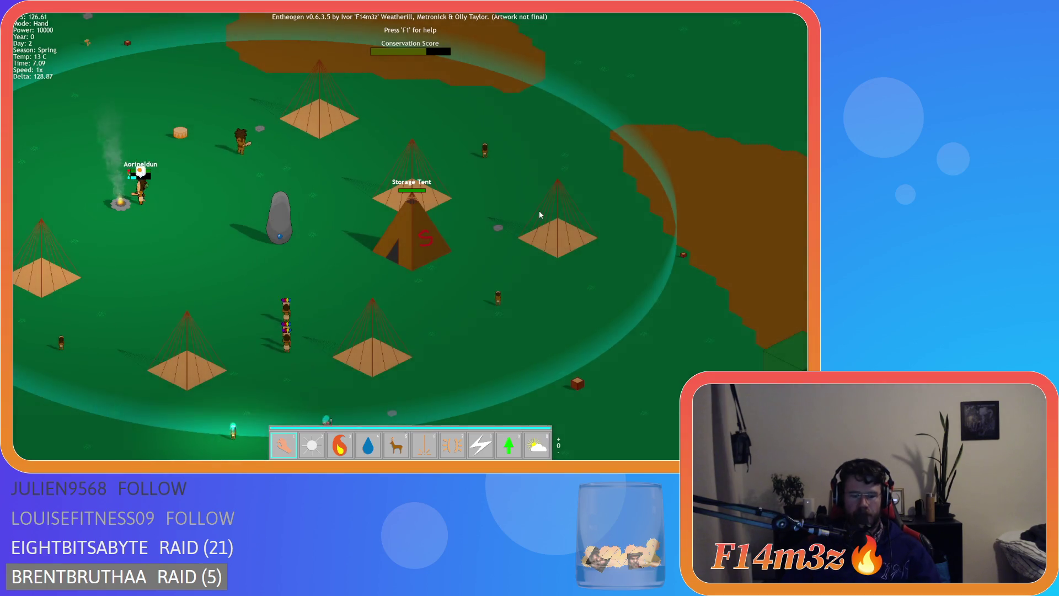
key("a")
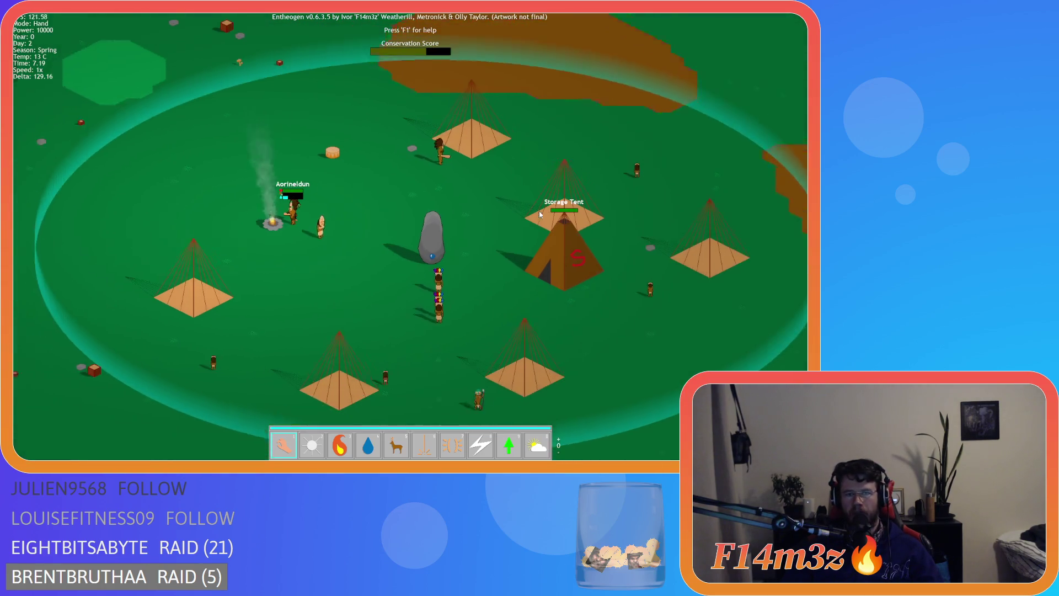
key("s")
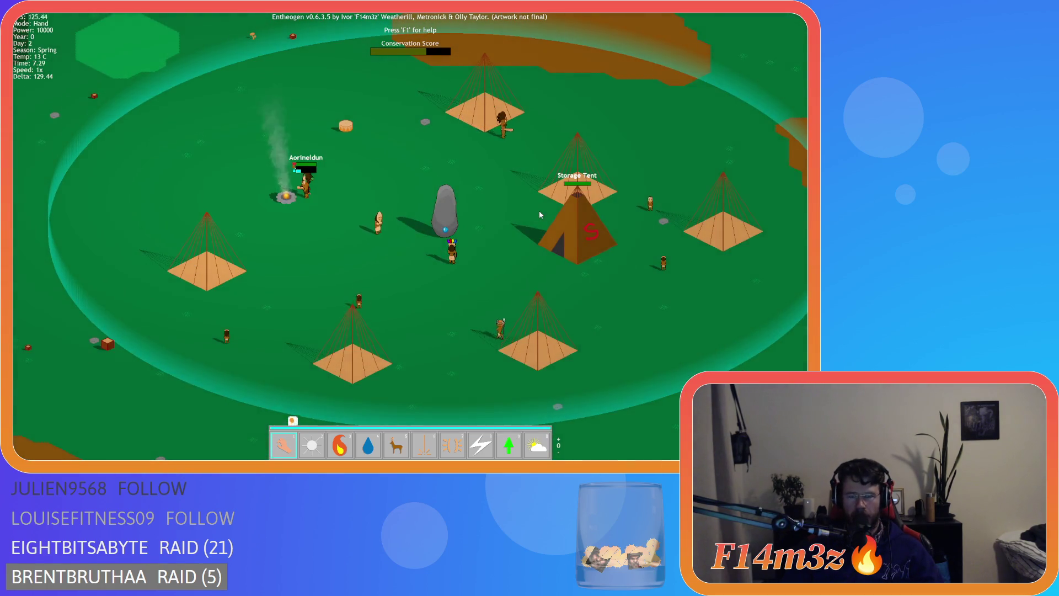
key("s")
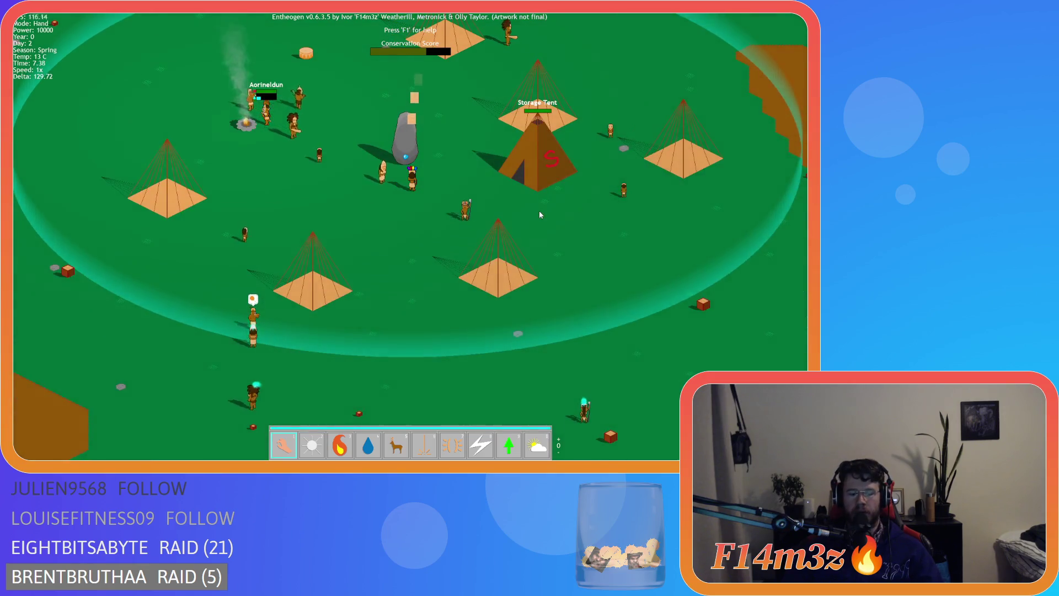
key("i")
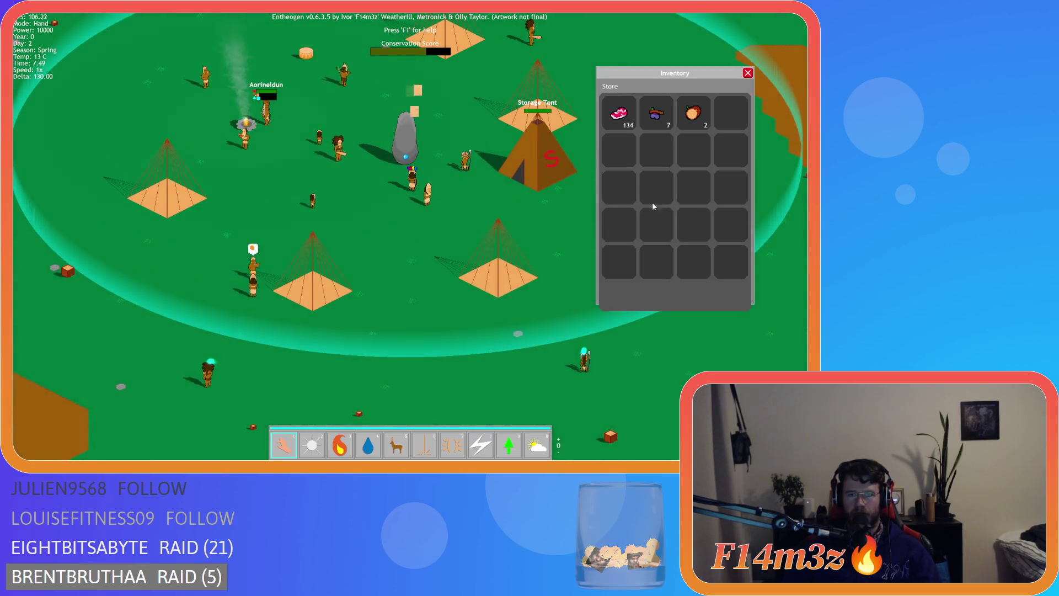
key("Escape")
key("Escape")
key("Return")
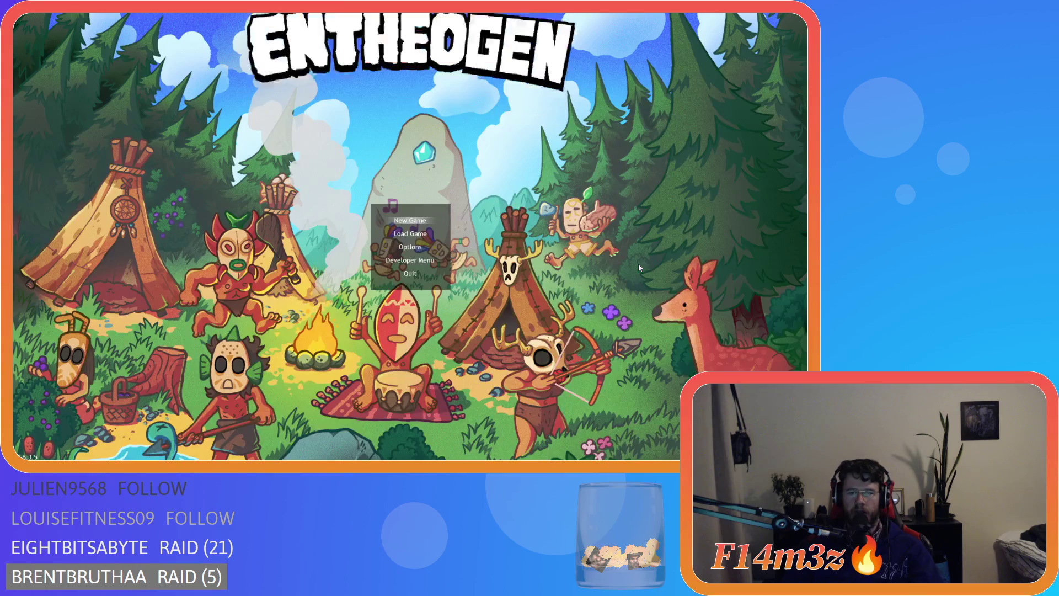
mouse_move(415, 313)
left_mouse_down()
mouse_move(392, 313)
mouse_move(444, 316)
mouse_move(318, 312)
mouse_move(448, 320)
mouse_move(356, 318)
mouse_move(413, 325)
mouse_move(376, 316)
left_mouse_up()
- Limit the slot loop on line 15 to i<2 and save the script
scroll(419, 259, "up", 4)
scroll(419, 259, "up", 4)
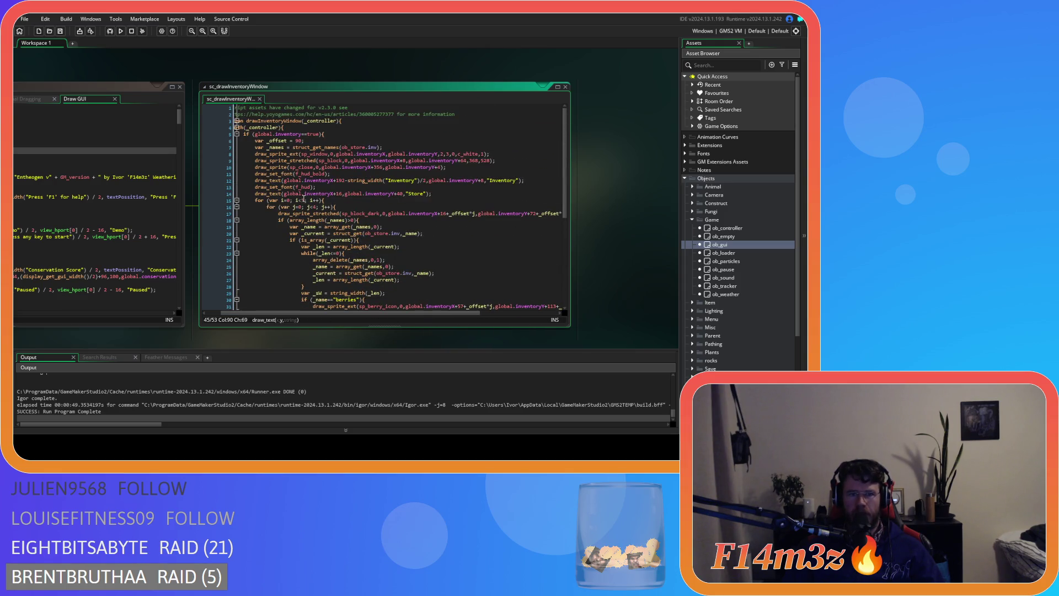
left_click(304, 200)
key("BackSpace")
type("2")
left_click(314, 207)
key("ctrl+s")
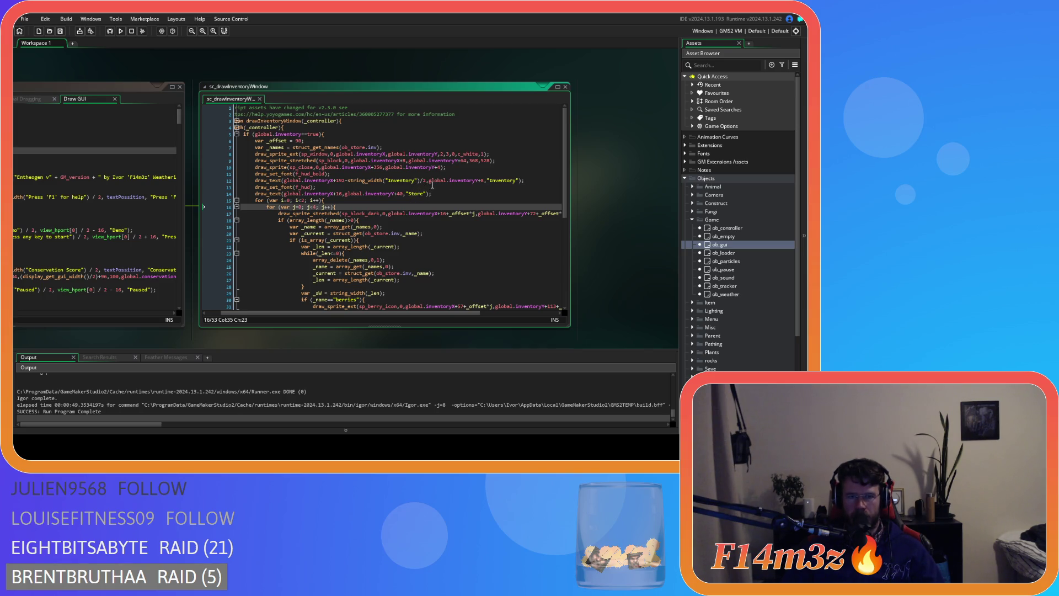
- Set the sp_block background width on line 9 to 188 and save
left_click(473, 161)
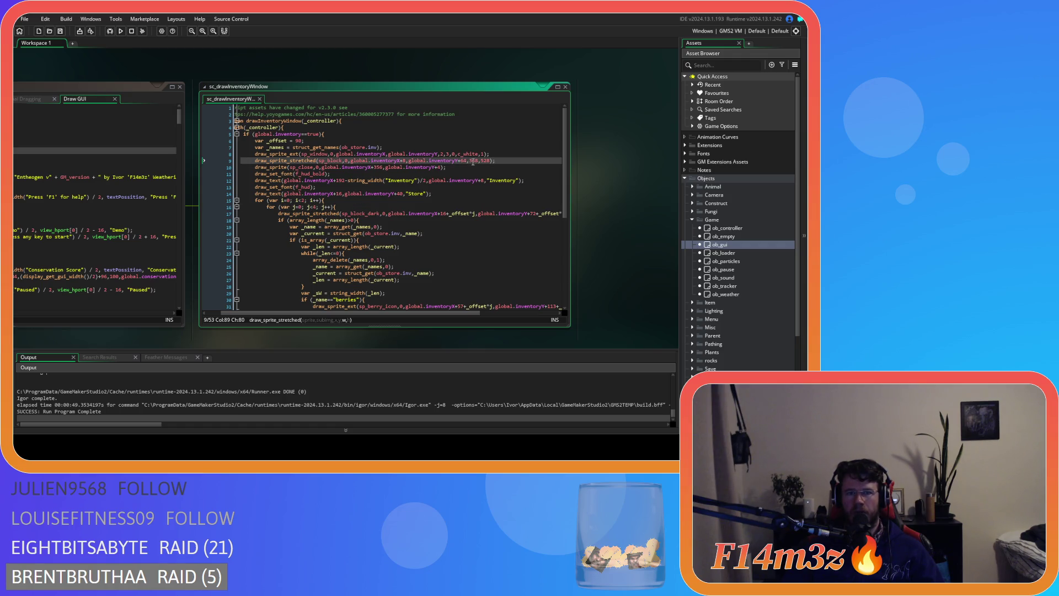
double_click(472, 162)
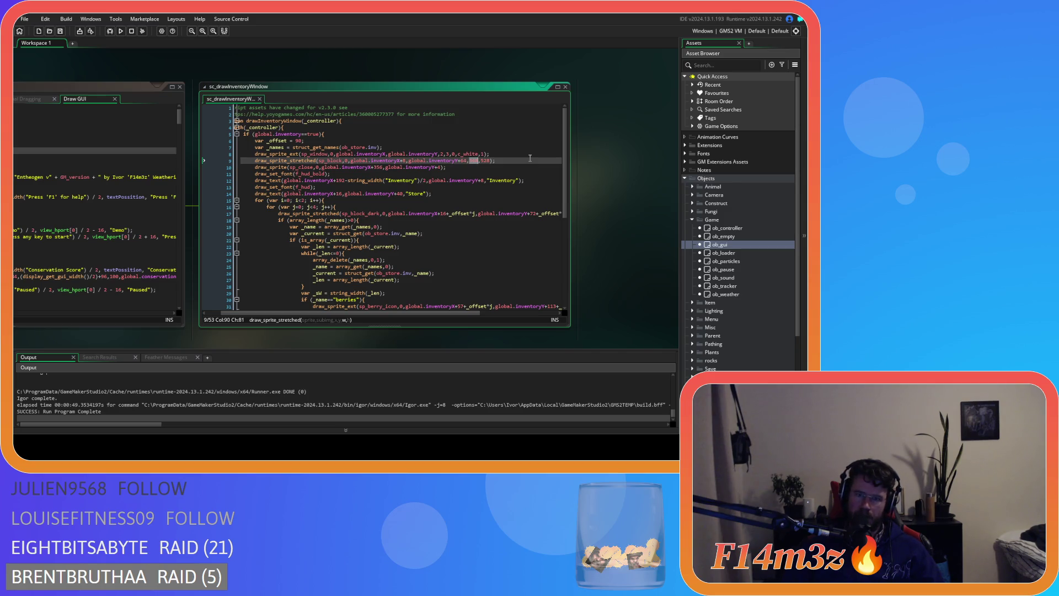
type("188")
left_click(521, 161)
key("ctrl+s")
- Duplicate line 9's draw_sprite_stretched call onto line 10 and select its x-offset 8
left_click_drag(521, 160, 255, 166)
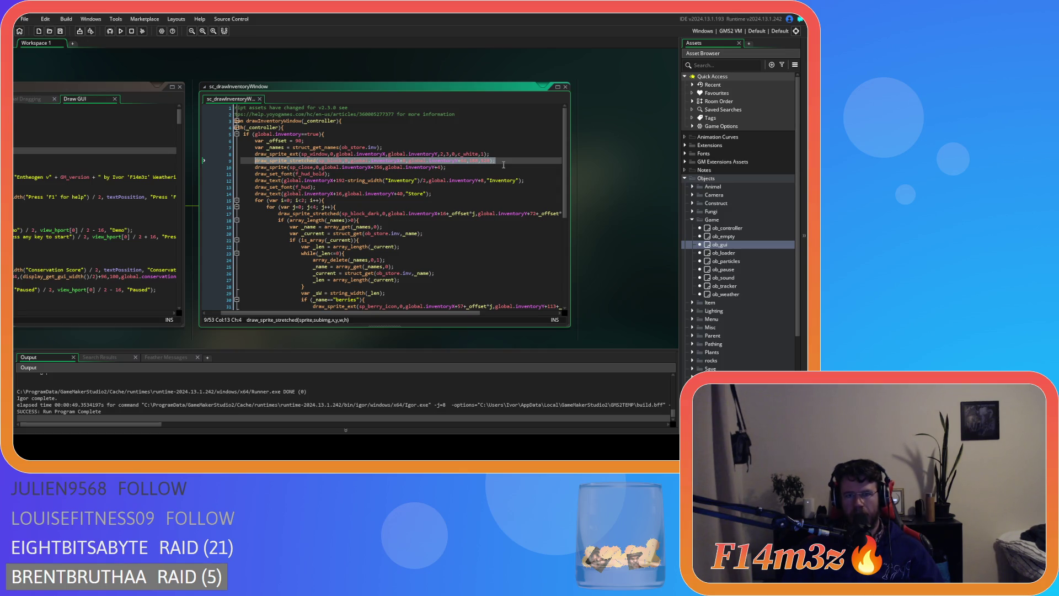
key("ctrl+d")
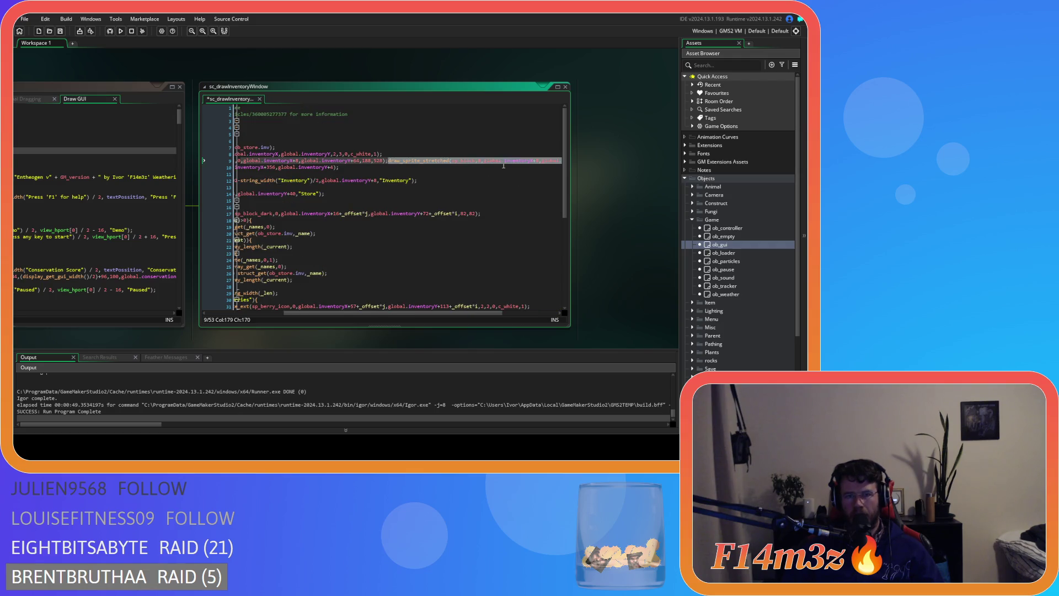
key("ctrl+z")
key("ctrl+d")
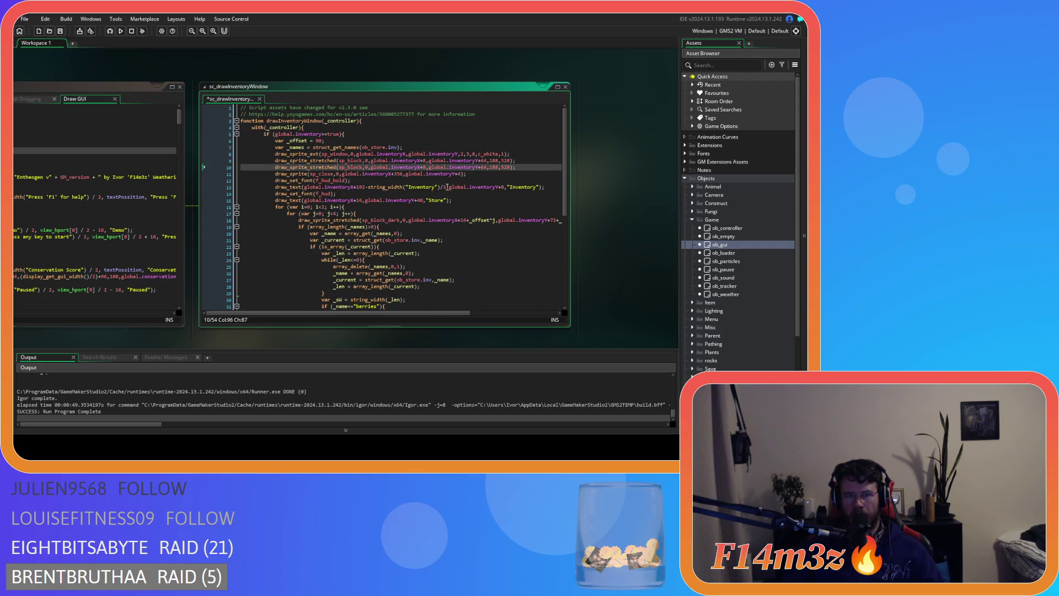
left_click(424, 167)
double_click(423, 167)
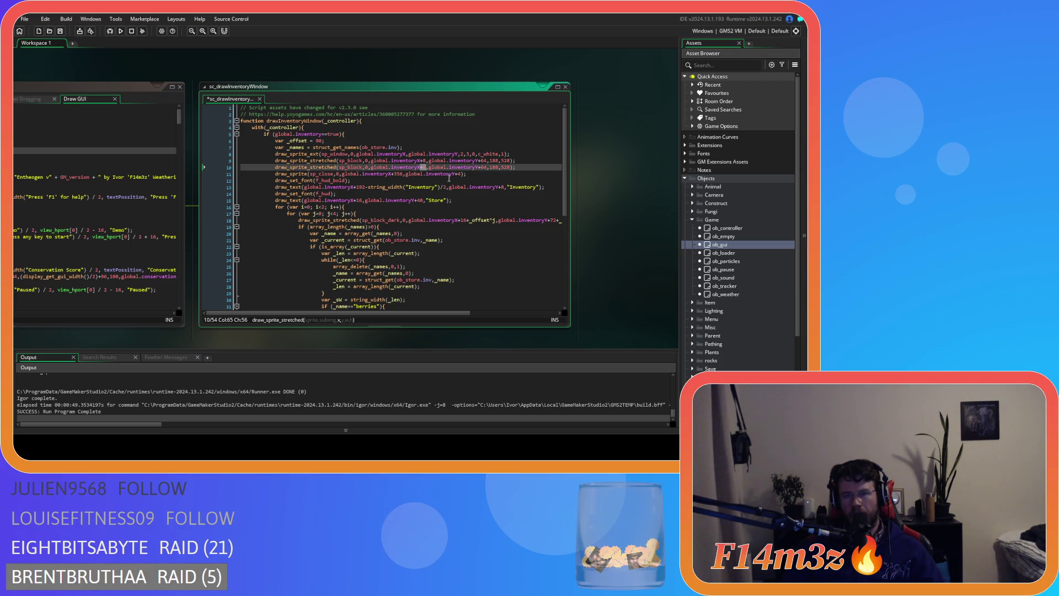
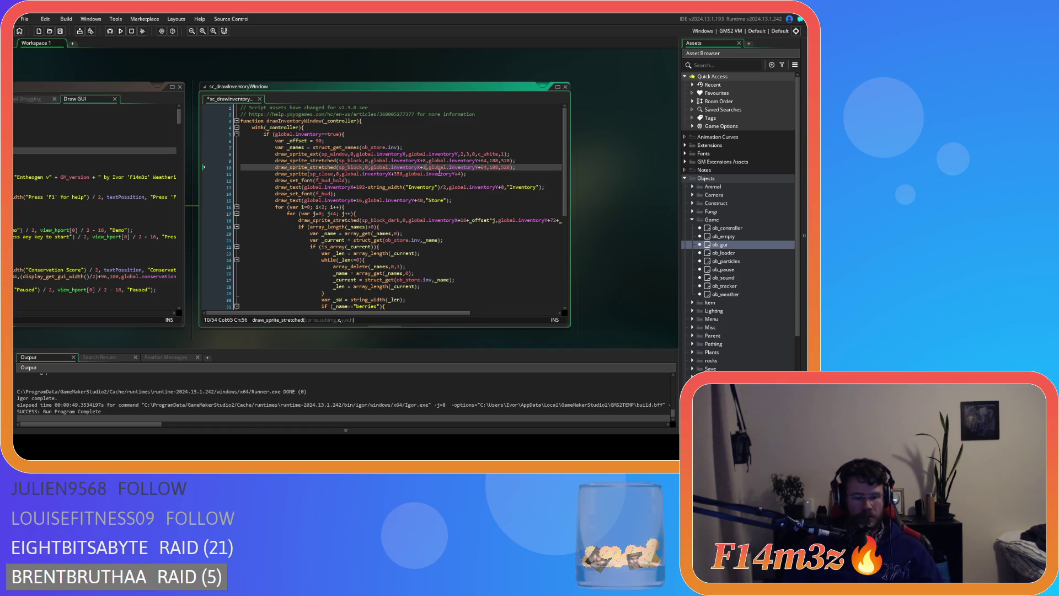
- Try Y offset and height values (184, 18, 96) on line 10, saving between attempts
type("184")
left_click(526, 166)
key("ctrl+s")
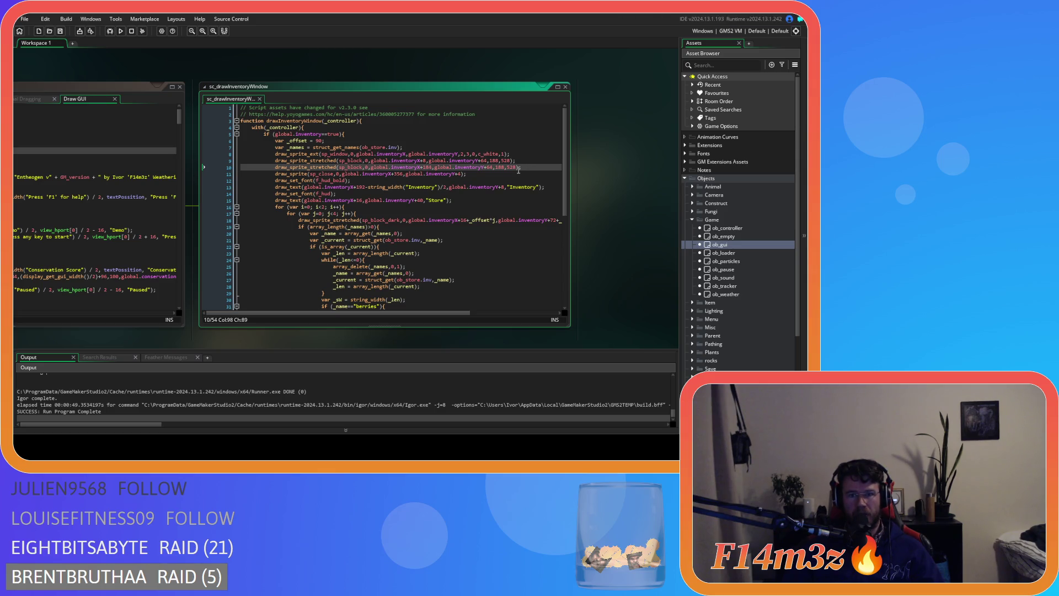
key("ctrl+z")
double_click(484, 167)
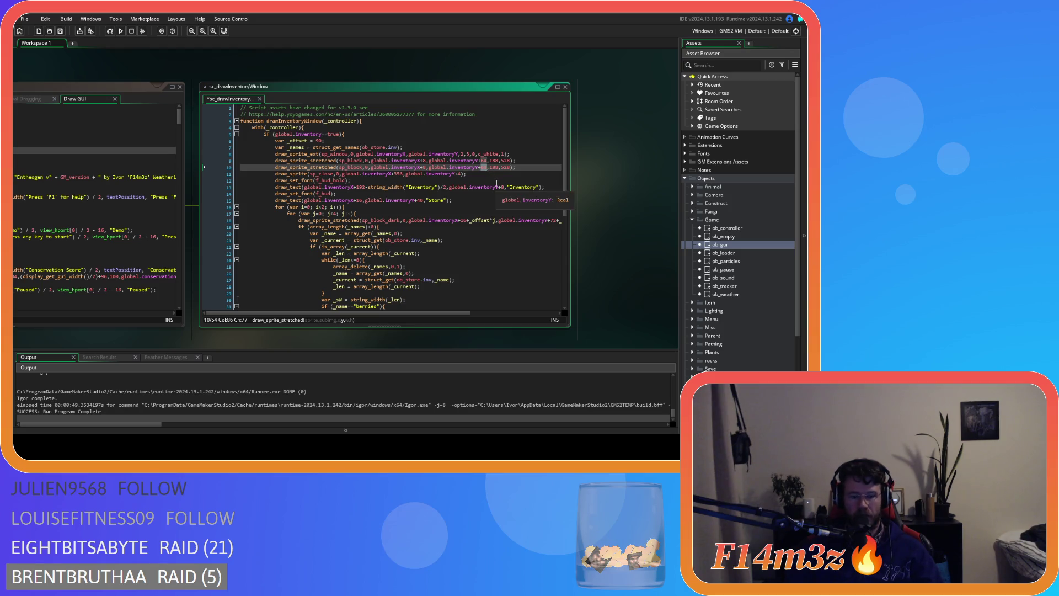
type("18")
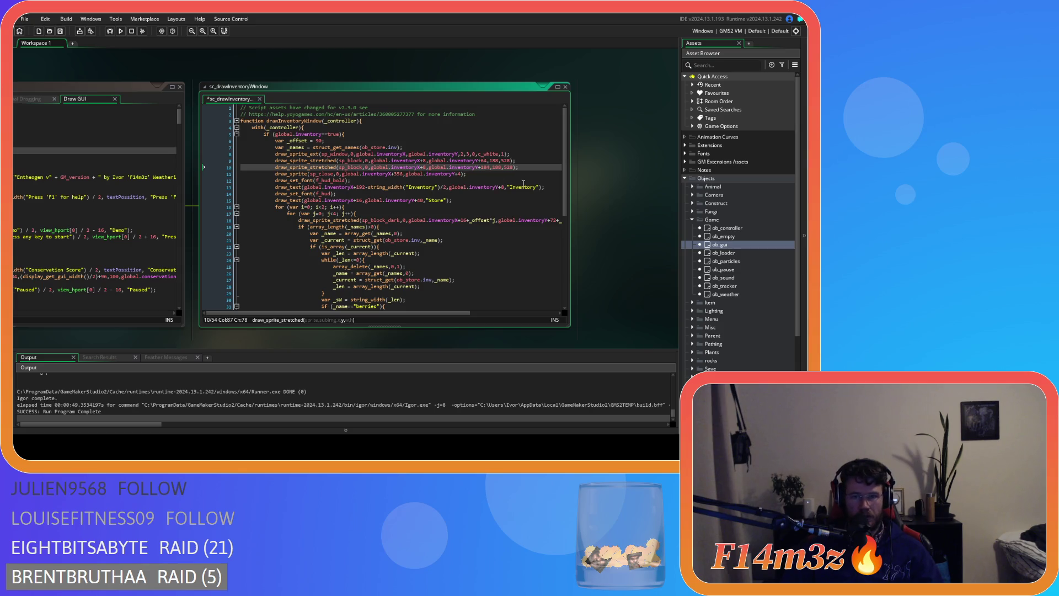
left_click(505, 168)
key("ctrl+s")
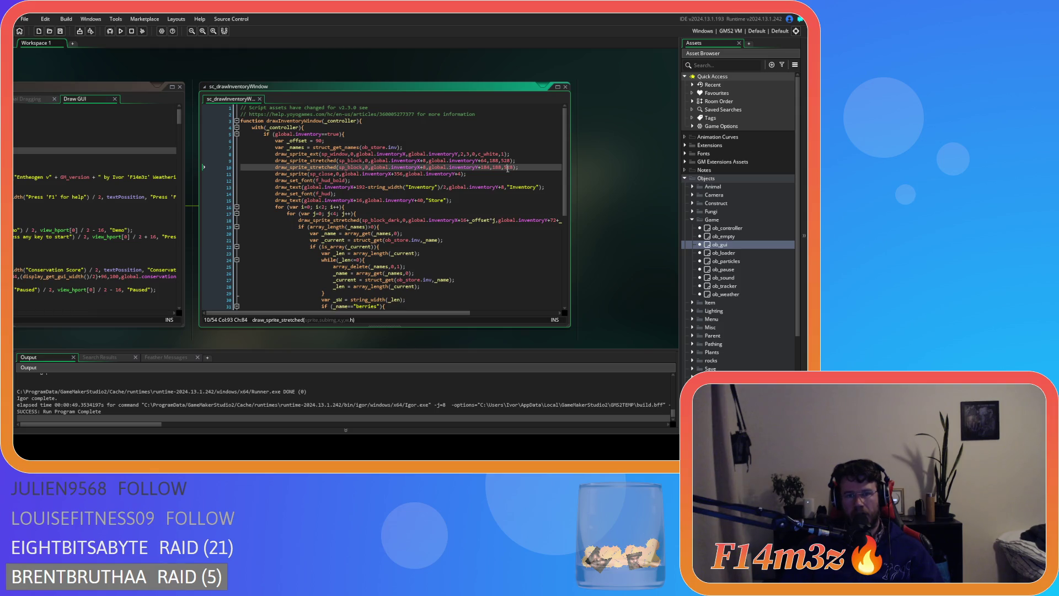
double_click(486, 167)
type("96")
key("ctrl+d")
- Try a 368 size and a loop limit of 5, then undo those edits
type("368")
key("Down")
key("Down")
key("Down")
key("Left")
key("Left")
key("Left")
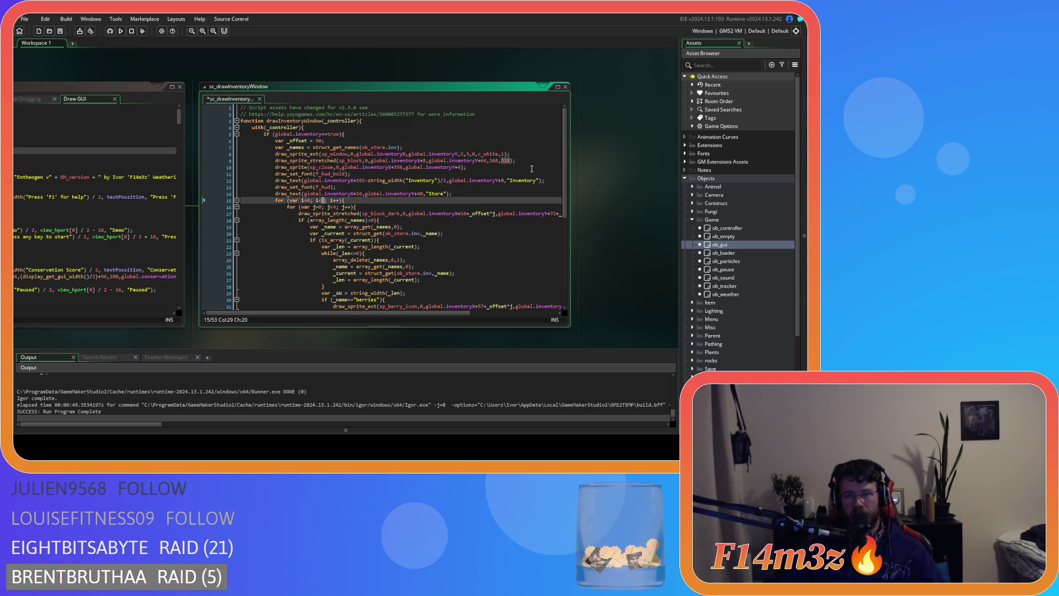
type("5")
key("Down")
key("Down")
key("Down")
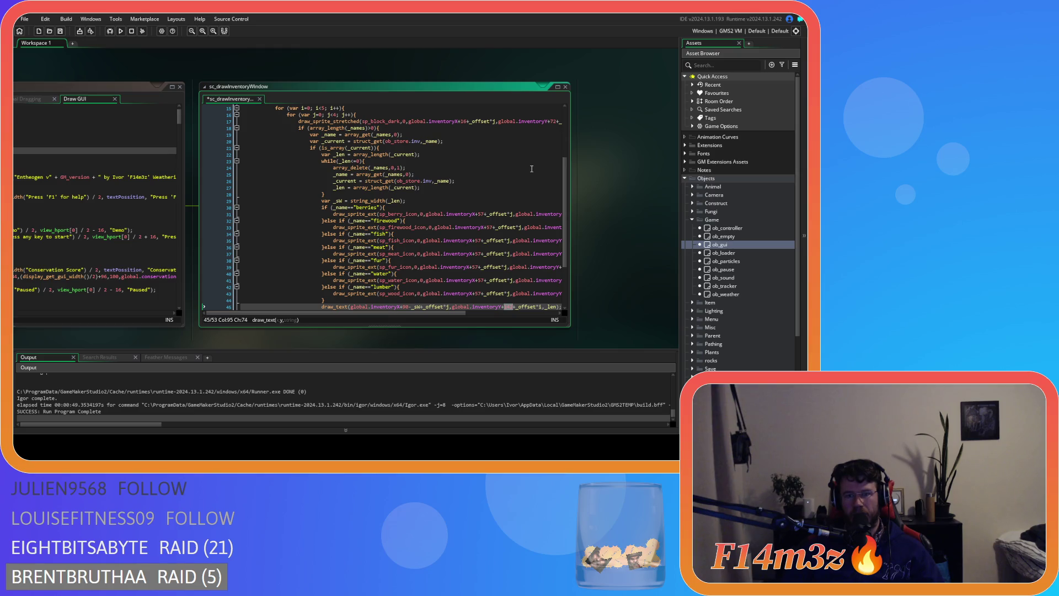
key("Up")
key("Up")
key("ctrl+z")
key("ctrl+z")
key("ctrl+z")
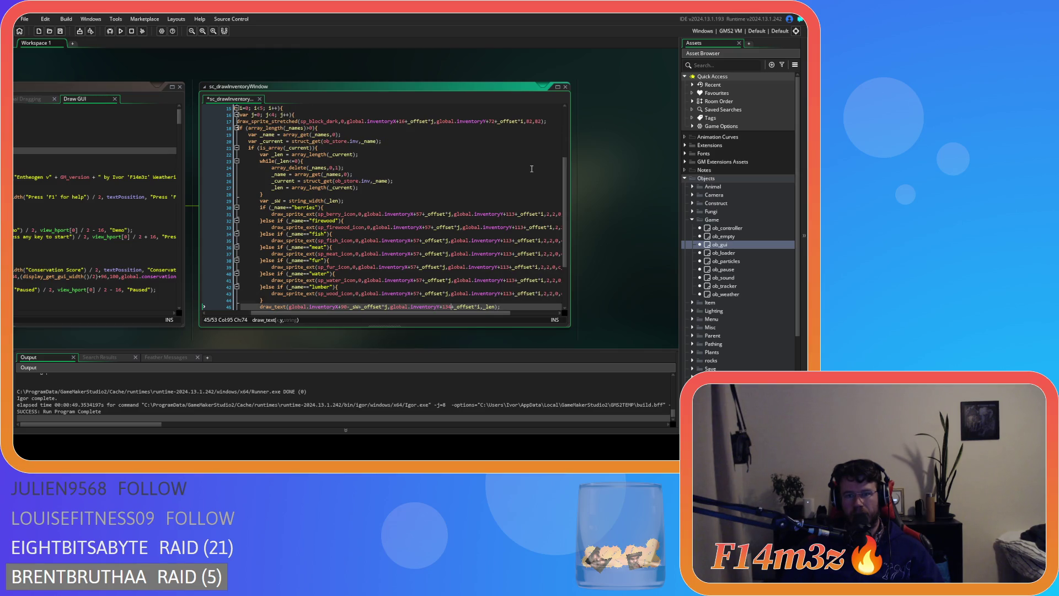
- Set line 9's sp_block size to 368,188 and duplicate it as line 10
key("ctrl+d")
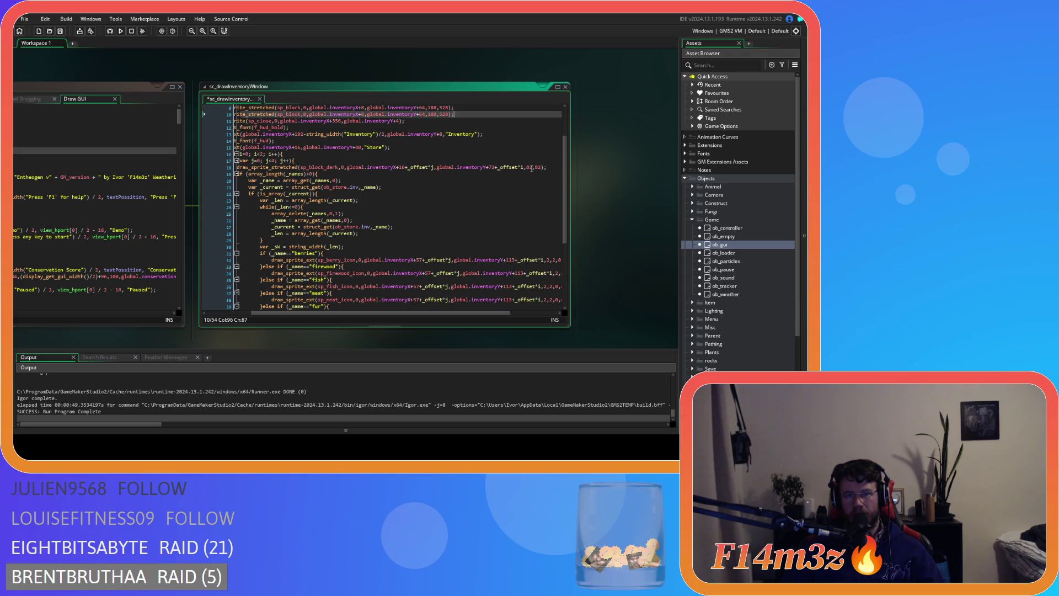
key("ctrl+z")
type("368,1")
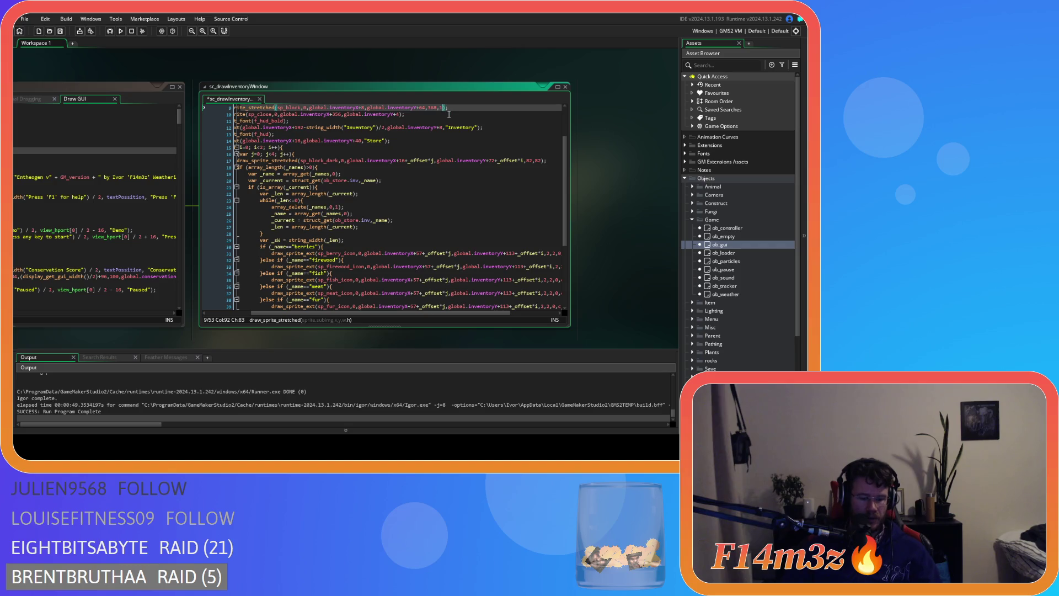
type("88);")
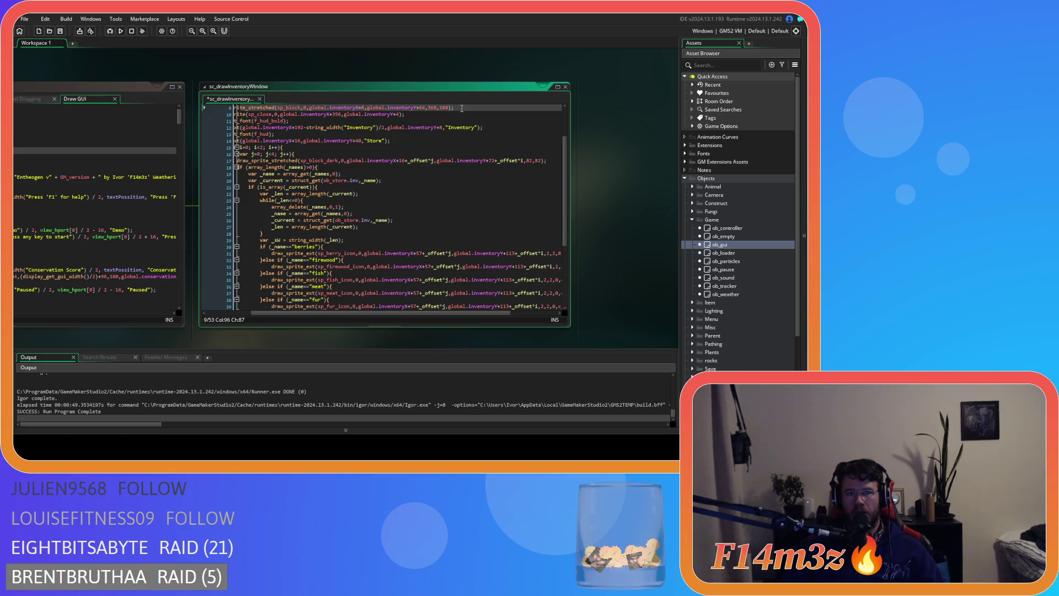
key("ctrl+d")
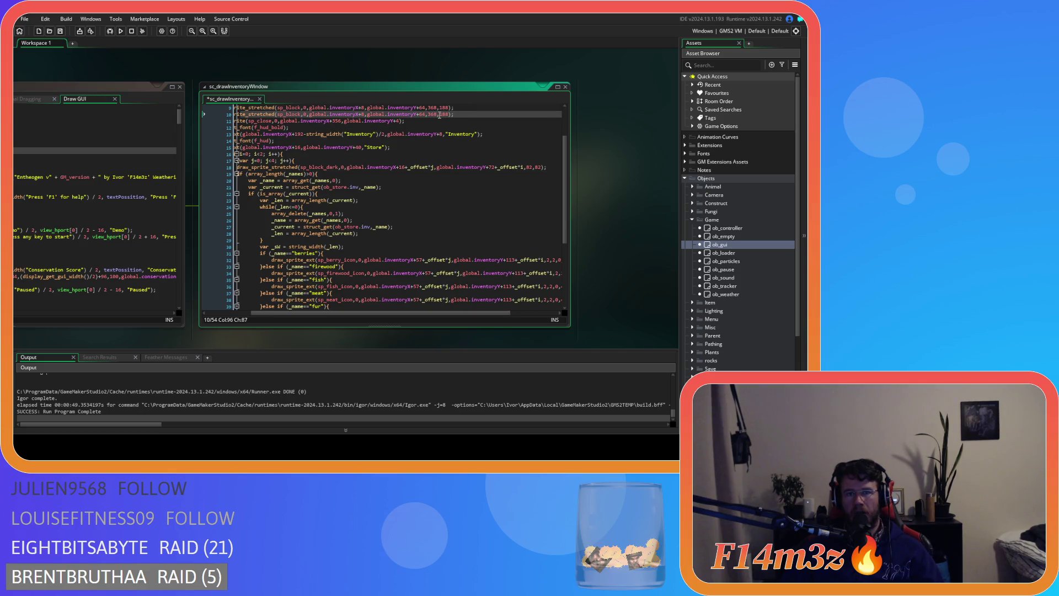
left_click(421, 114)
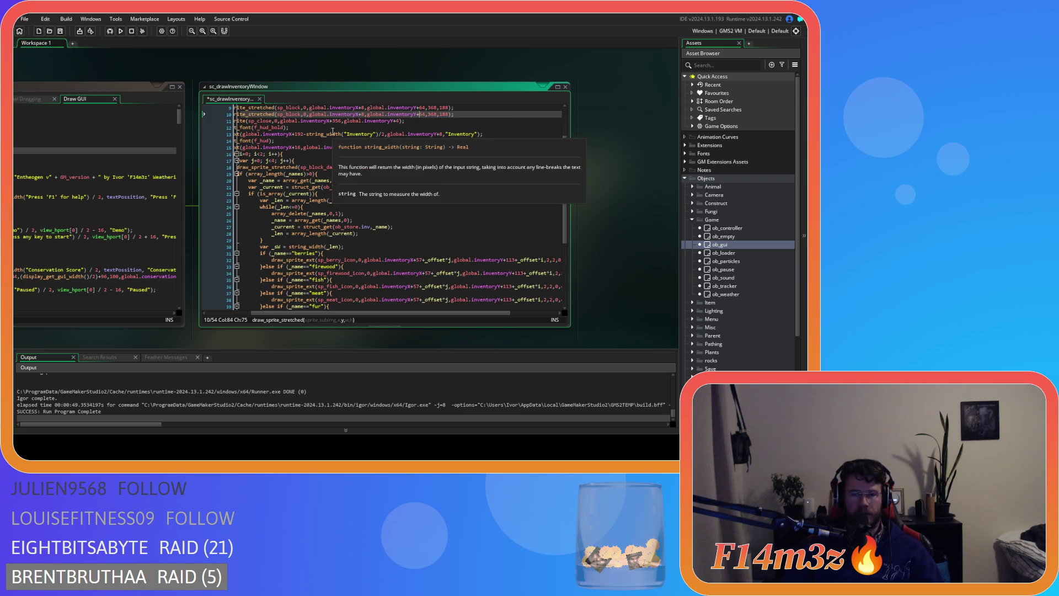
- End line 10's statement with a semicolon, then save and run the game with F5
scroll(451, 223, "up", 2)
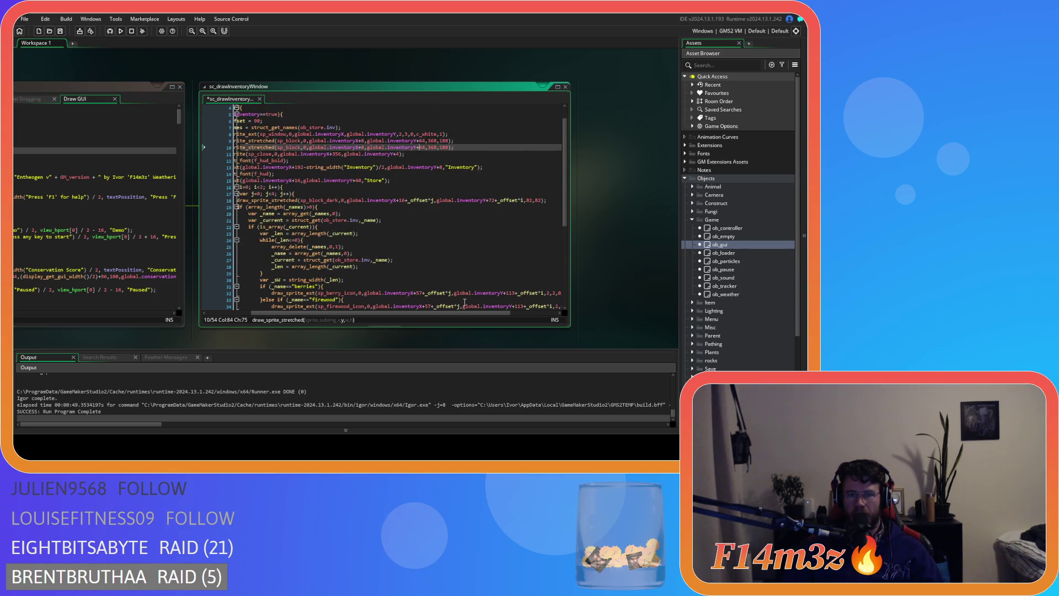
left_click_drag(458, 312, 435, 316)
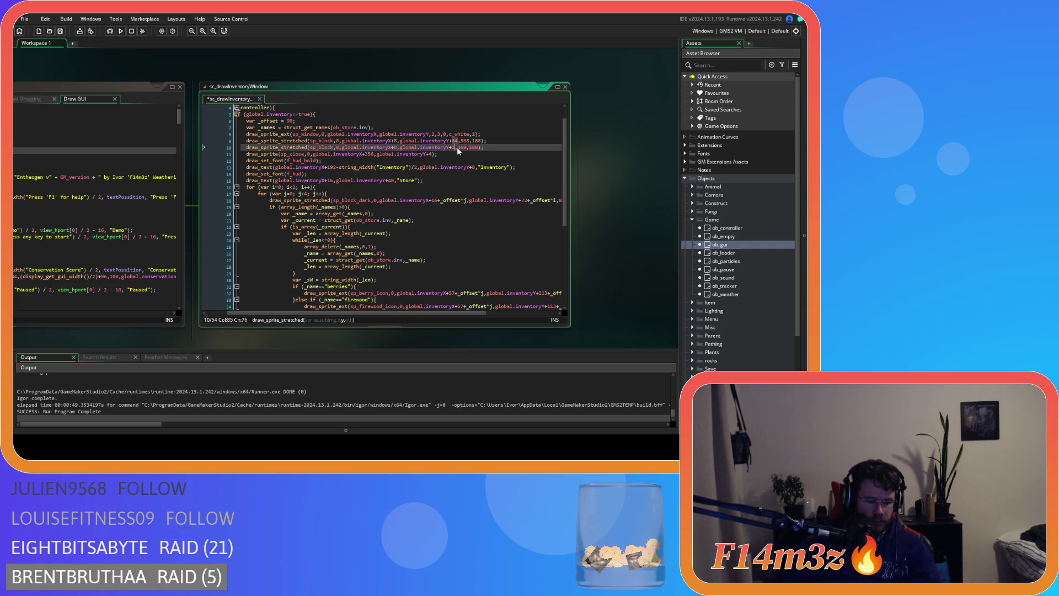
left_click(489, 148)
type(";")
key("F5")
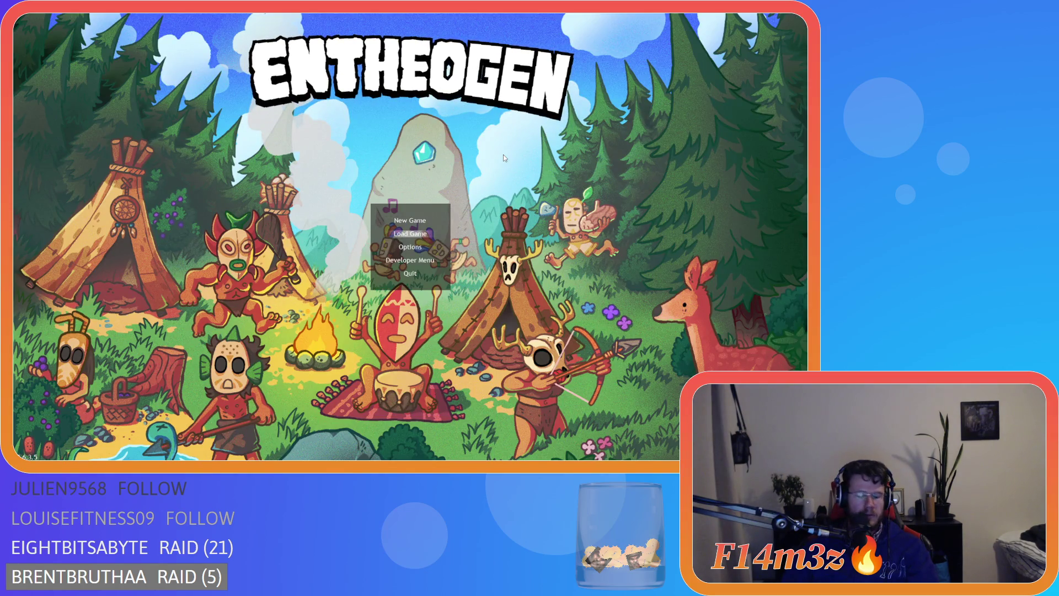
key("Return")
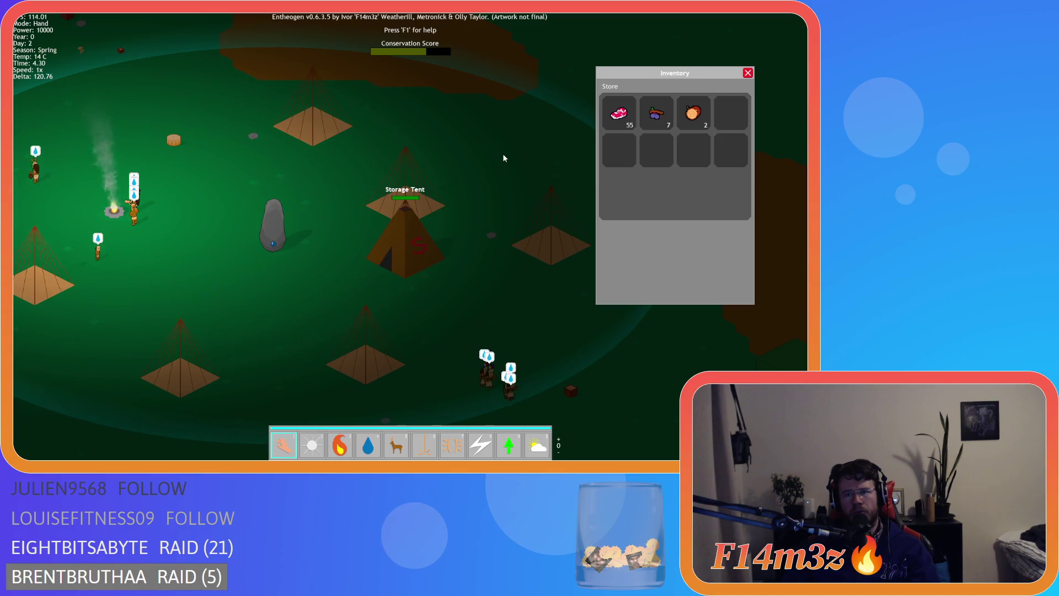
key("Escape")
key("Escape")
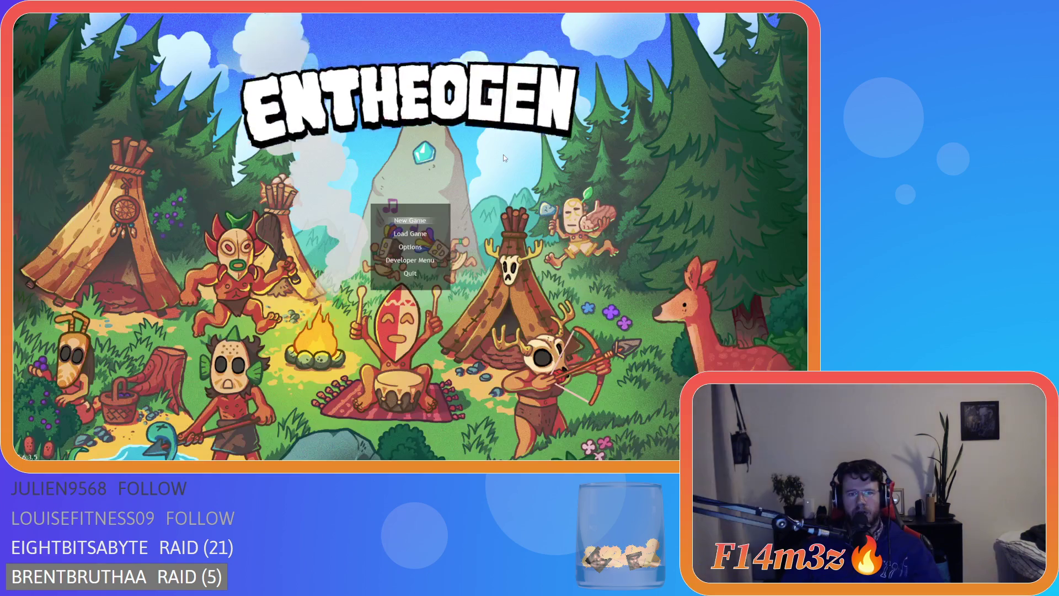
key("Return")
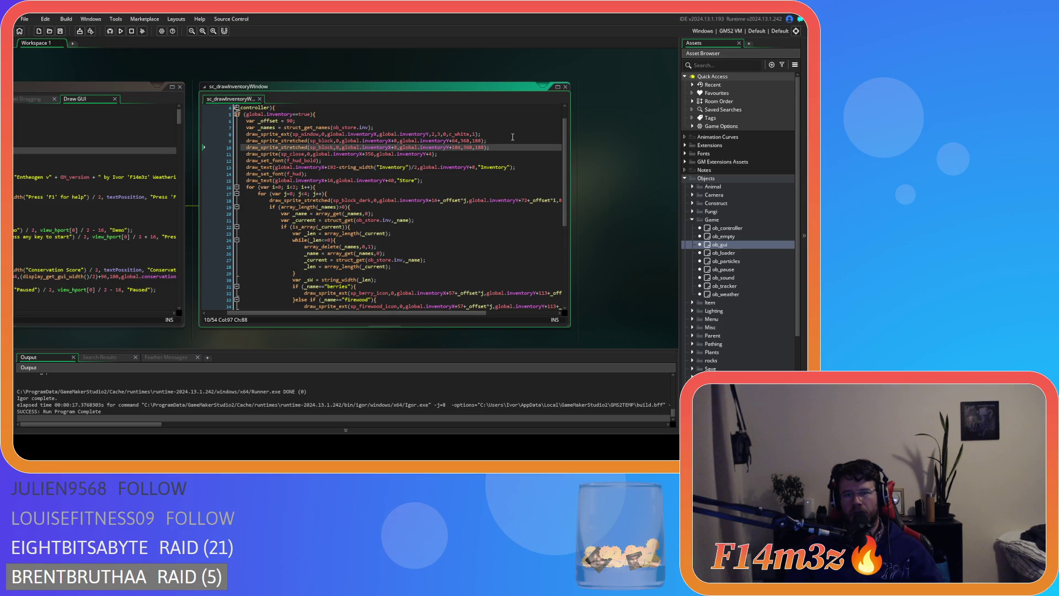
- Change line 10's Y offset from inventoryY+184 to inventoryY+284 and rebuild with F5
left_click(455, 148)
key("BackSpace")
type("2")
left_click(486, 147)
key("F5")
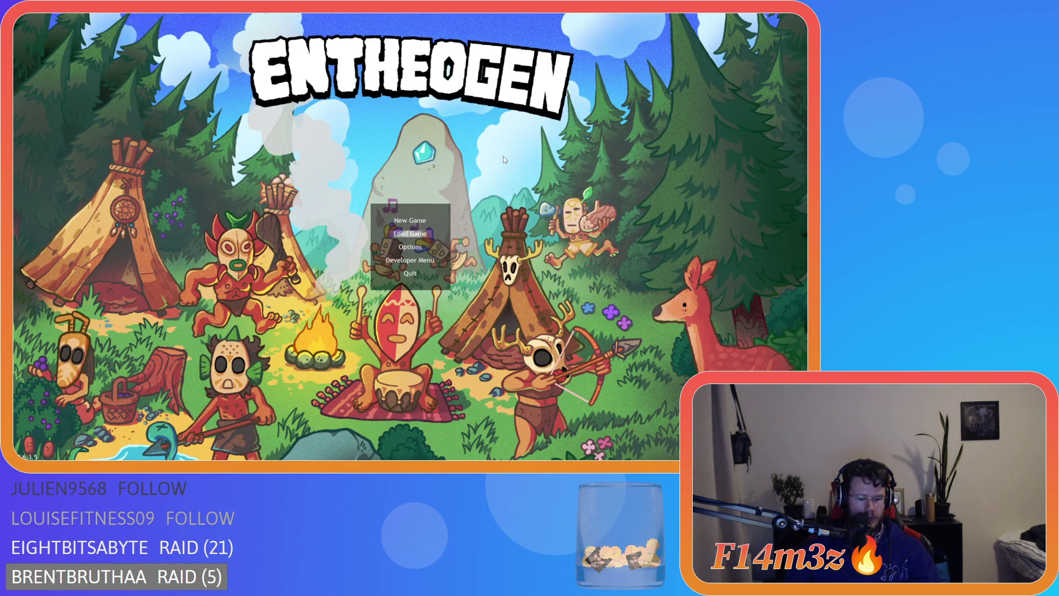
- Load the saved game, view the inventory, then bring up the quit prompt
key("Return")
key("i")
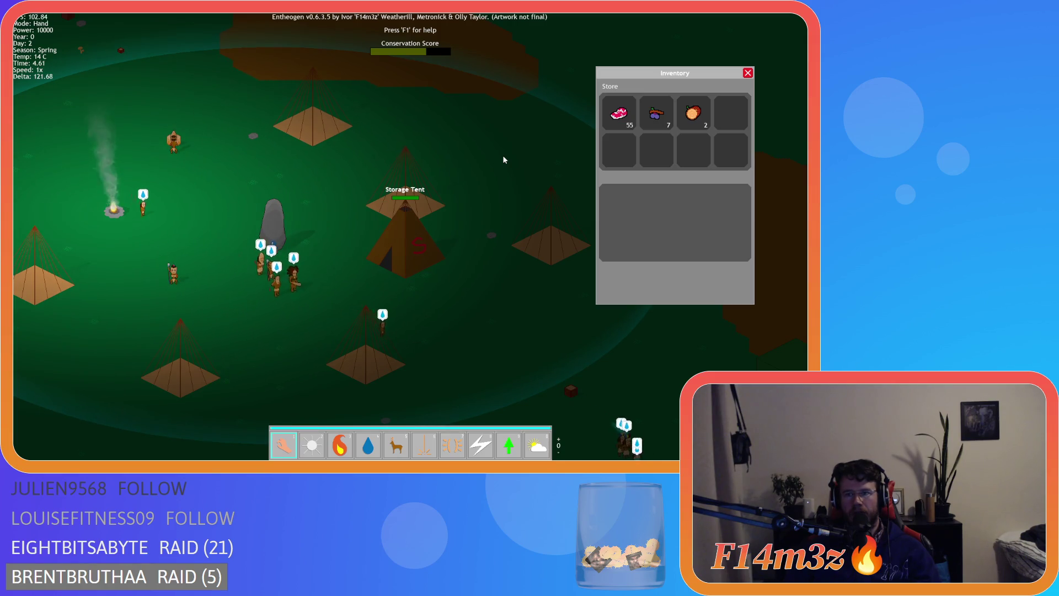
key("Escape")
key("Escape")
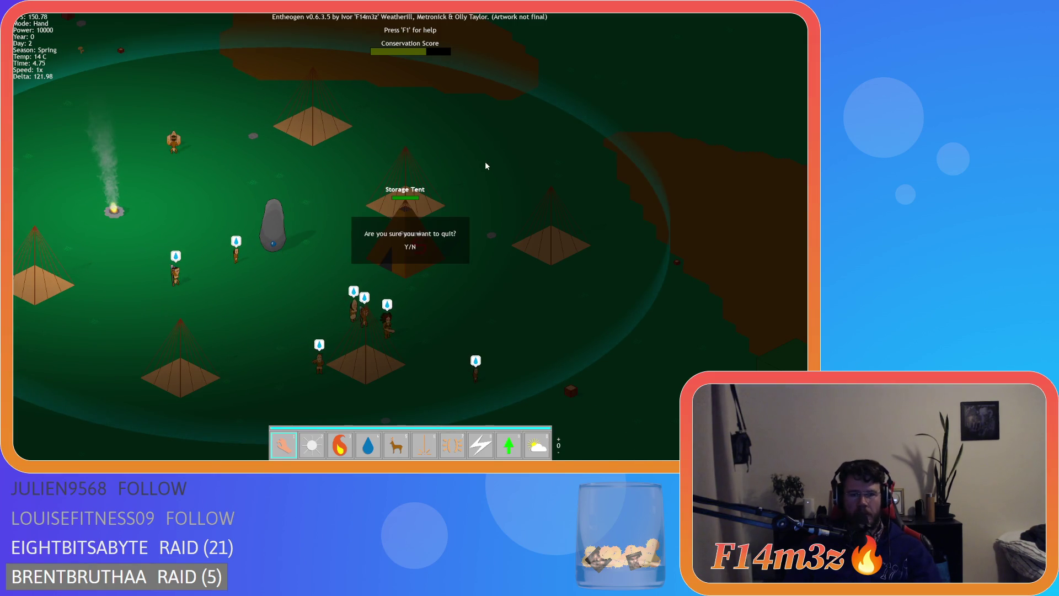
- Quit the game and move the font and Inventory title lines directly below the window draw
key("y")
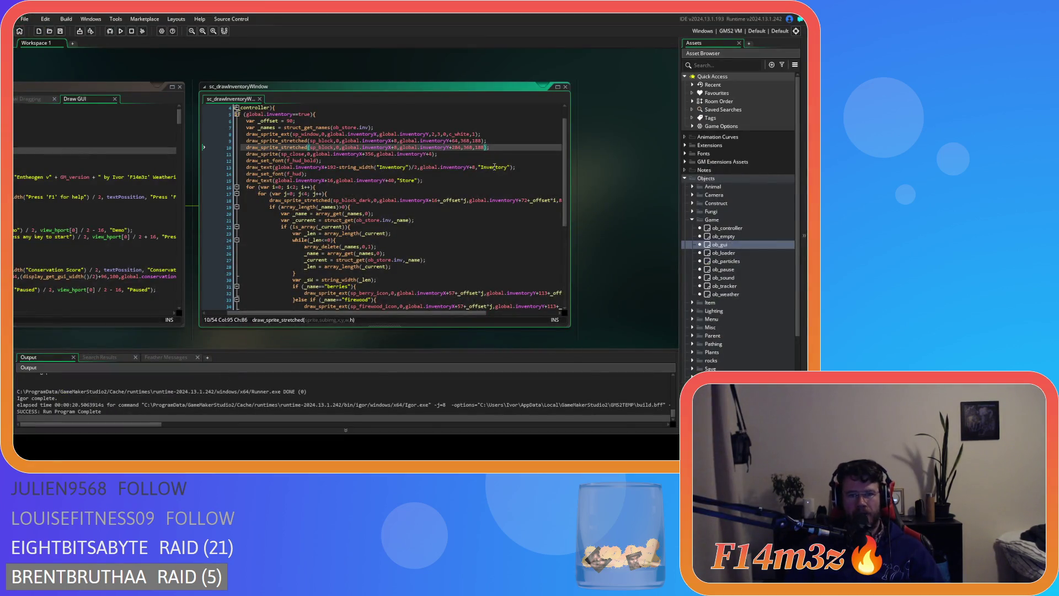
left_click(518, 168)
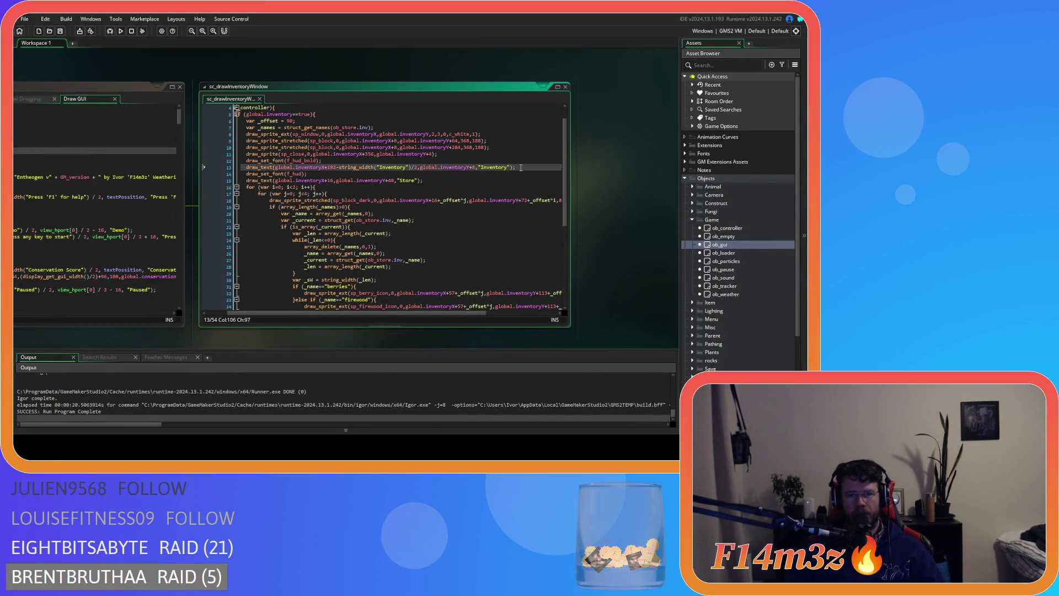
left_click_drag(518, 167, 253, 168)
key("BackSpace")
key("BackSpace")
key("BackSpace")
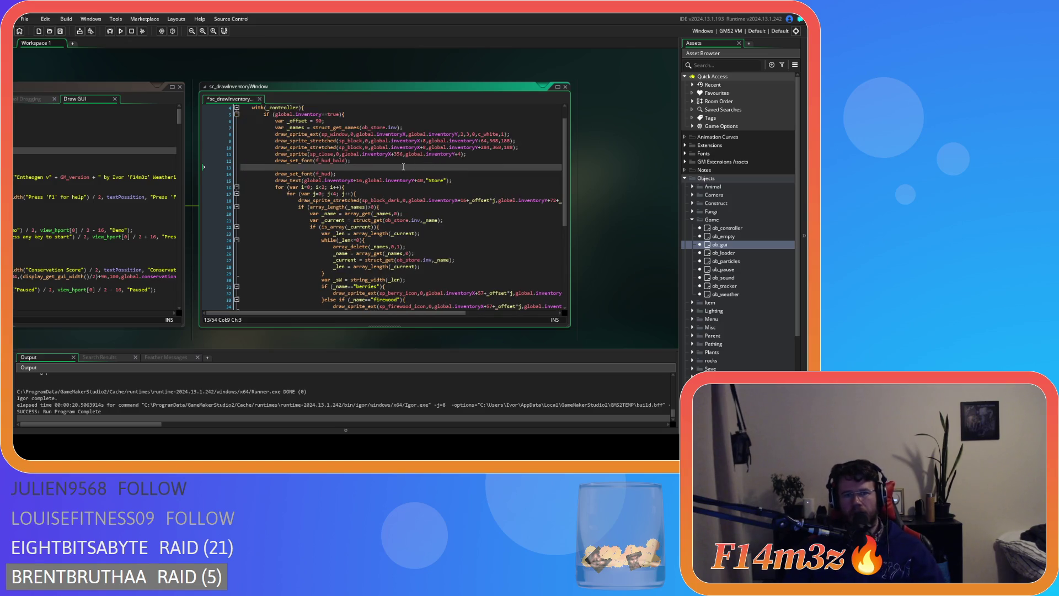
key("ctrl+z")
left_click_drag(363, 176, 276, 160)
key("BackSpace")
key("alt+Up")
key("alt+Up")
key("alt+Up")
key("BackSpace")
key("BackSpace")
key("BackSpace")
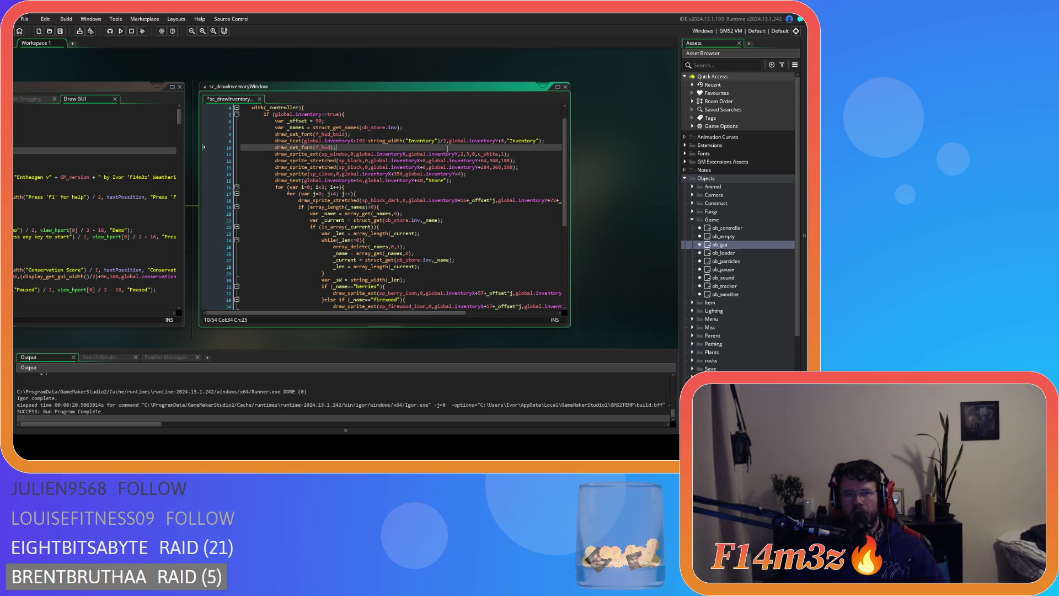
left_click(519, 134)
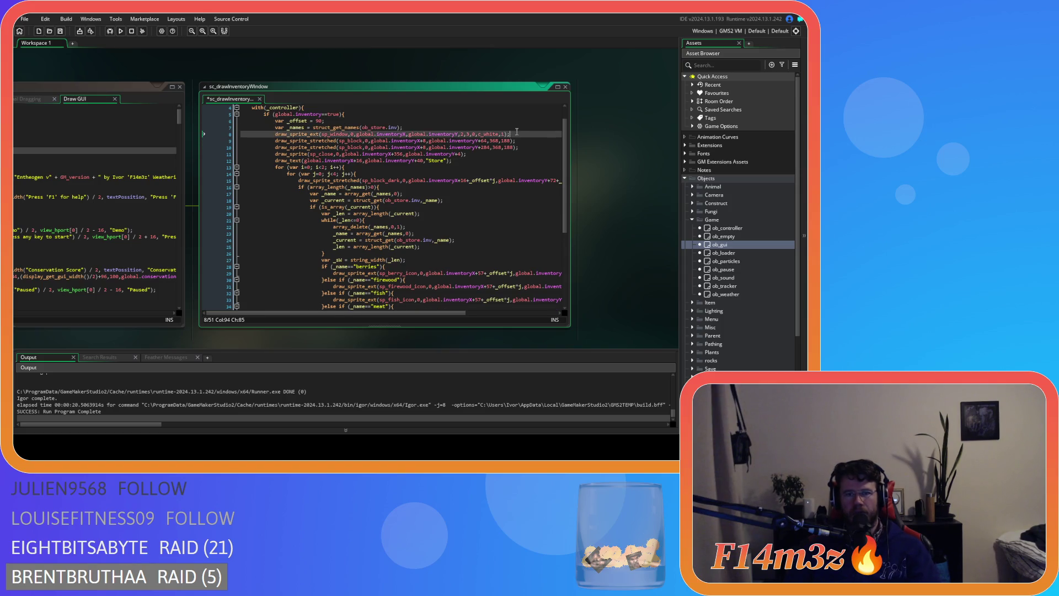
key("Return")
key("ctrl+v")
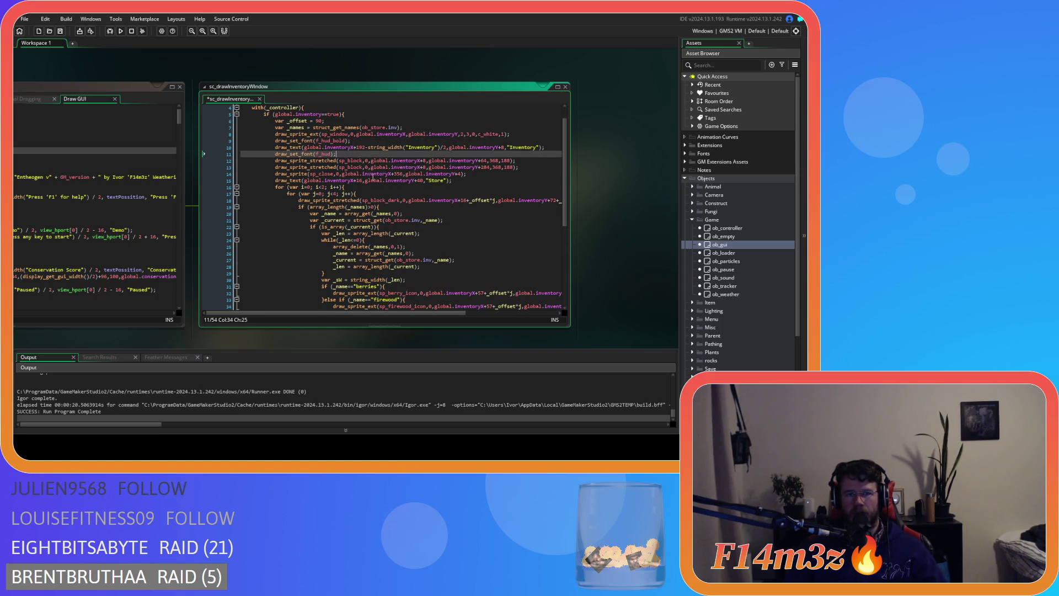
- Move the Store label draw_text line up beneath the hud font setting
left_click_drag(466, 178, 278, 180)
key("ctrl+x")
key("ctrl+x")
left_click(362, 154)
key("Return")
key("ctrl+v")
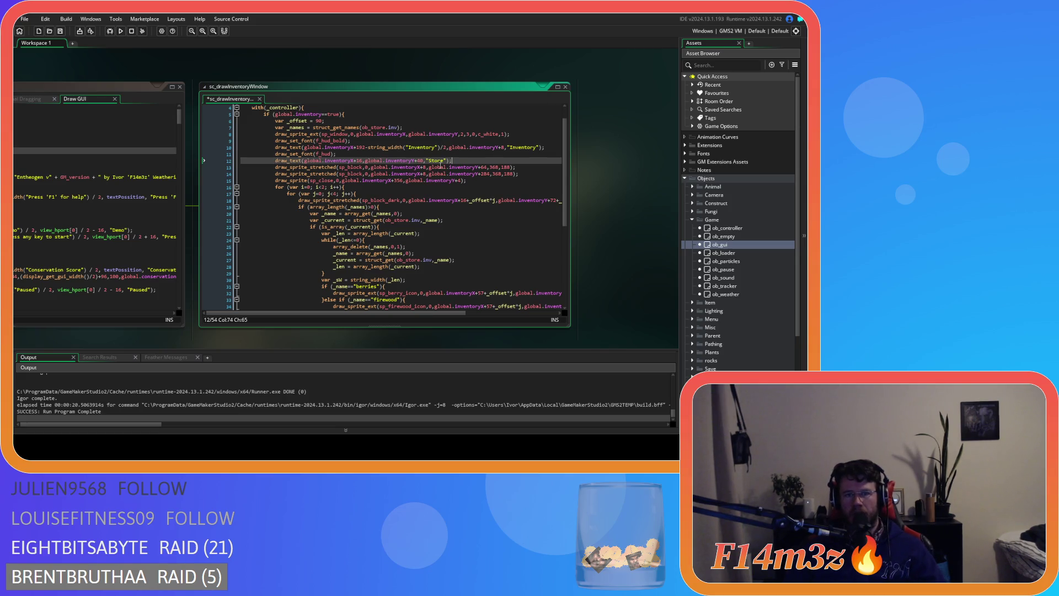
left_click_drag(452, 161, 275, 161)
key("ctrl+x")
- Paste a copy of the Store label line below line 13 for a second heading
left_click(527, 167)
key("Return")
key("ctrl+z")
key("ctrl+z")
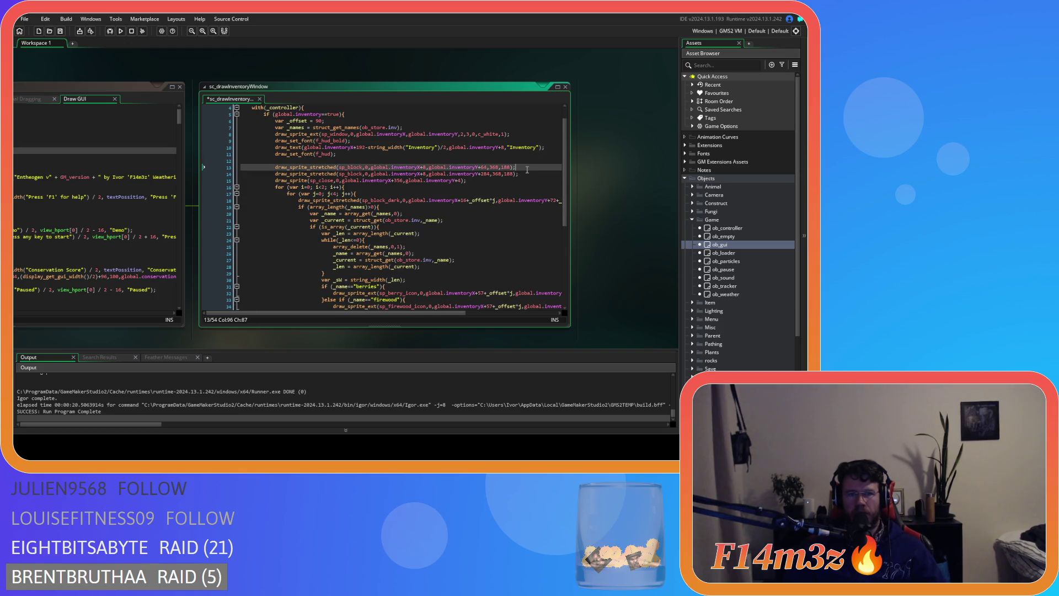
key("ctrl+c")
left_click(527, 167)
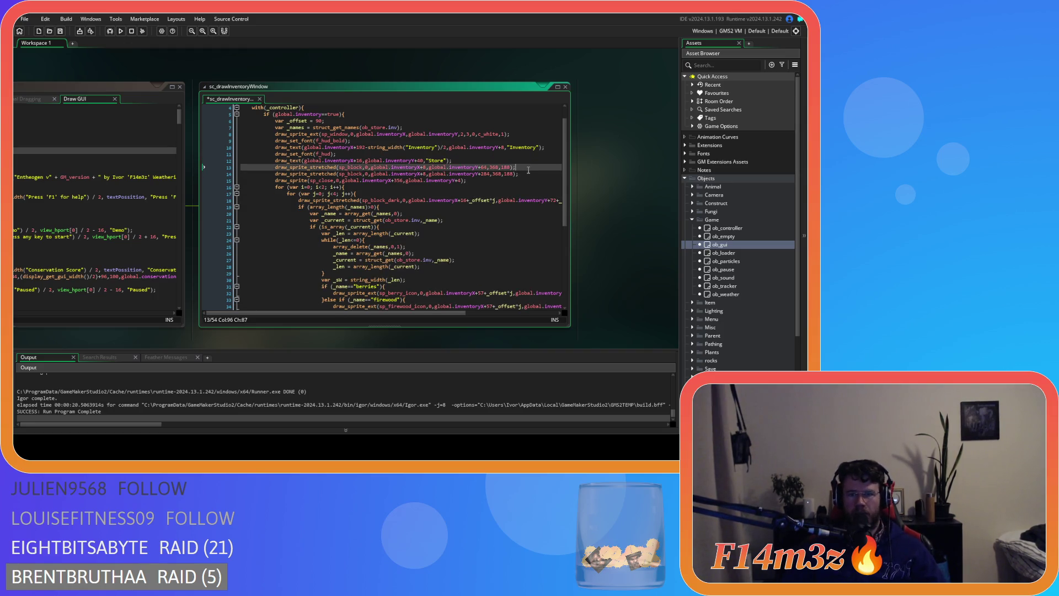
key("Return")
key("ctrl+v")
key("Left")
key("Left")
key("Left")
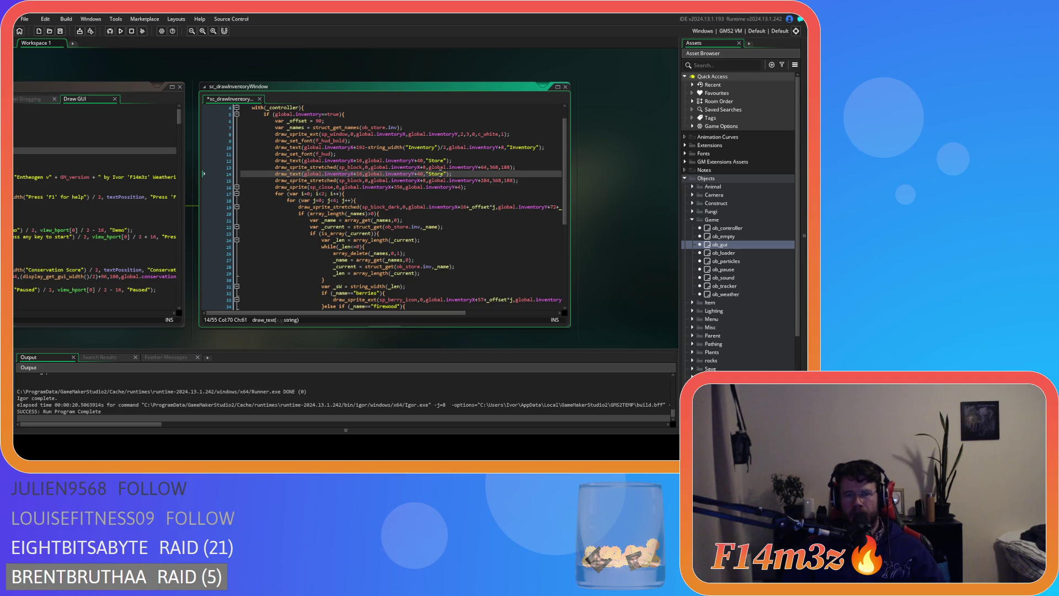
- Rename the copied heading to 'Tribe' and the first heading to 'Storage', then save
type("ribe")
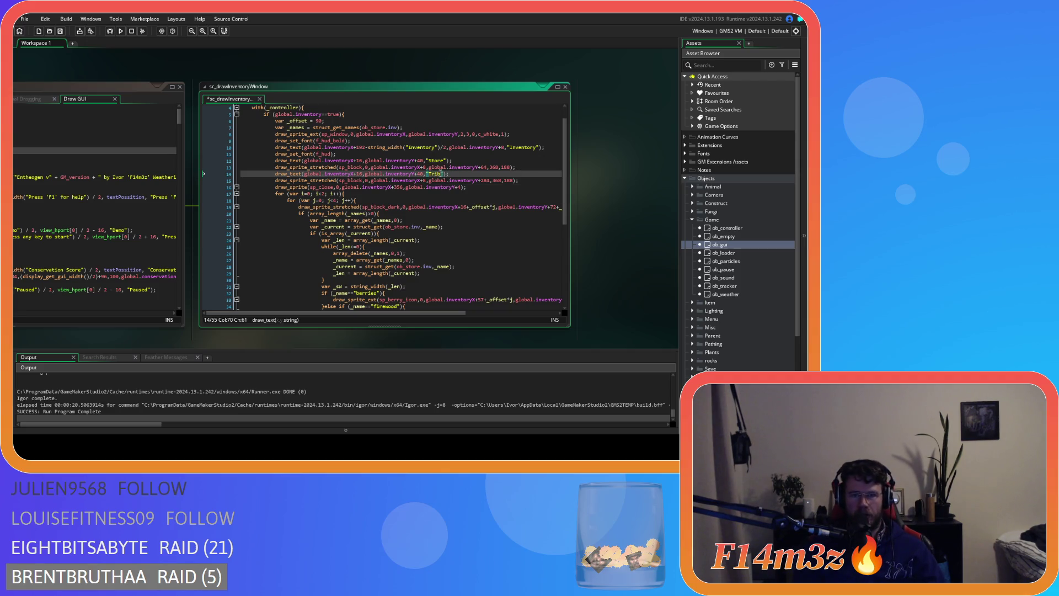
left_click(519, 180)
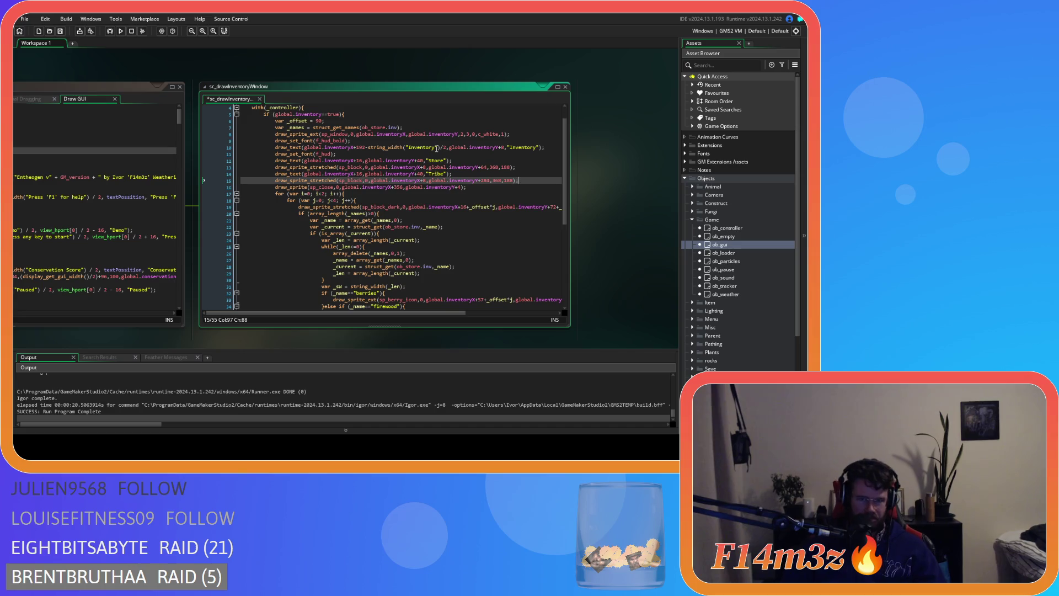
left_click(444, 161)
type("ge")
left_click(461, 174)
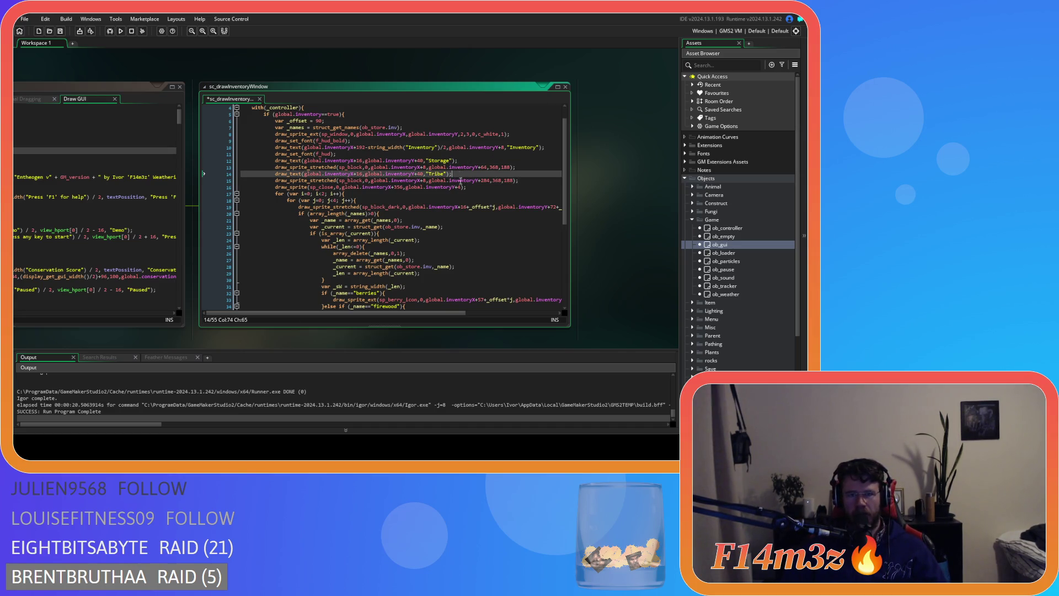
key("ctrl+s")
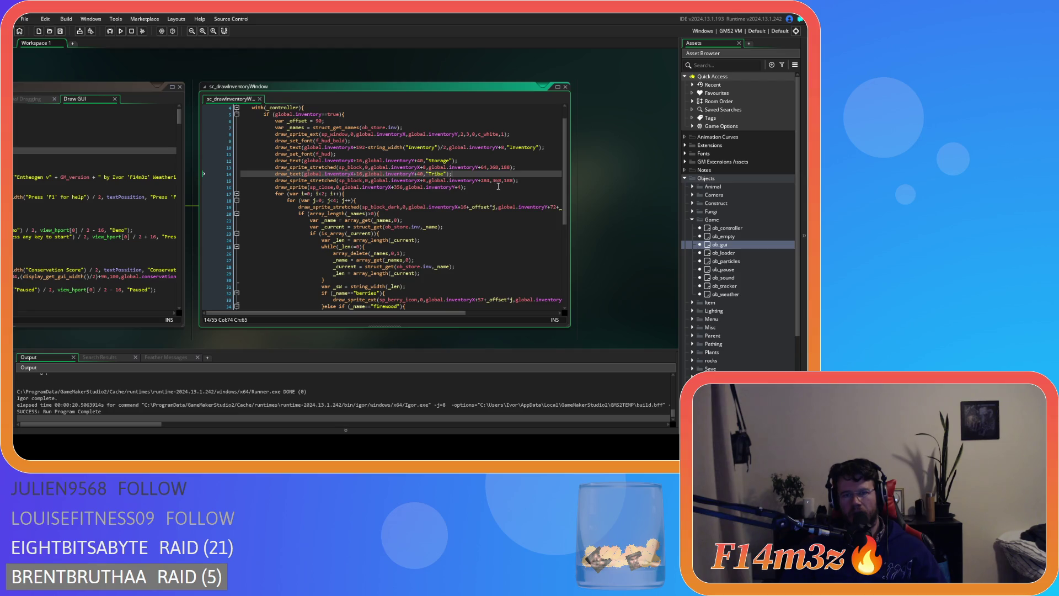
- Move the Tribe heading to inventoryY+260, save, and run the game with F5
left_click_drag(481, 181, 487, 181)
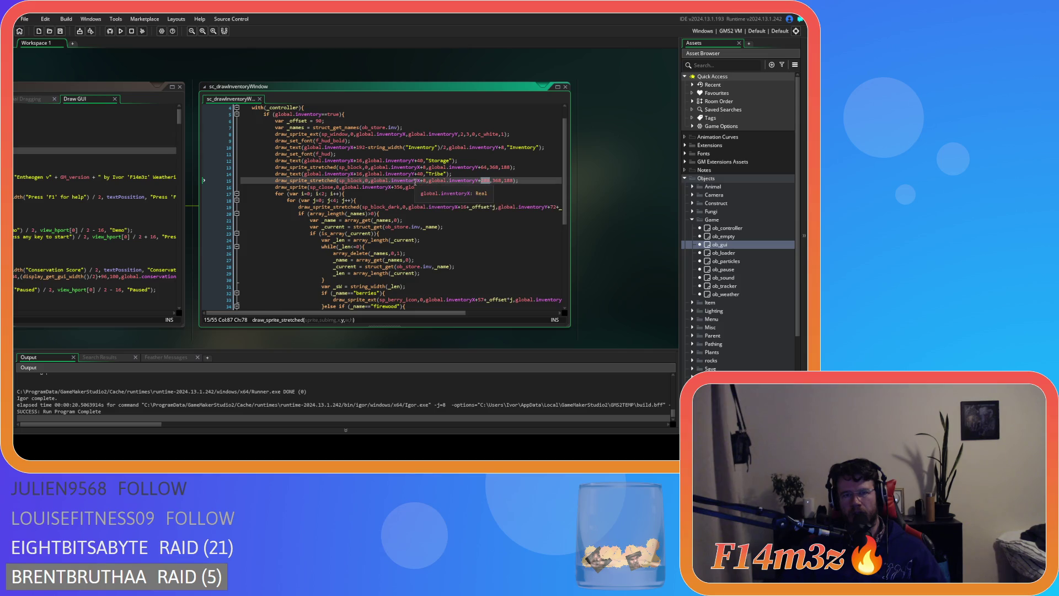
double_click(419, 173)
type("2")
type("60")
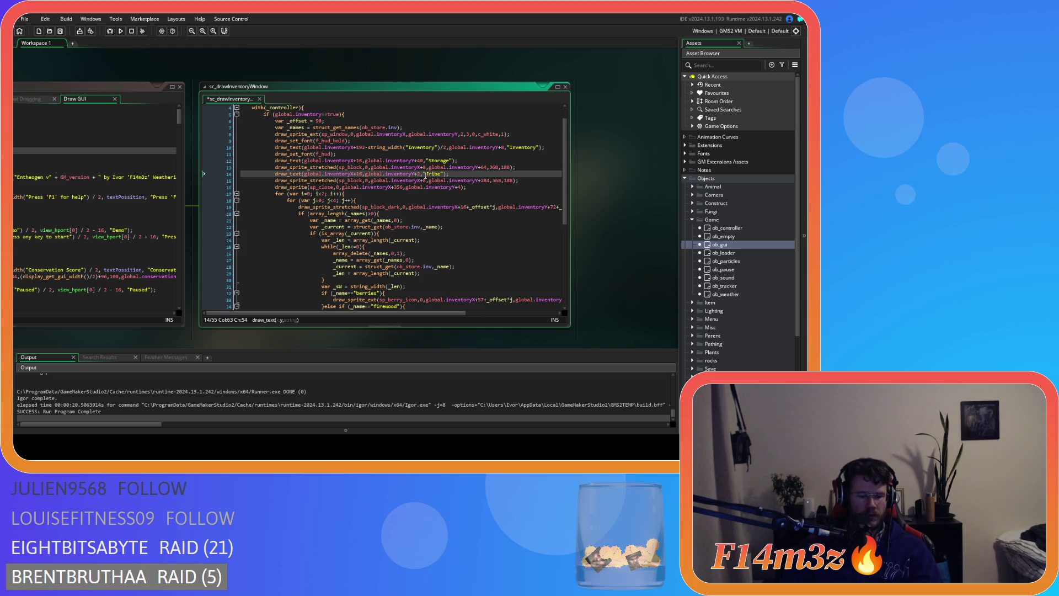
key("ctrl+s")
key("F5")
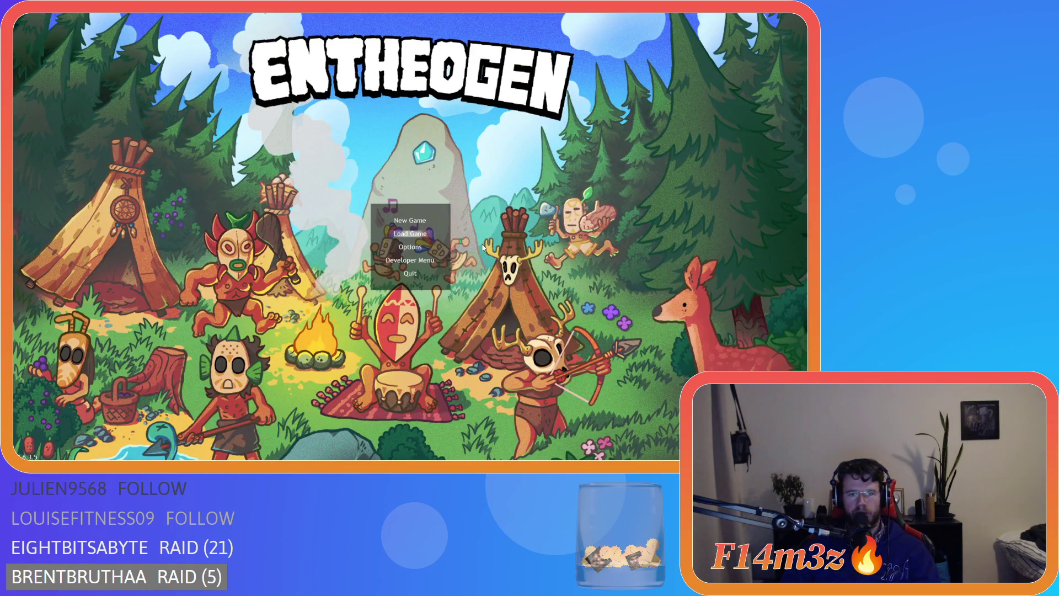
- Load the saved game and open the inventory, panning the camera with A and D
key("Return")
key("i")
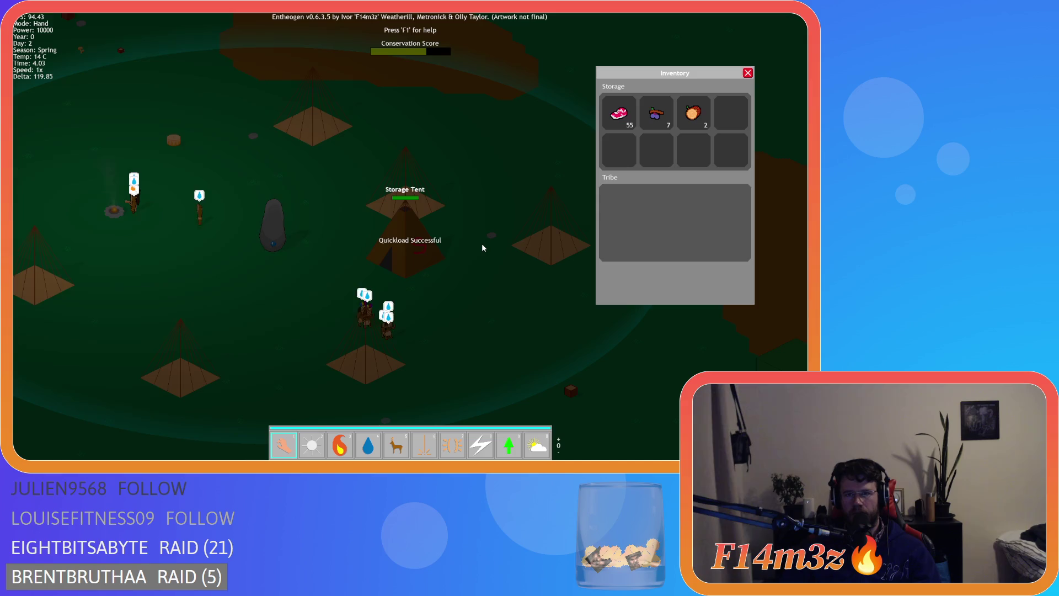
key("a")
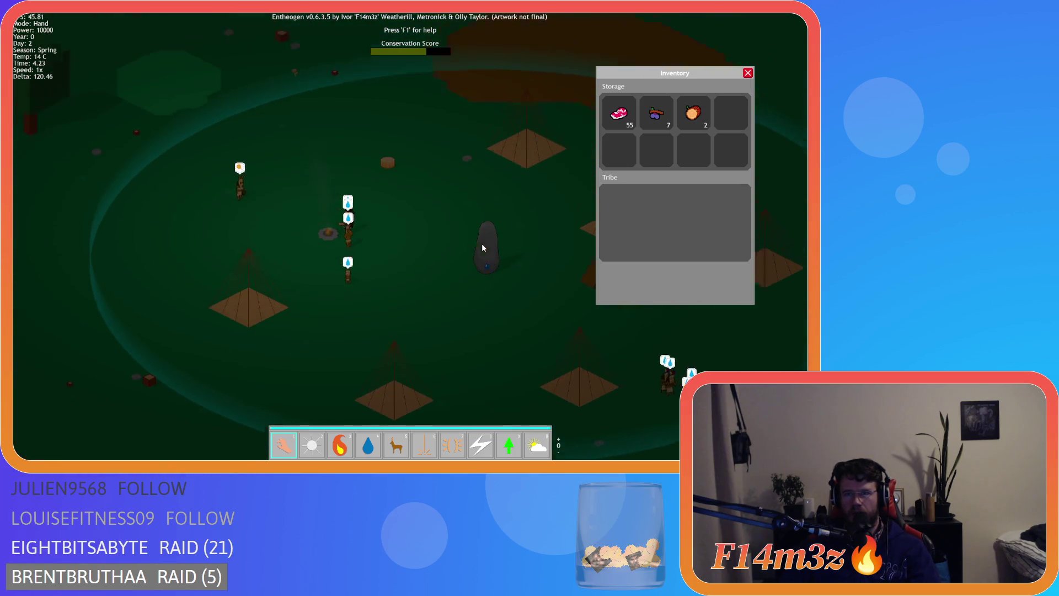
key("d")
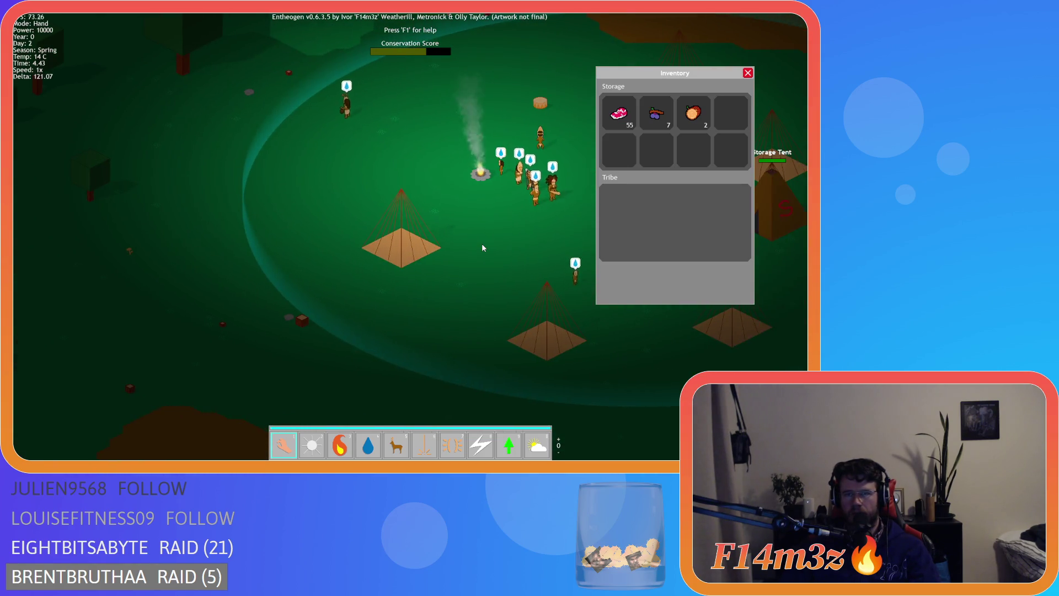
key("d")
key("a")
key("i")
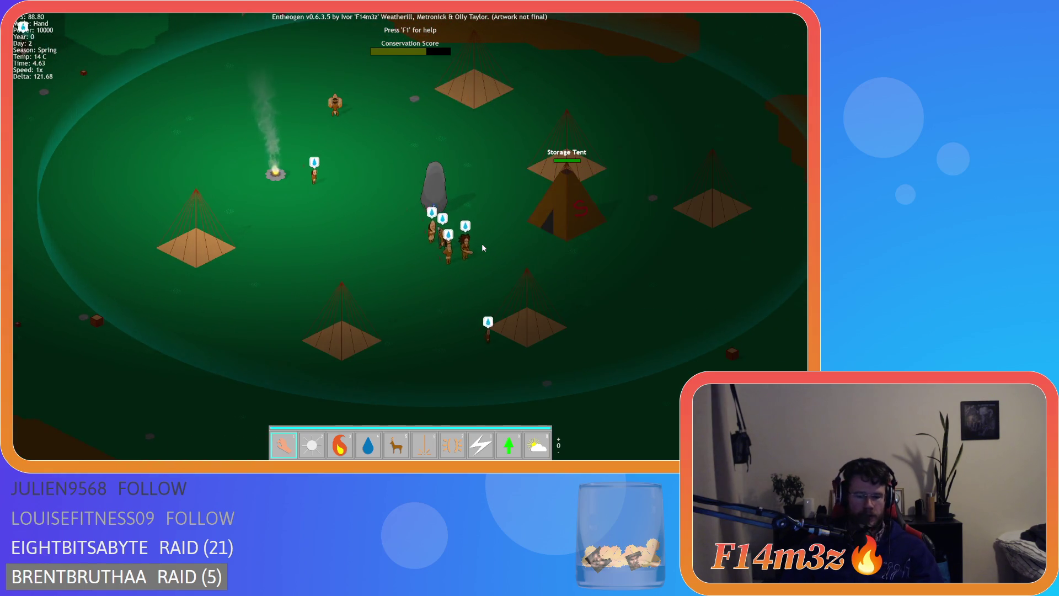
- Quit the game with Escape and Y, returning to the script
key("Escape")
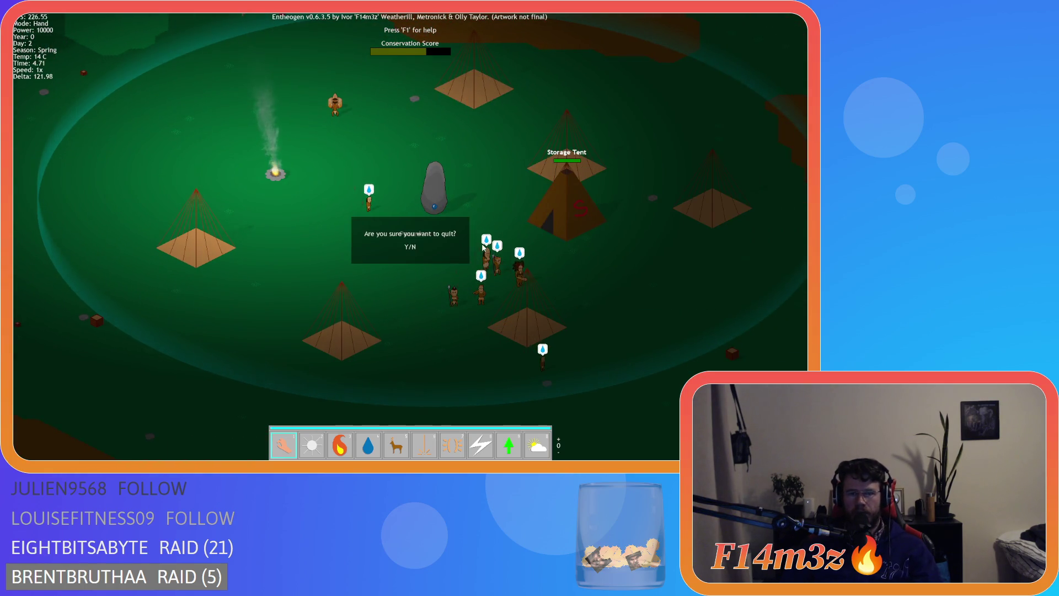
key("y")
scroll(404, 262, "down", 5)
scroll(367, 275, "up", 9)
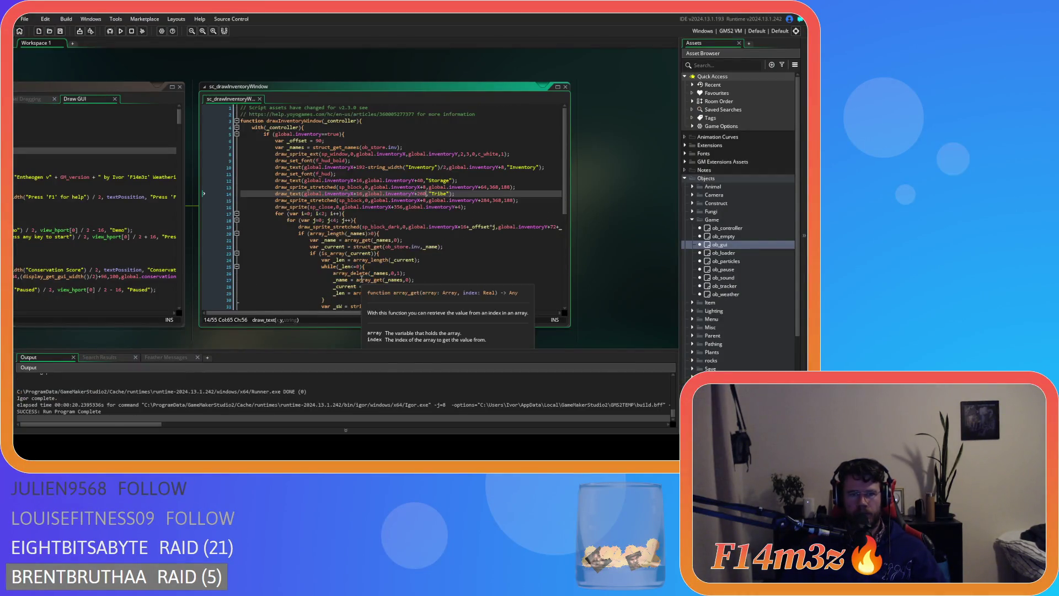
- Move the Tribe heading and box lines to just after the Storage item loops
left_click(335, 214)
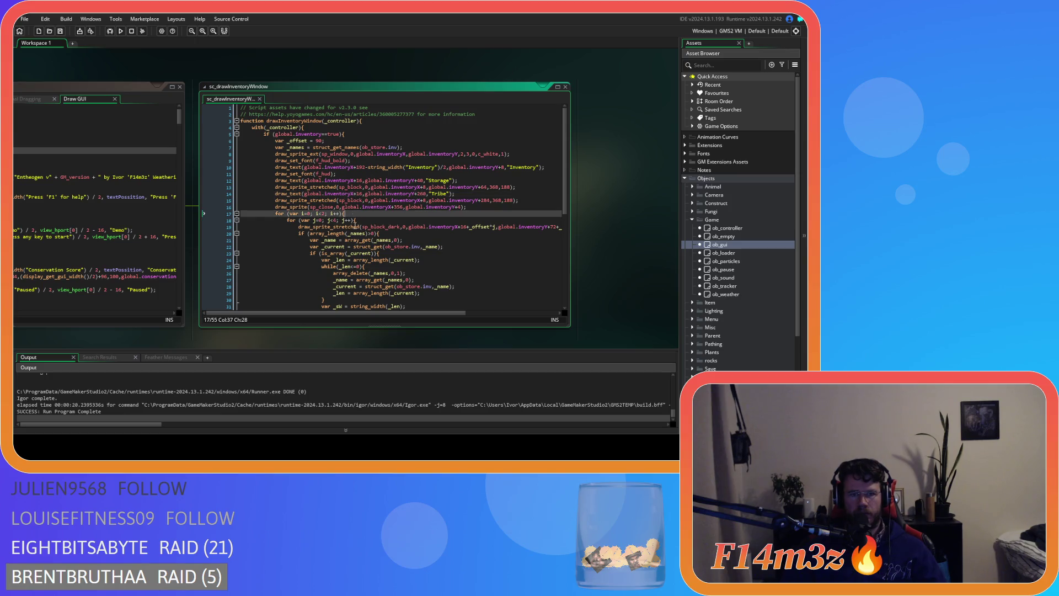
scroll(290, 262, "down", 9)
mouse_move(244, 288)
left_mouse_down()
mouse_move(275, 242)
mouse_move(265, 220)
mouse_move(275, 141)
left_mouse_up()
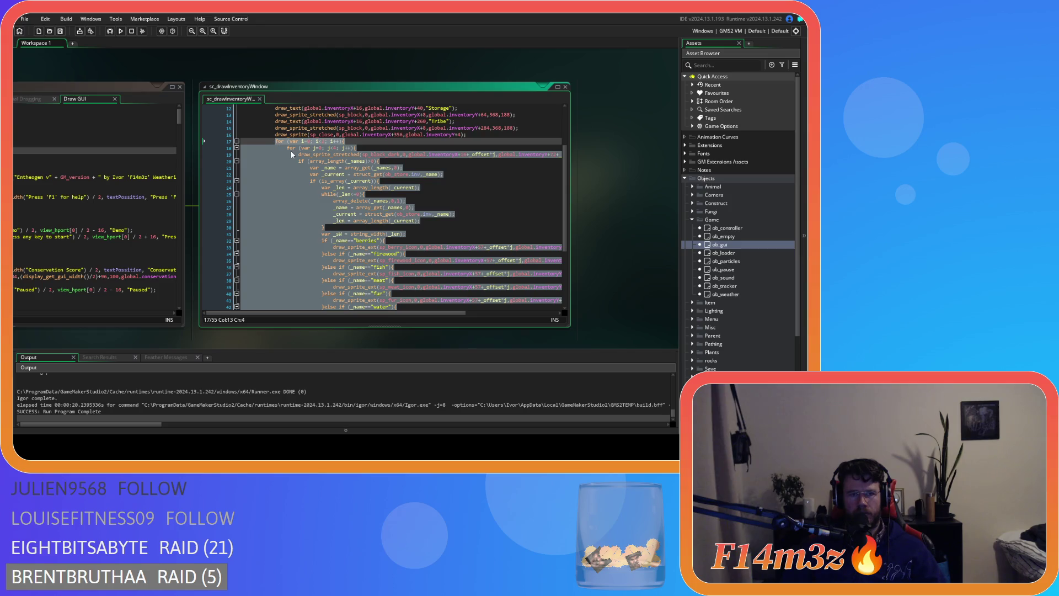
scroll(291, 155, "up", 3)
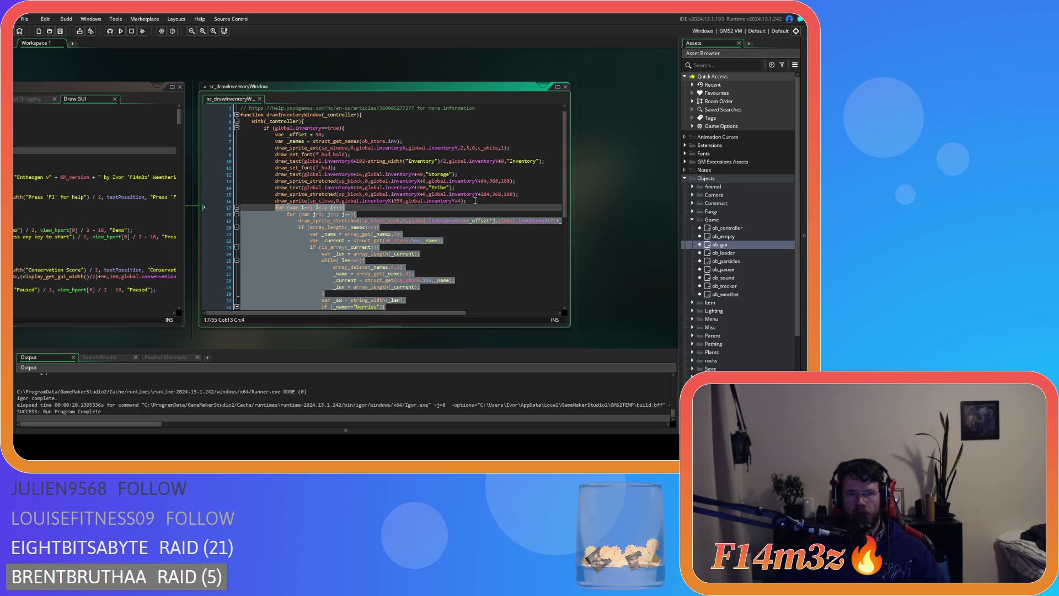
left_click(475, 200)
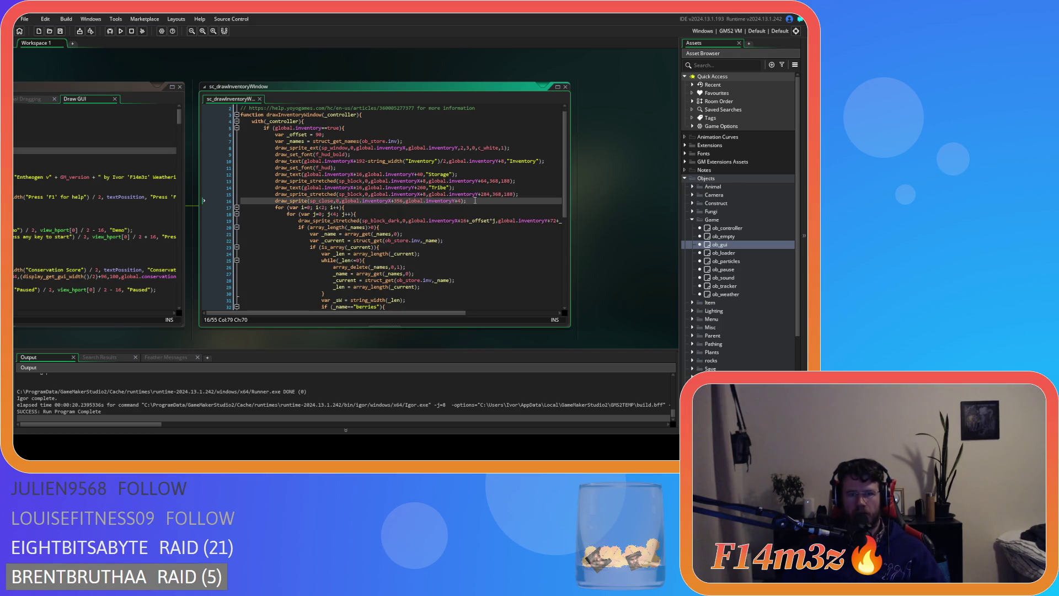
left_click_drag(275, 194, 230, 188)
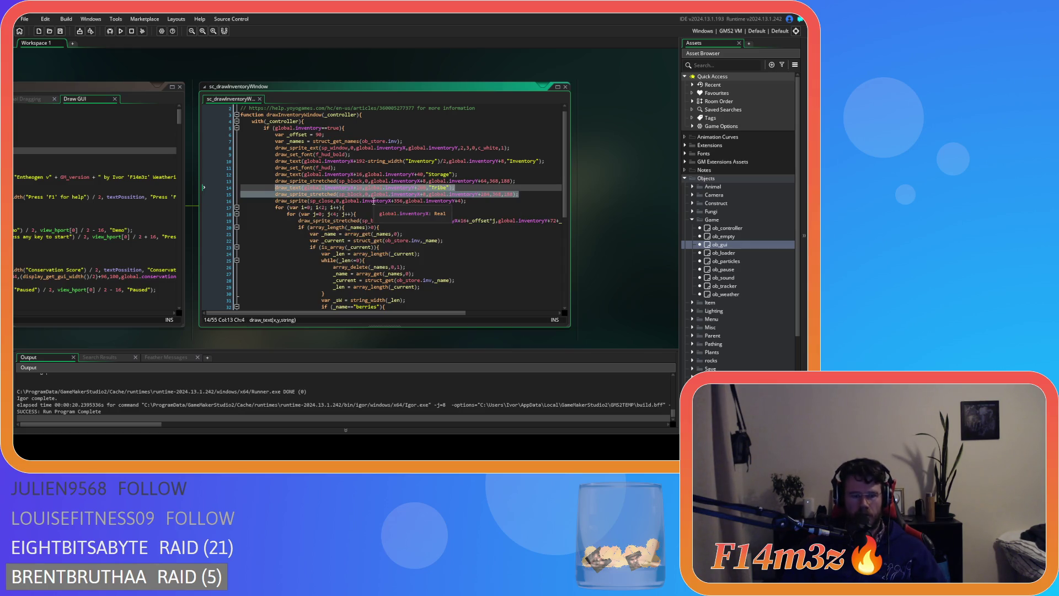
key("Delete")
key("Delete")
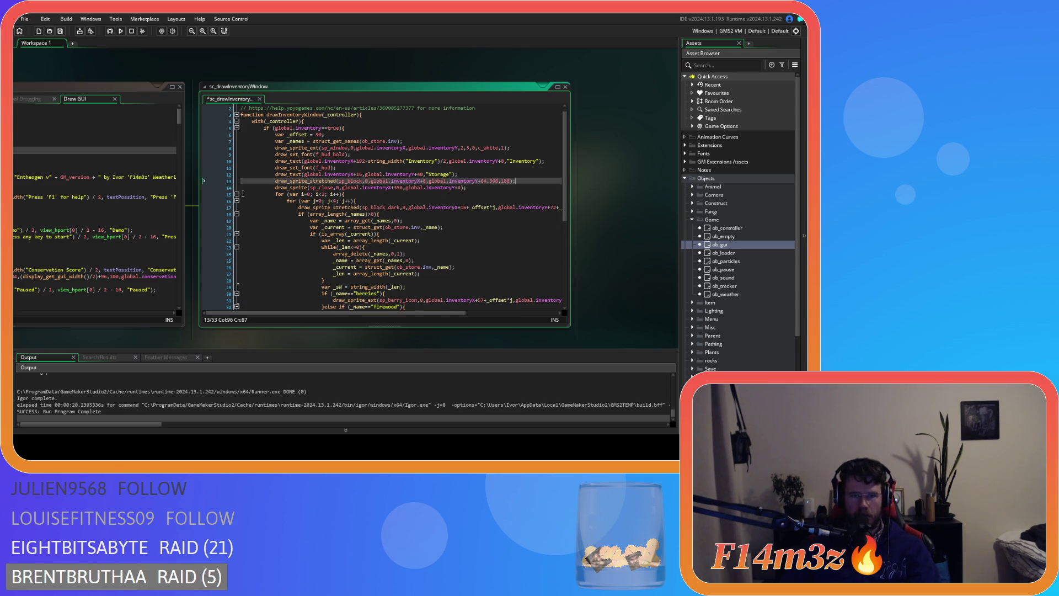
scroll(386, 220, "down", 8)
left_click(278, 274)
key("BackSpace")
scroll(297, 269, "up", 6)
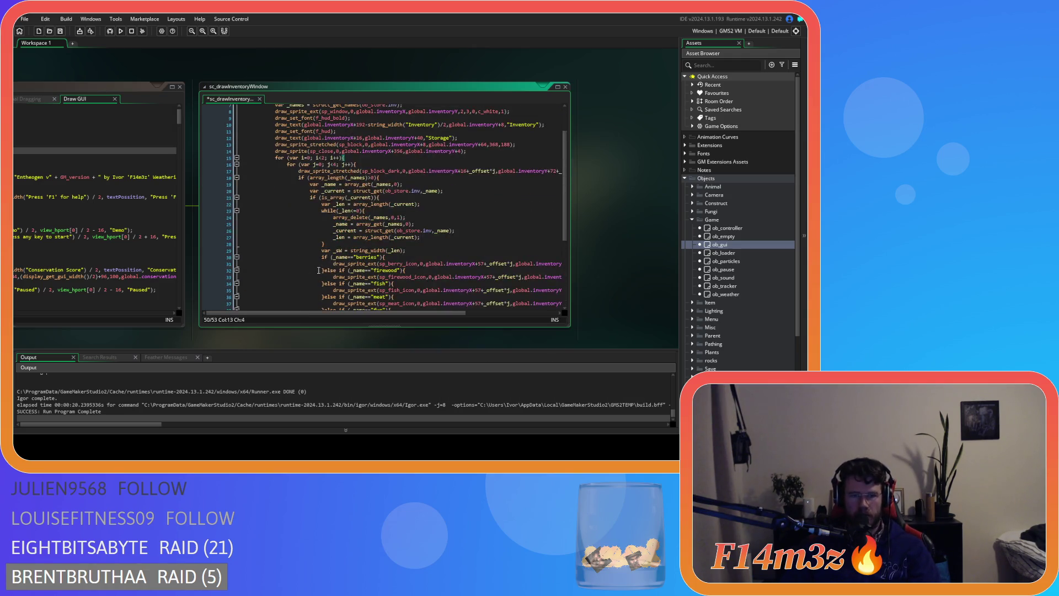
scroll(319, 271, "down", 6)
key("ctrl+v")
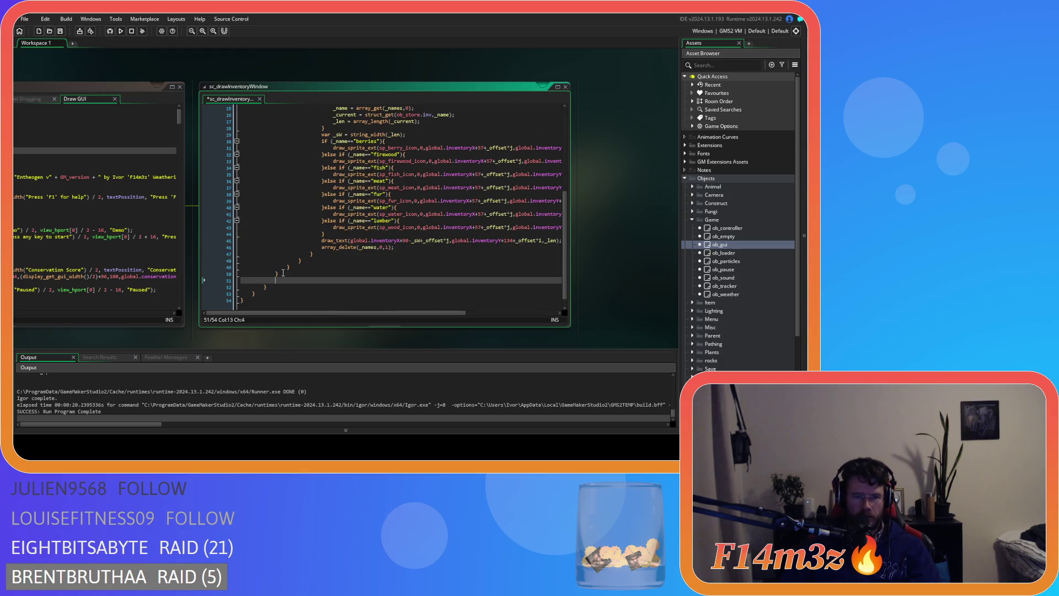
- Copy the Storage item loops and paste them below the Tribe box line
left_click_drag(284, 274, 275, 142)
scroll(379, 247, "down", 5)
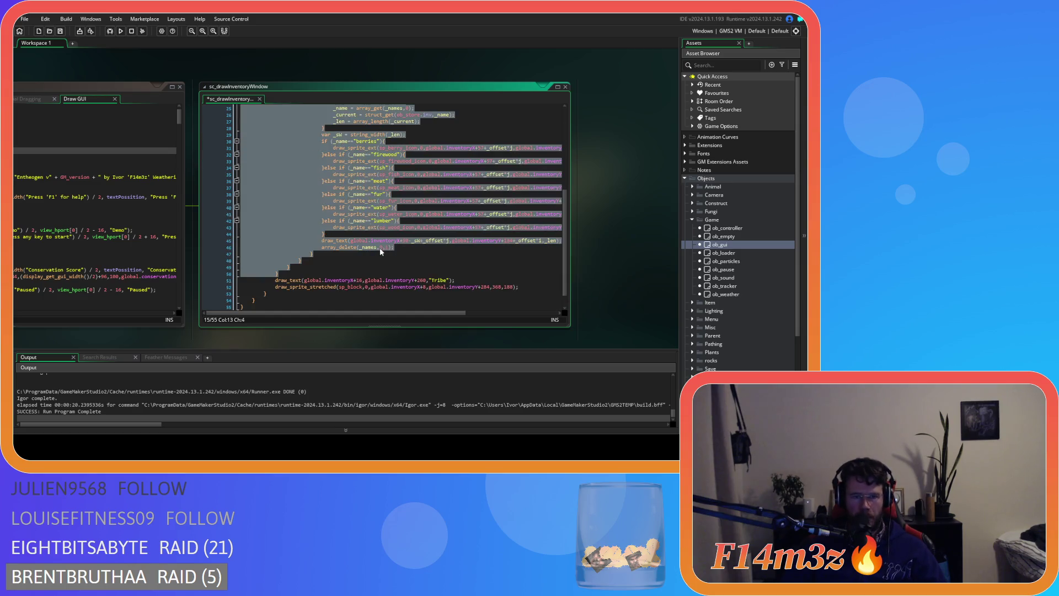
left_click(525, 287)
key("Return")
key("ctrl+v")
scroll(357, 265, "up", 5)
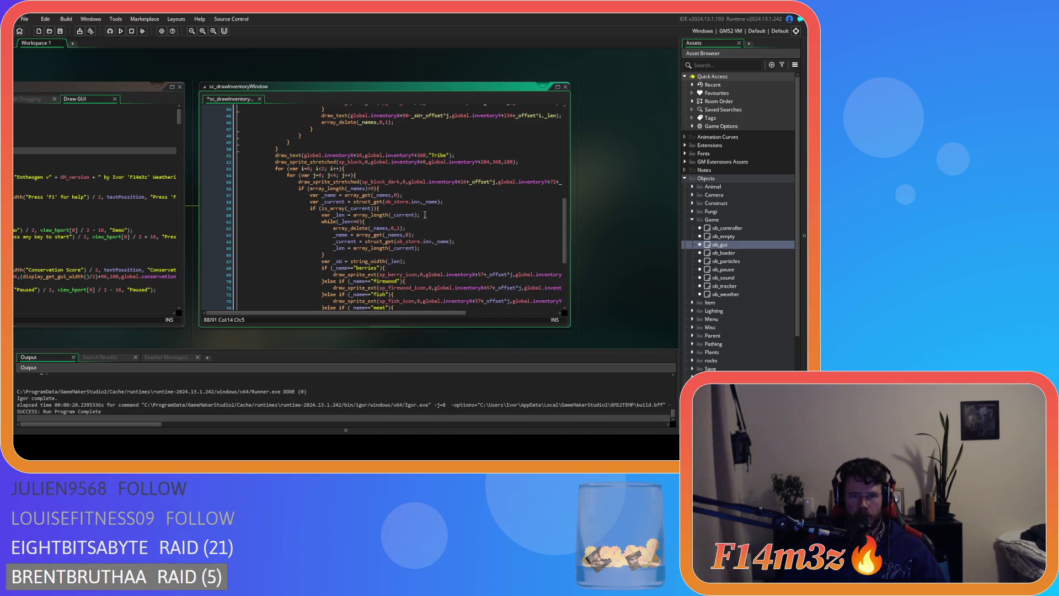
scroll(425, 214, "up", 2)
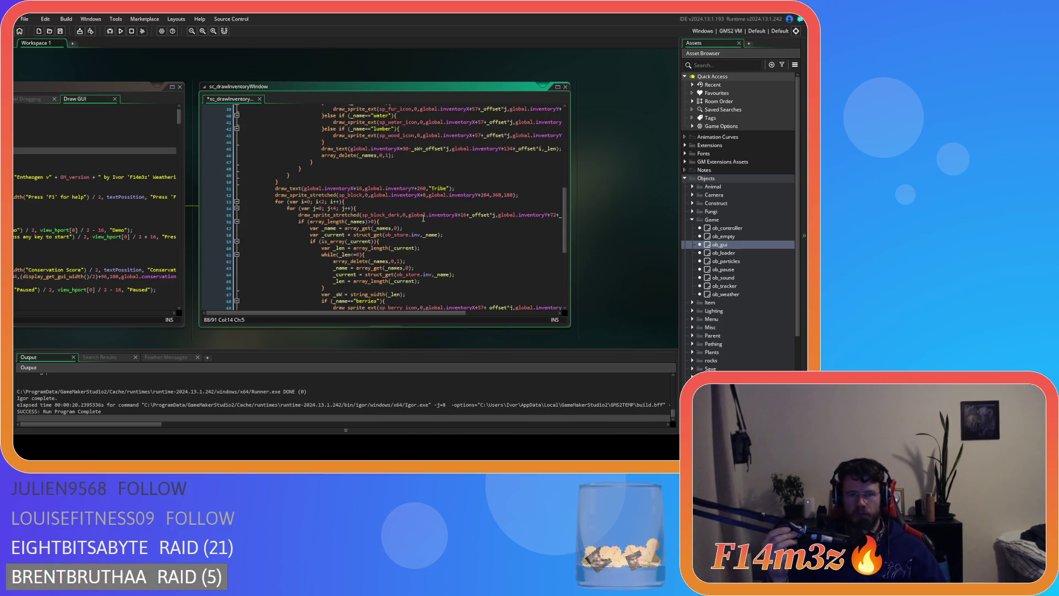
- Insert '_inv = new inventory();' above the copied Tribe loops and save the script
left_click(532, 194)
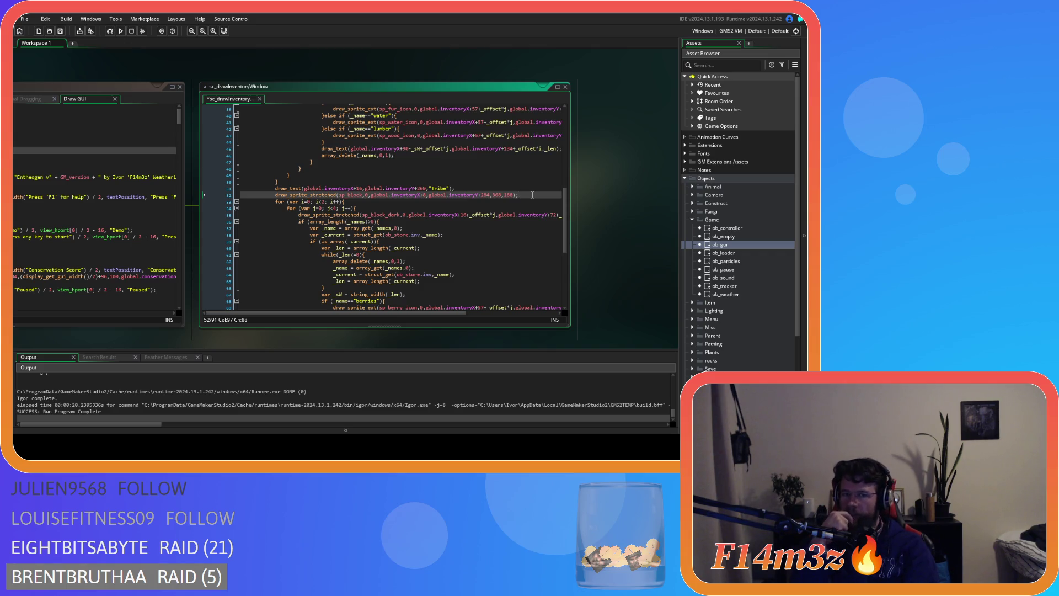
key("Return")
type("var")
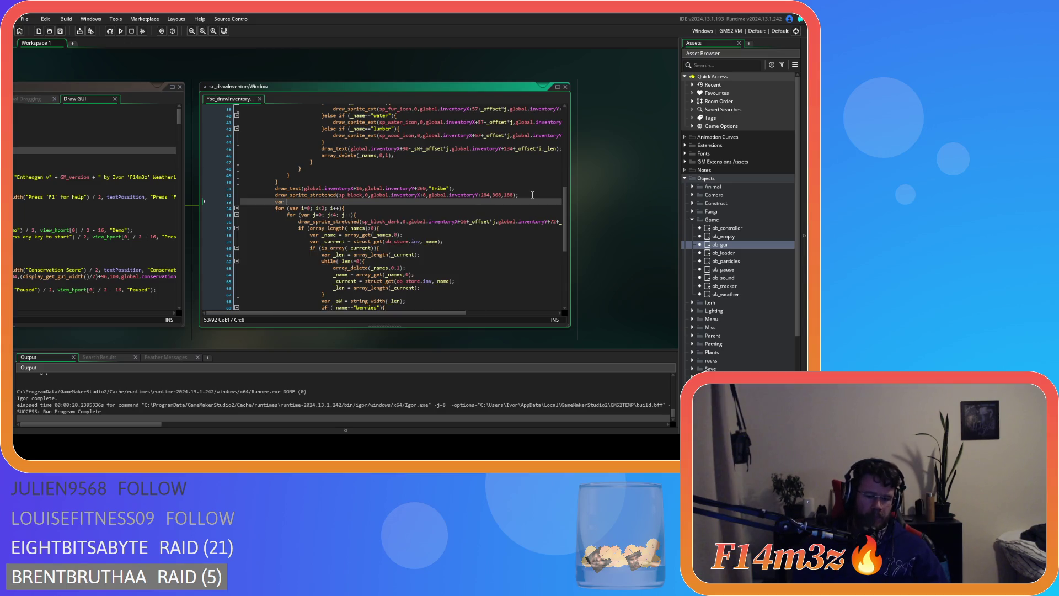
type("_inv = ")
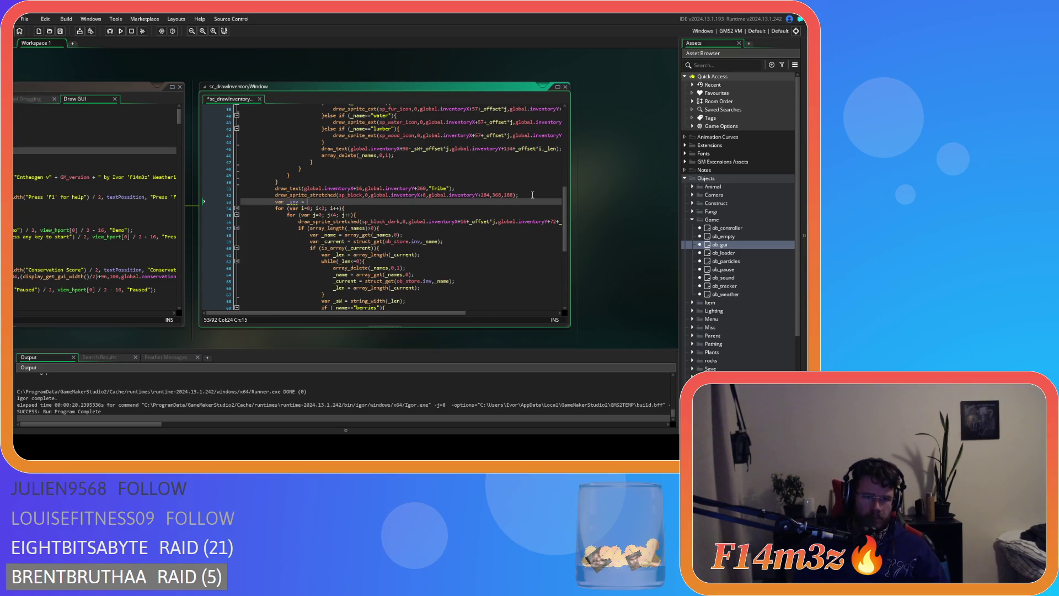
type("new")
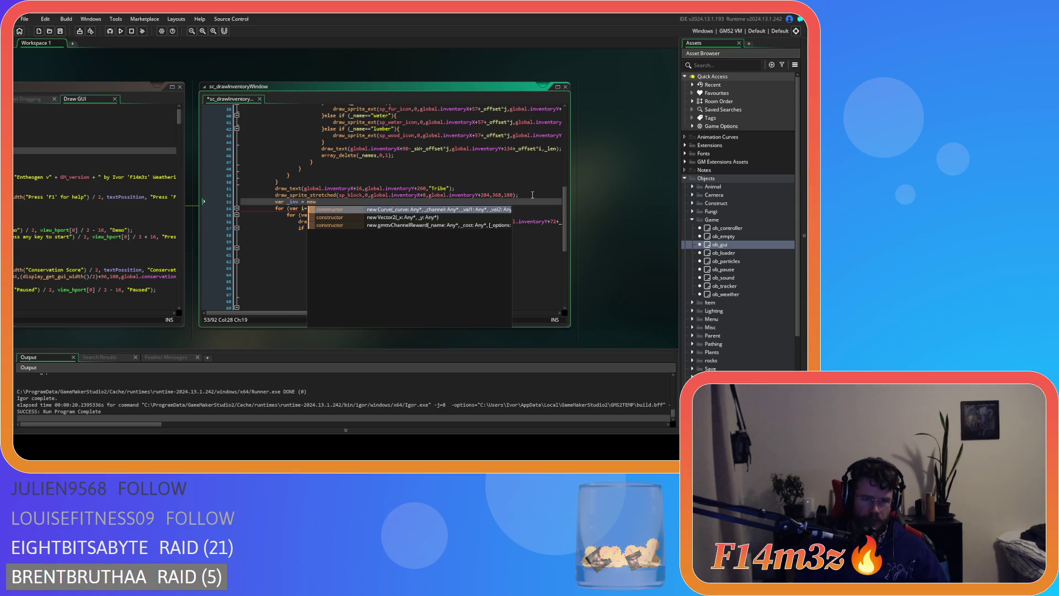
type(" inventory")
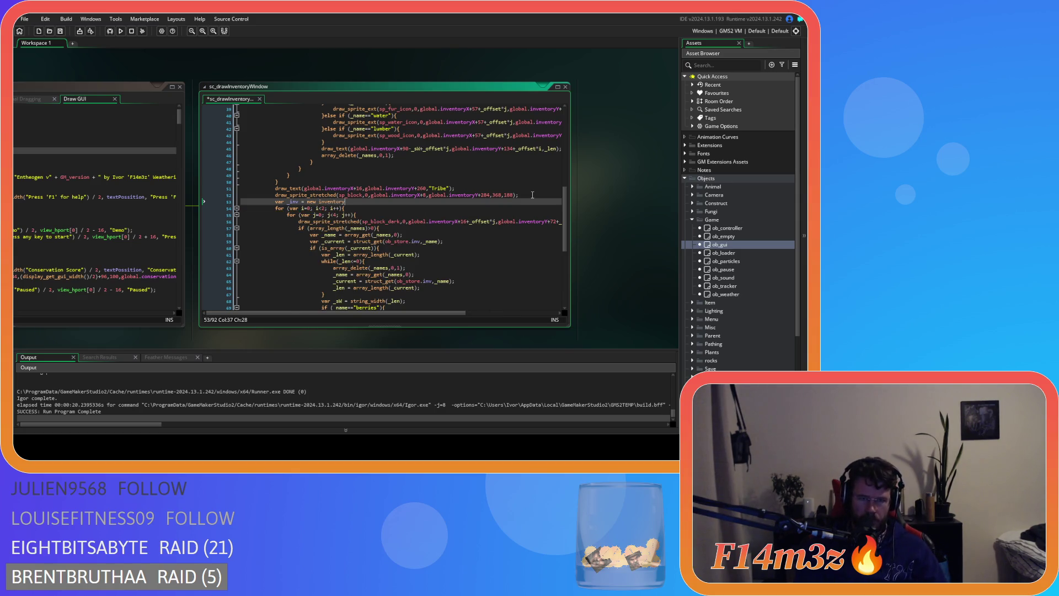
type("()")
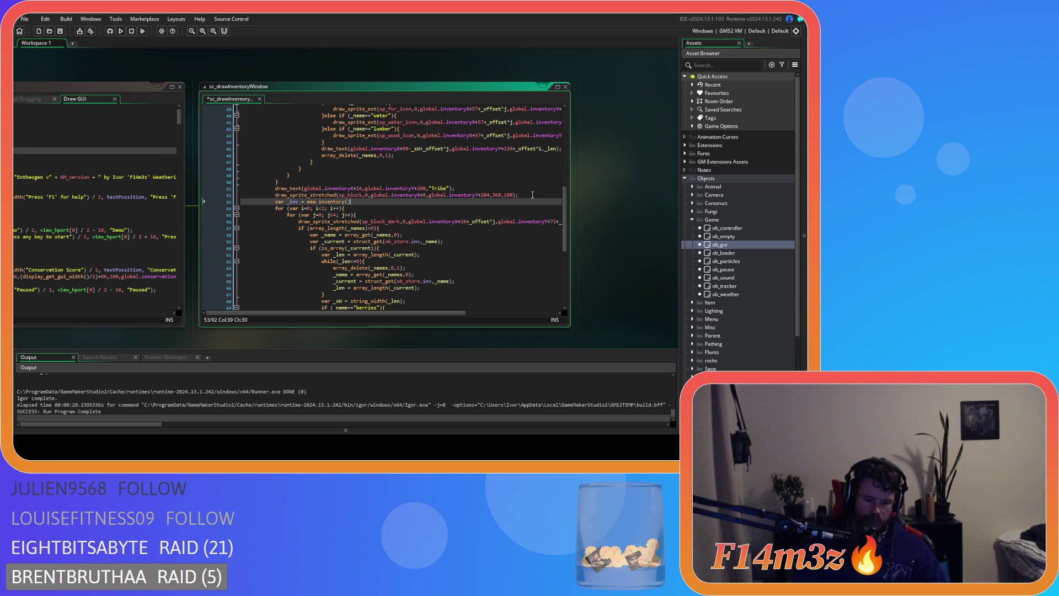
type(";")
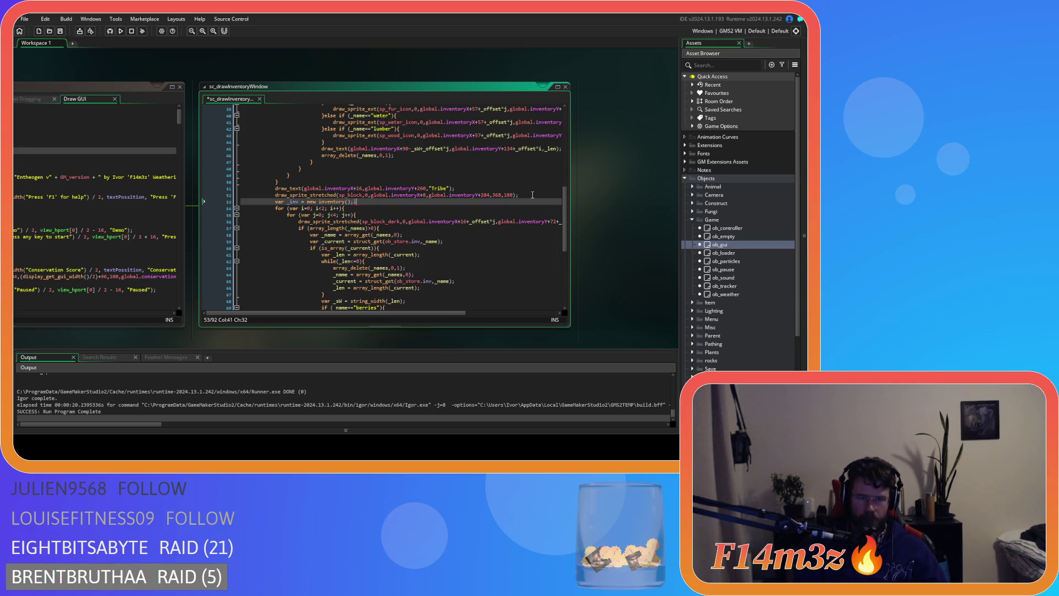
key("ctrl+s")
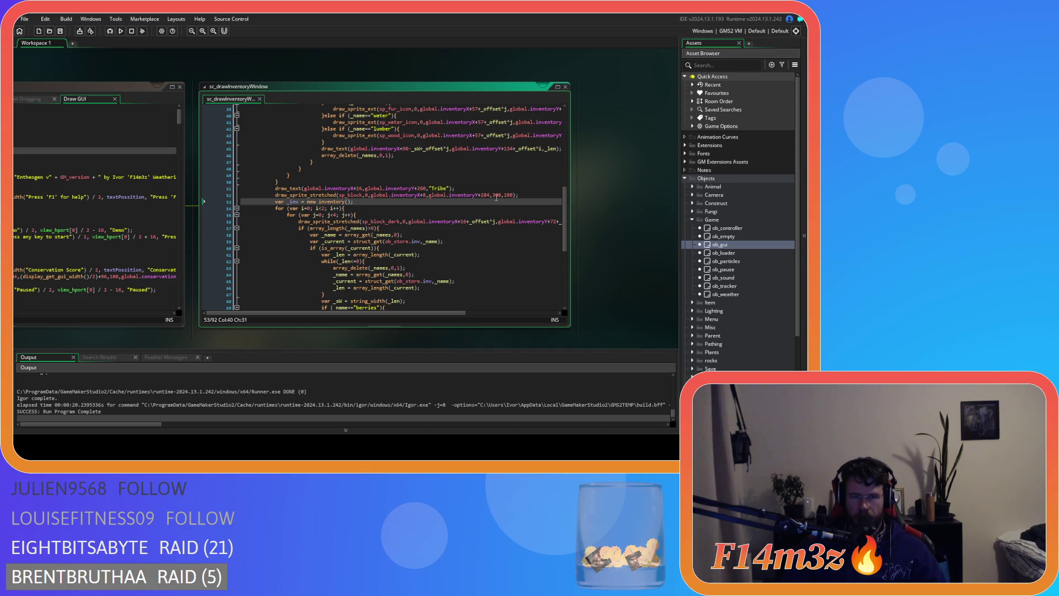
left_click(368, 207)
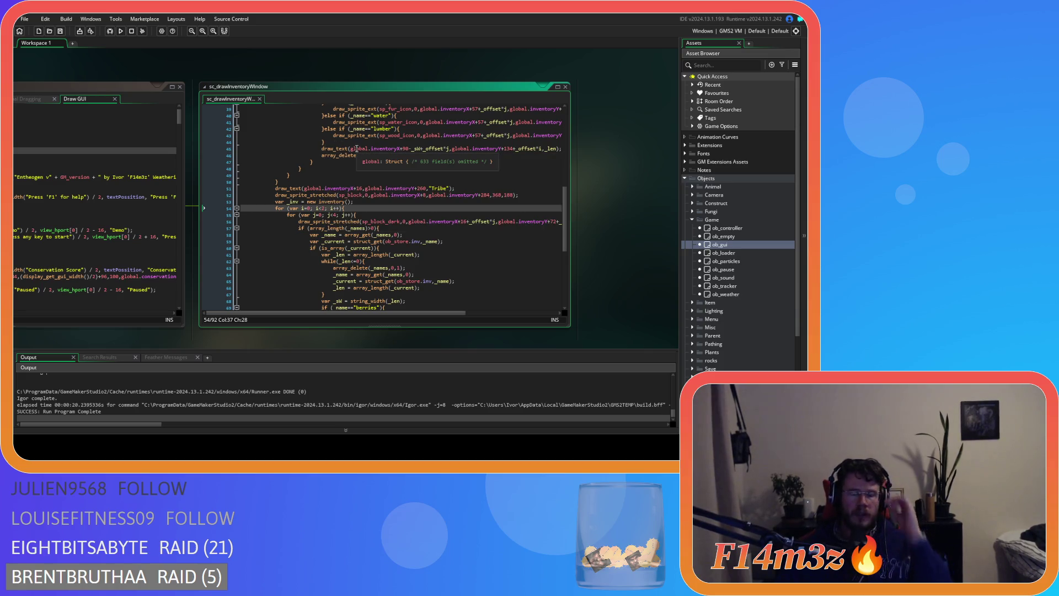
left_click(372, 201)
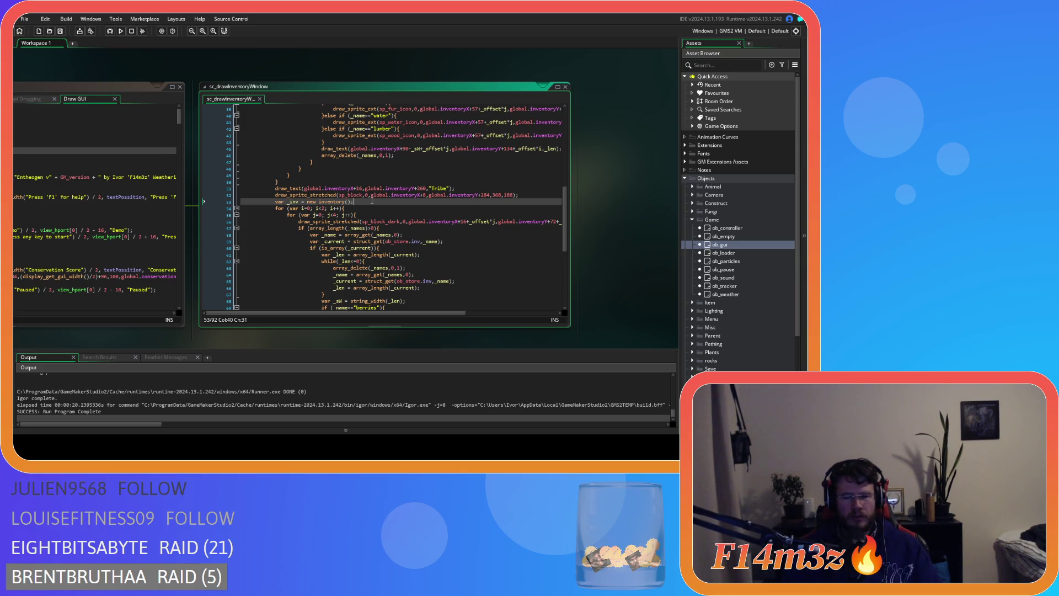
- Add a with(ob_human){ block after the new inventory line
key("Return")
type("with(")
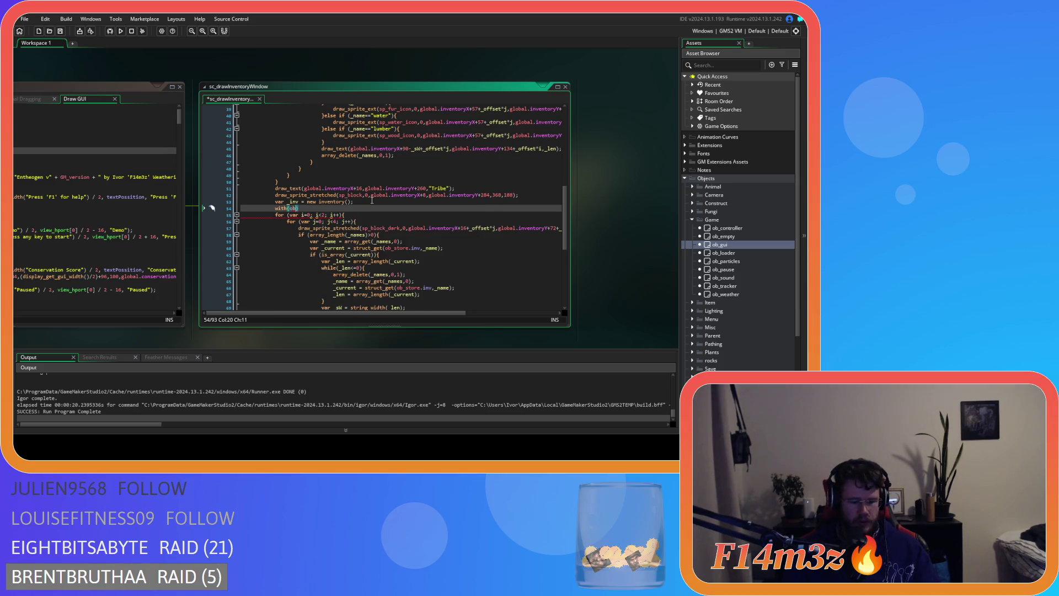
type("ob_human)")
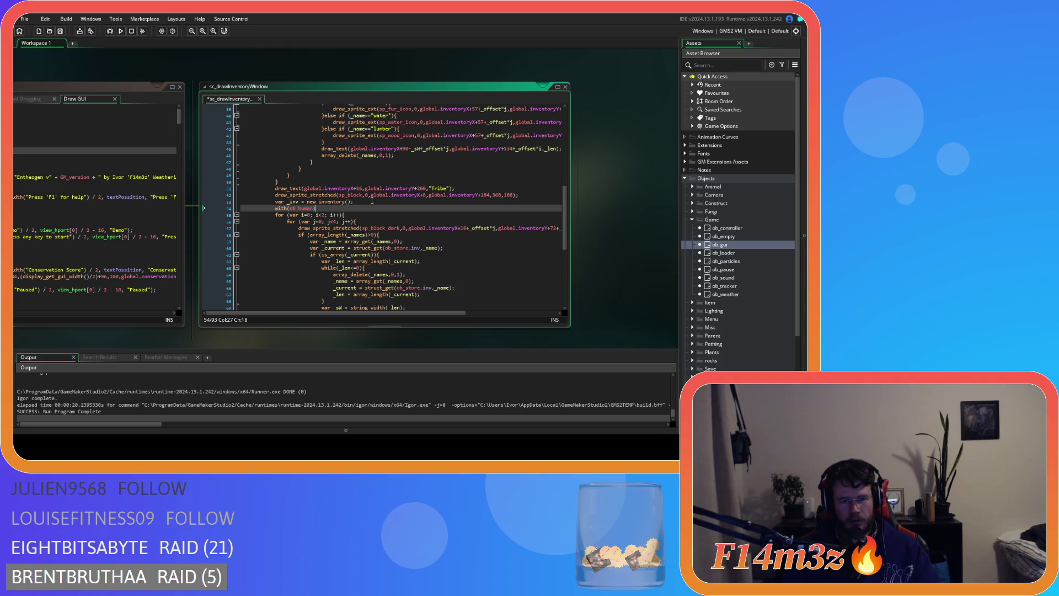
type("{")
key("Return")
key("Return")
key("Up")
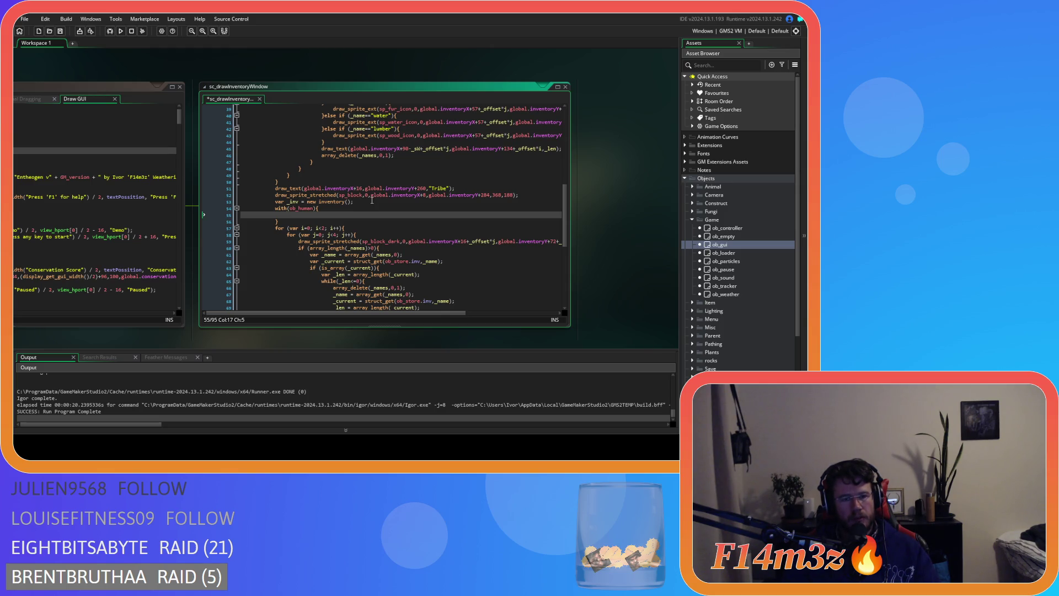
- Begin a _names assignment inside the block, dropping var since _names is already declared
type("var _names =")
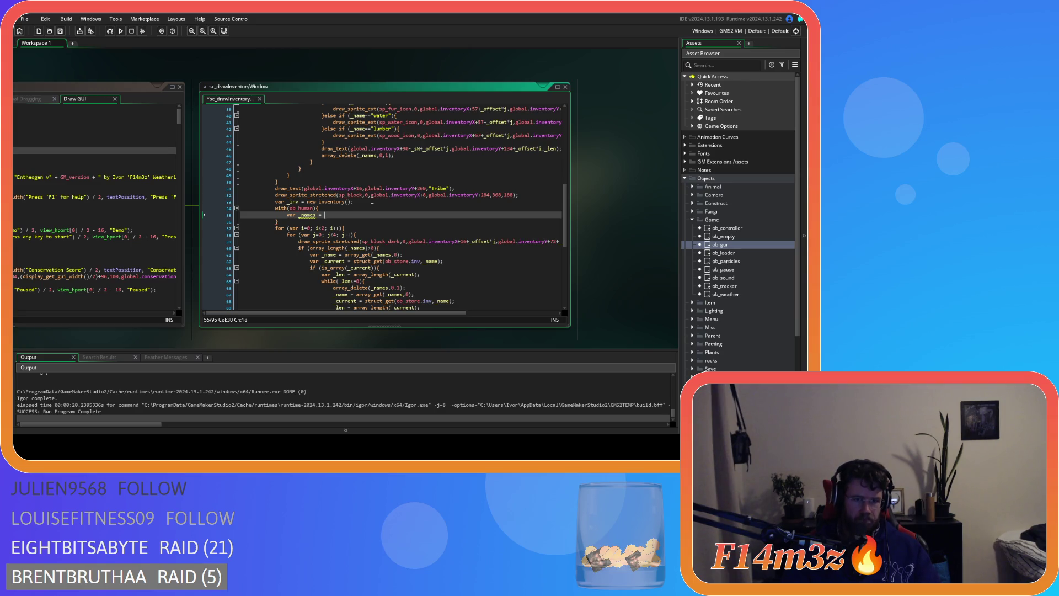
mouse_move(314, 215)
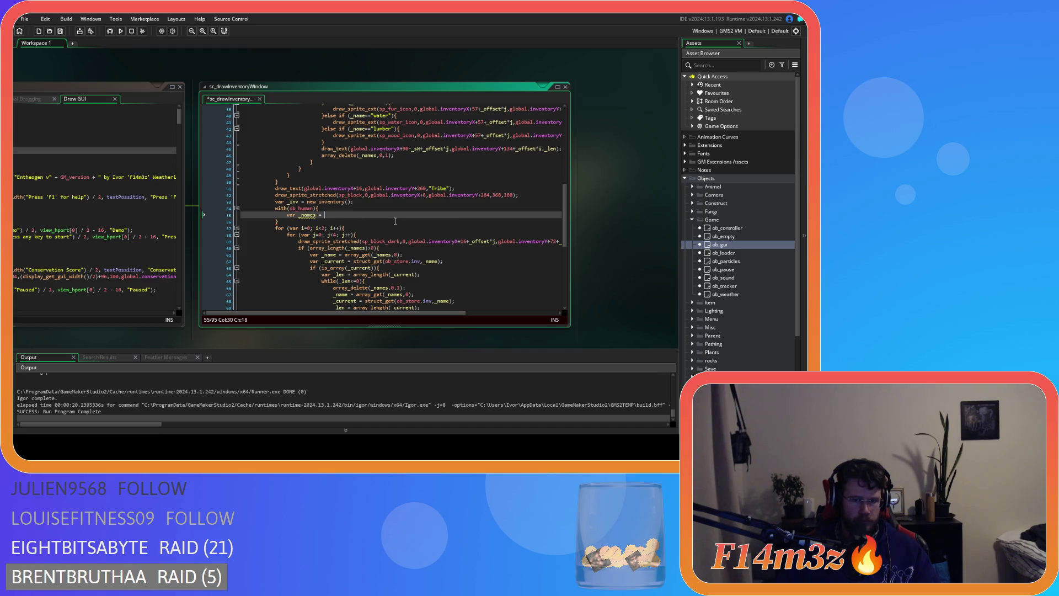
scroll(395, 221, "up", 12)
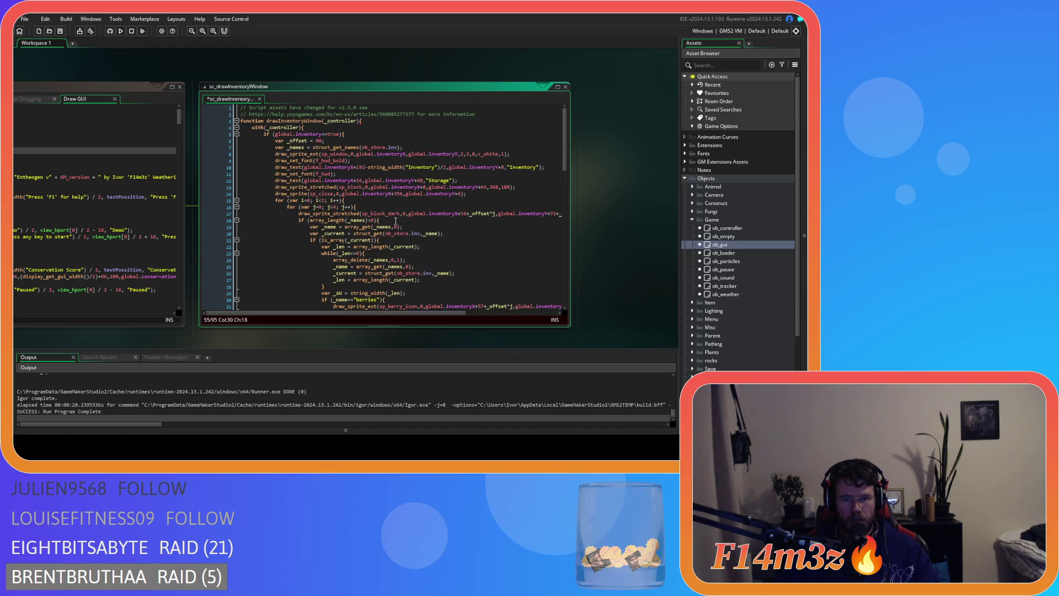
left_click(275, 147)
scroll(279, 166, "down", 14)
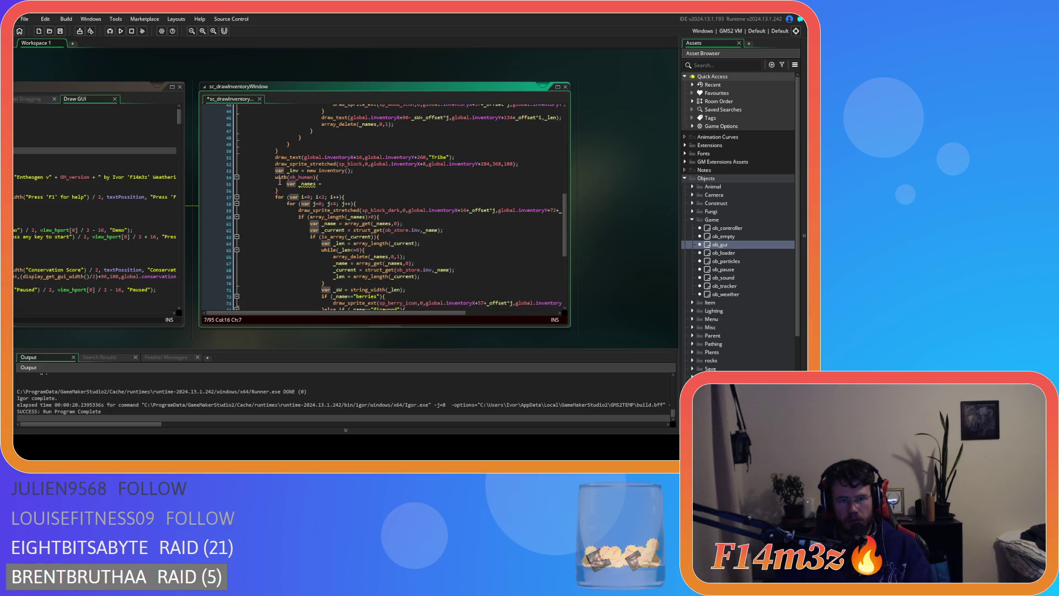
left_click(300, 184)
key("BackSpace")
key("BackSpace")
key("BackSpace")
left_click(340, 185)
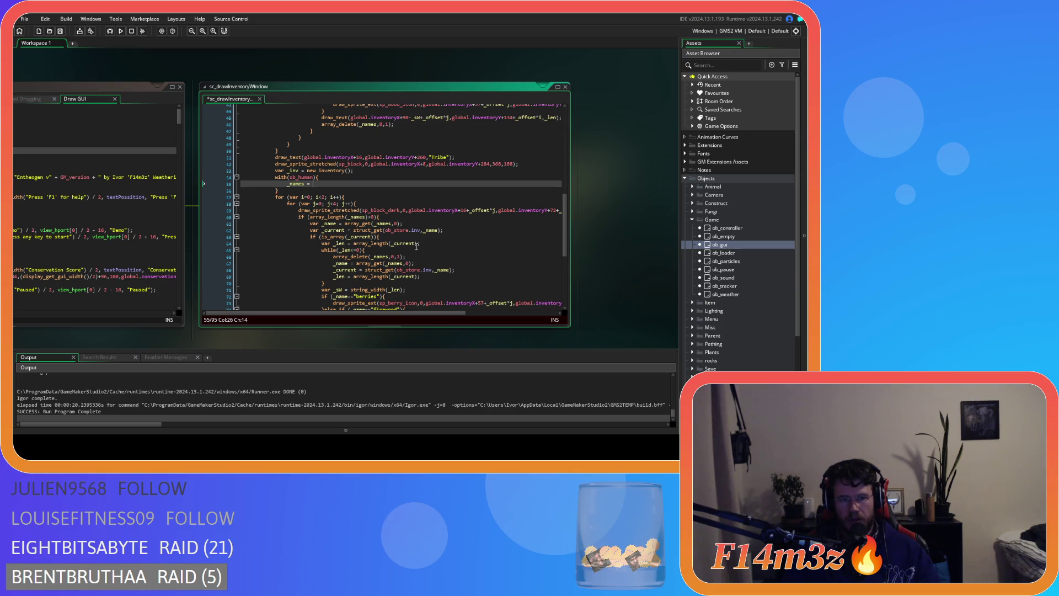
scroll(354, 161, "up", 12)
scroll(354, 161, "up", 2)
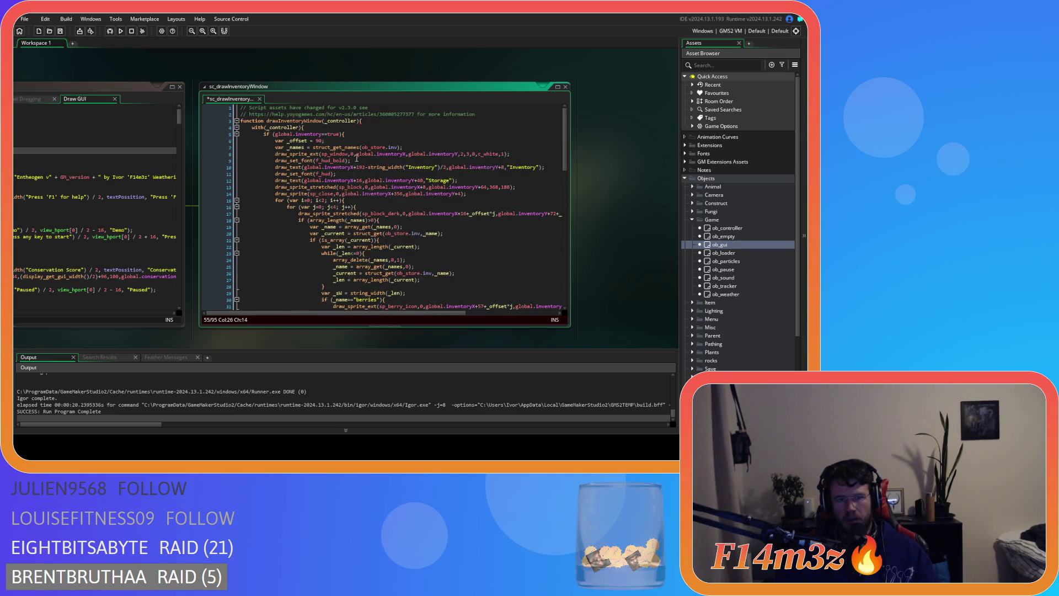
- Paste the _offset and _names lines above the Tribe for loop without their var keyword
left_click_drag(405, 147, 275, 141)
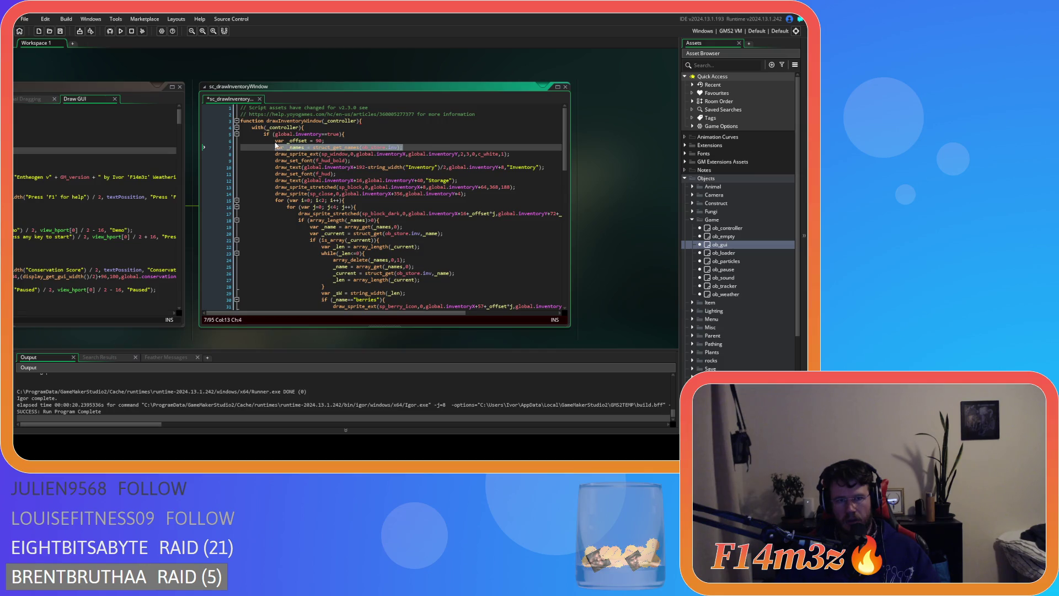
mouse_move(340, 154)
scroll(340, 154, "down", 15)
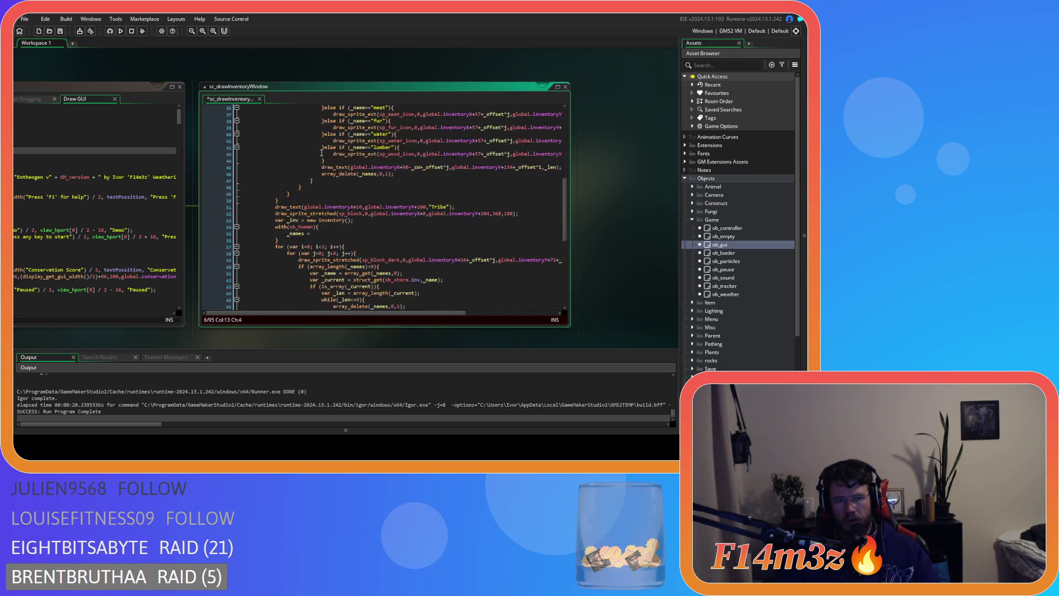
left_click(316, 164)
left_click(358, 157)
key("Return")
type("var _offset = 90; \t\t\tvar _names = struct_get_names(ob_store.inv);")
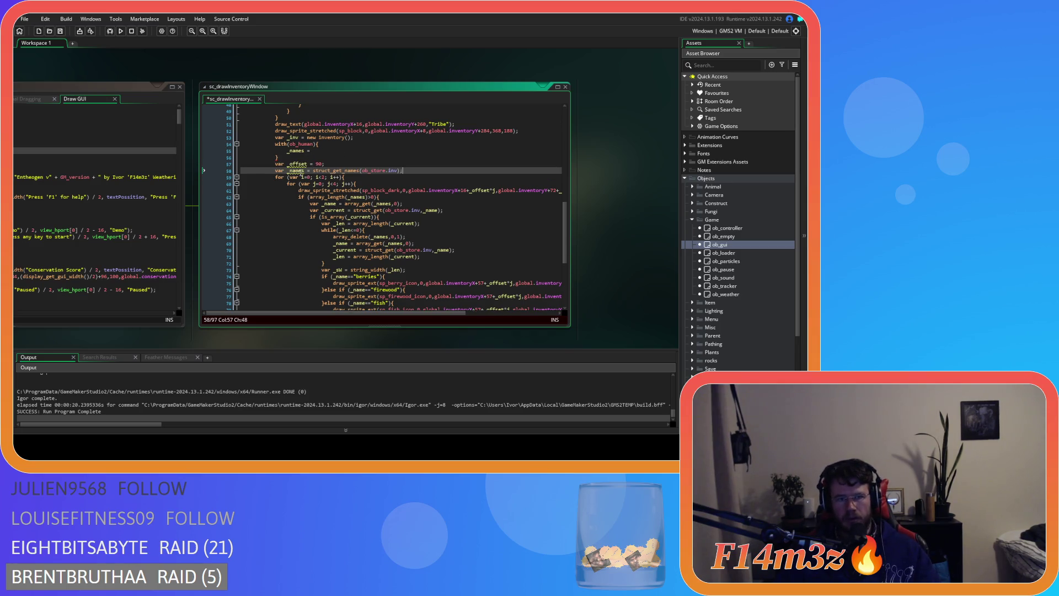
left_click_drag(275, 164, 286, 171)
key("Delete")
- Move the original var _offset and _names declarations to just above the Storage loop, then save
scroll(346, 168, "up", 15)
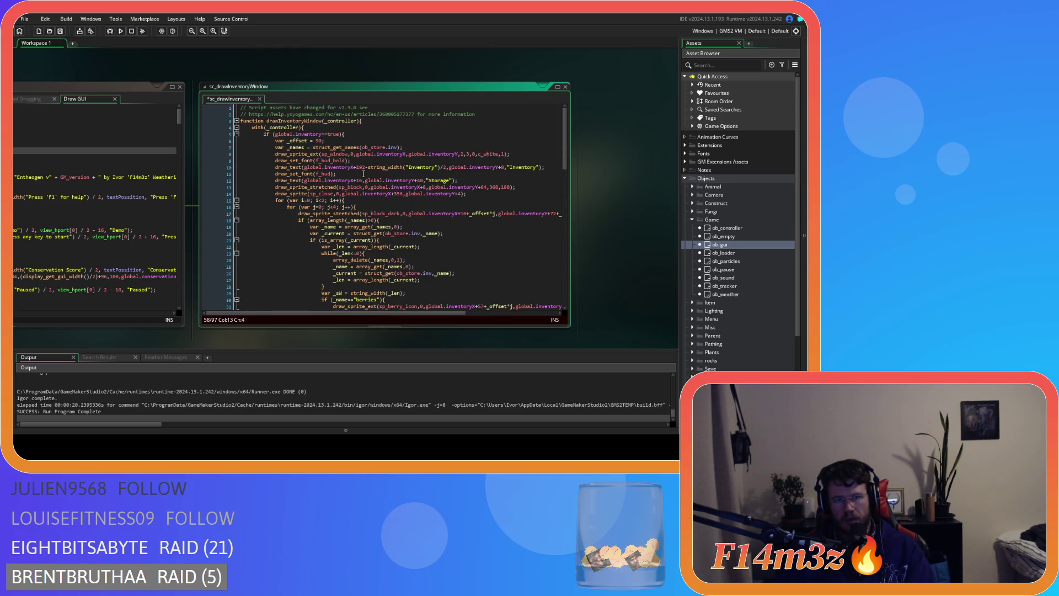
left_click_drag(403, 148, 273, 142)
key("ctrl+c")
key("Delete")
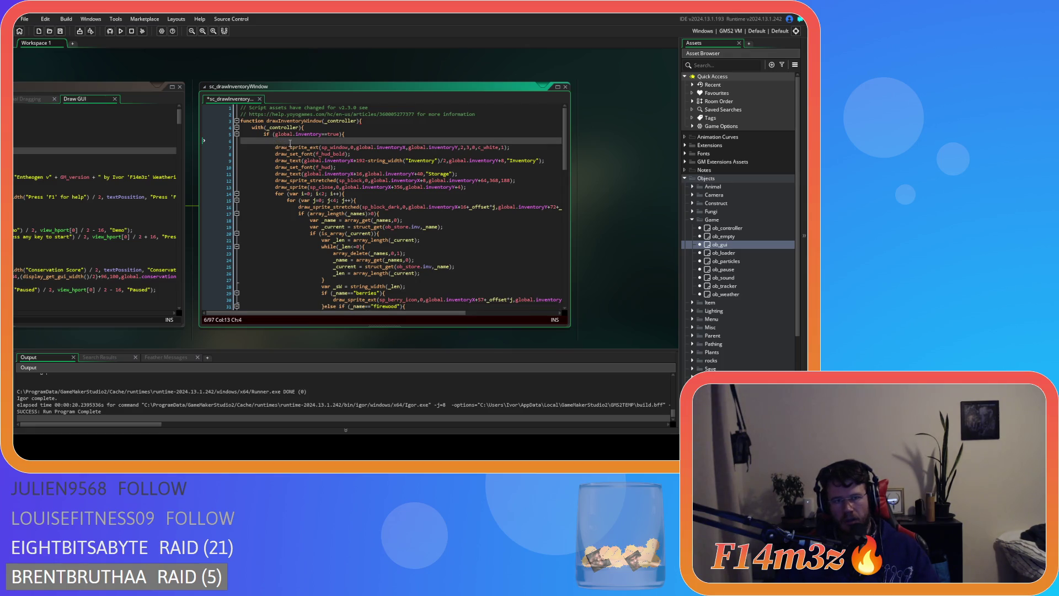
key("BackSpace")
left_click(501, 173)
key("Down")
key("Return")
key("ctrl+v")
key("ctrl+s")
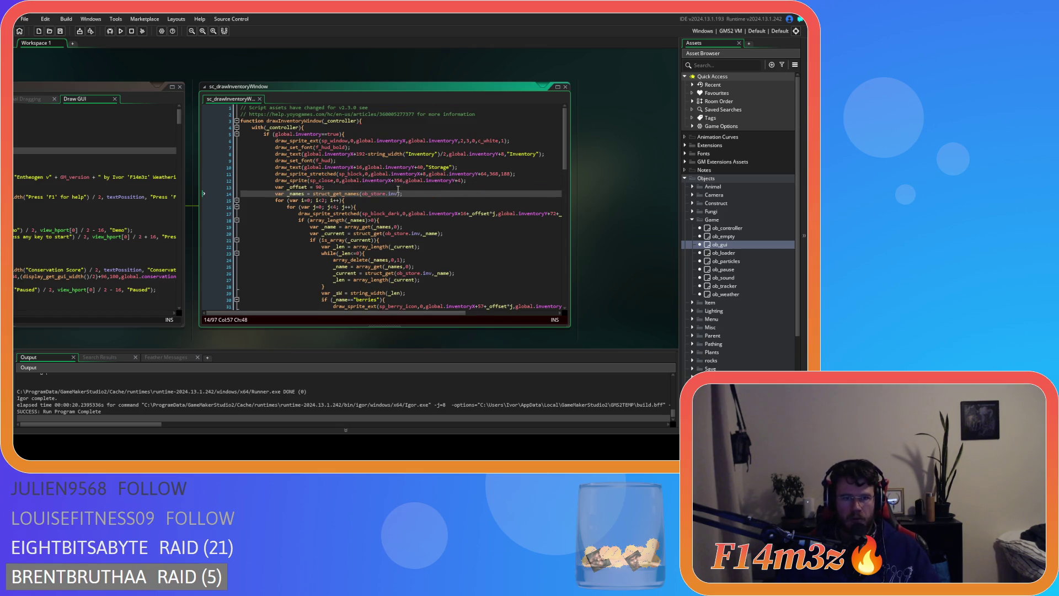
- In the with(ob_human) block, assign _names = struct_get_names(inv)
scroll(386, 176, "down", 15)
left_click(310, 174)
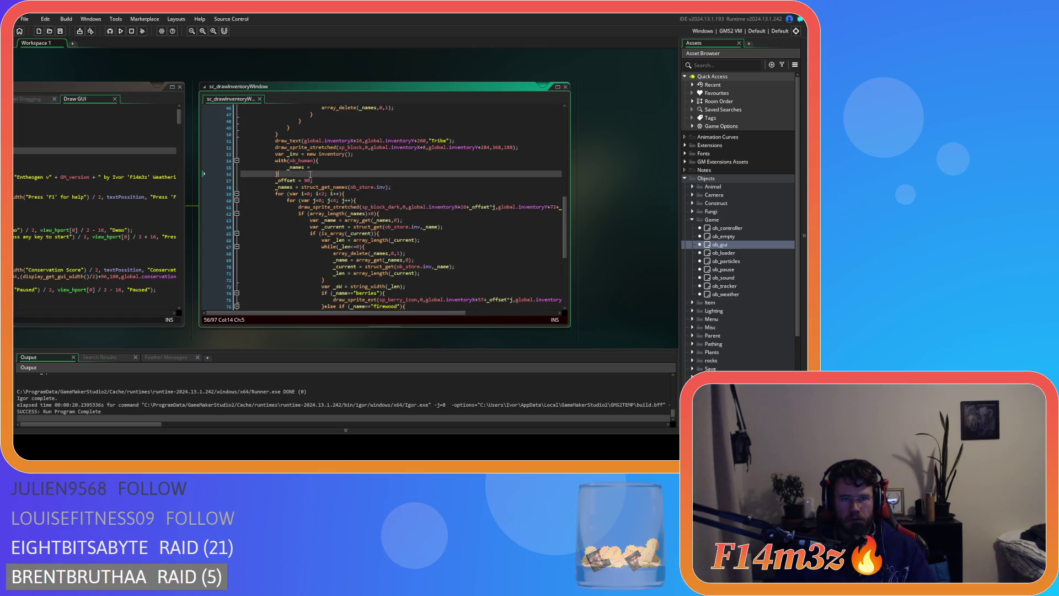
left_click(392, 169)
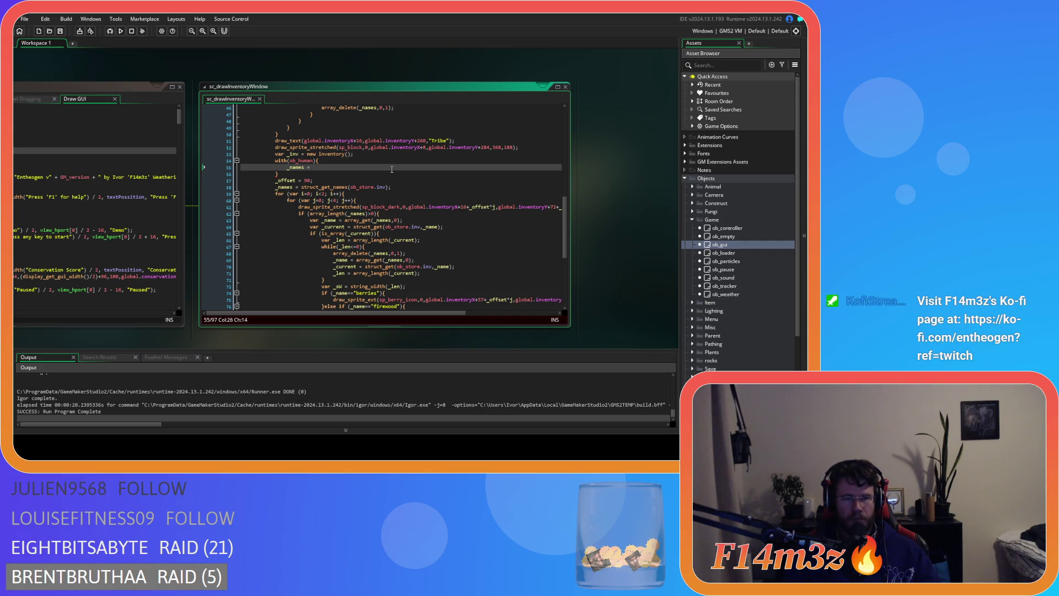
type("stru")
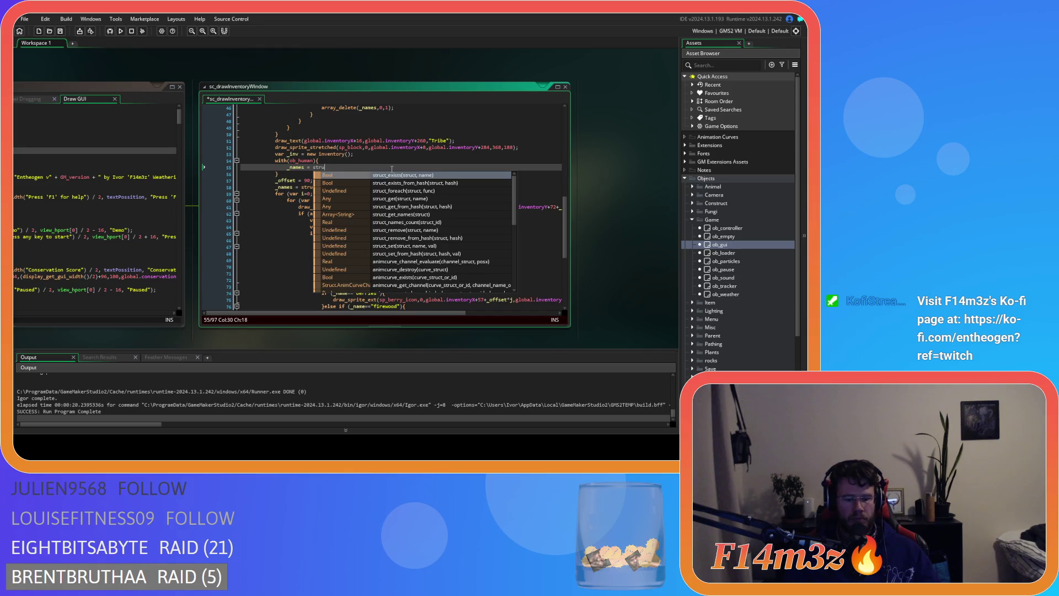
type("ct_get")
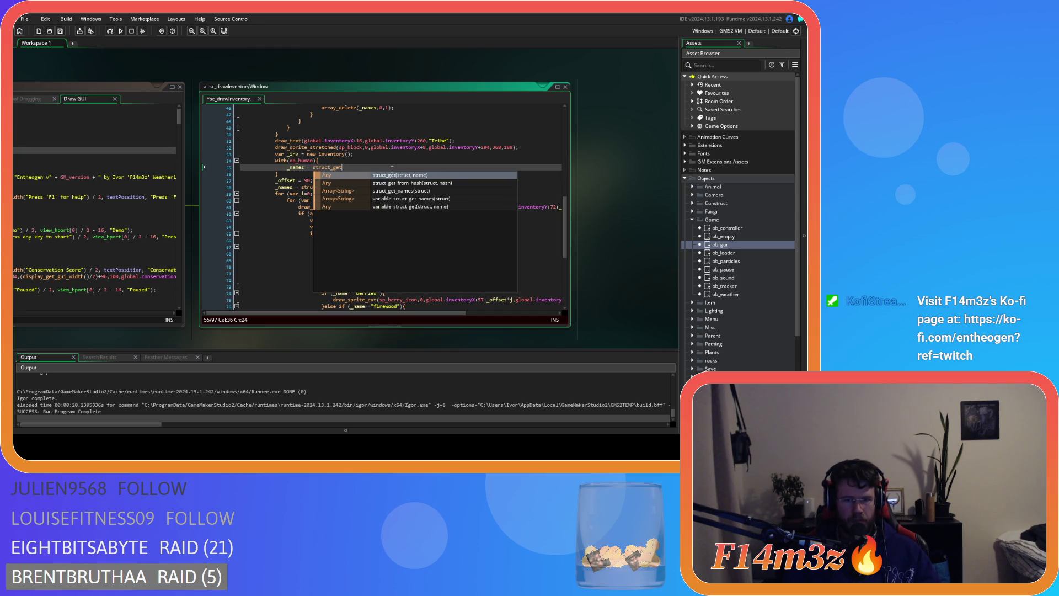
key("Down")
key("Down")
key("Return")
type("inv);")
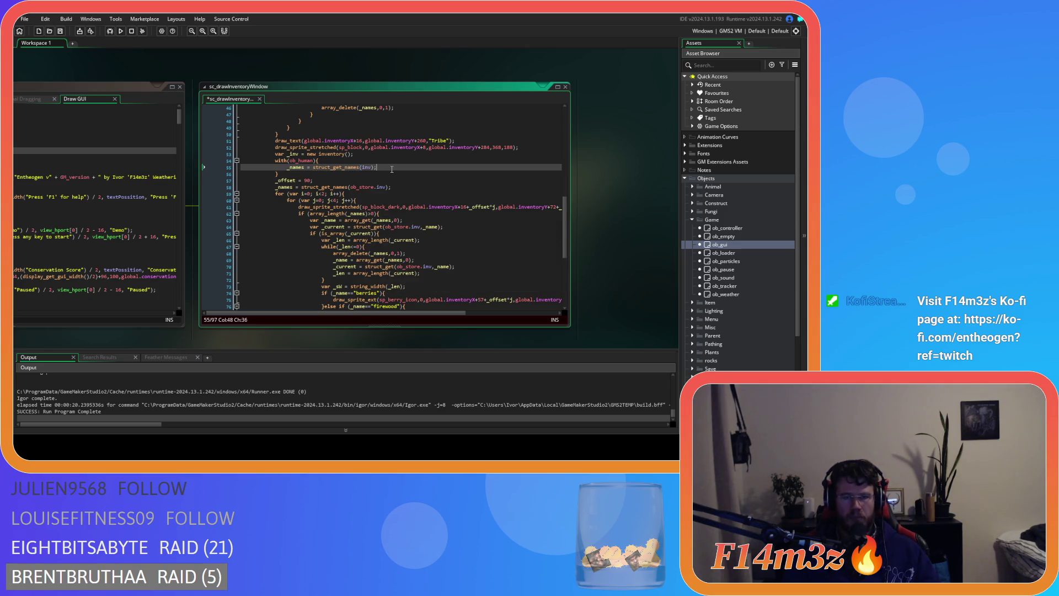
- Write a for header looping i from 0 while i < array_length(_names), incrementing i
key("Return")
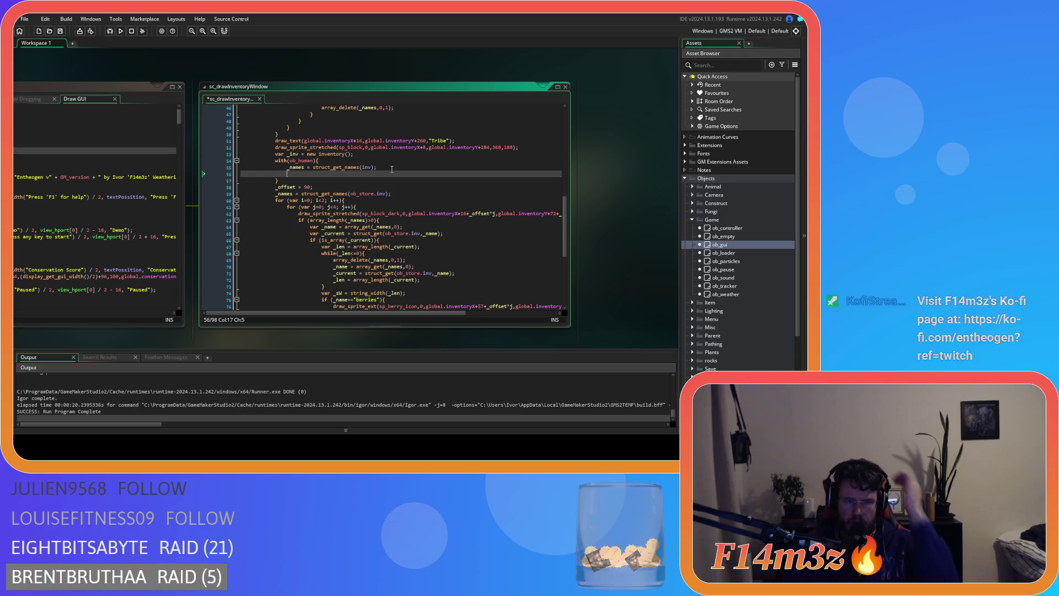
type("for *")
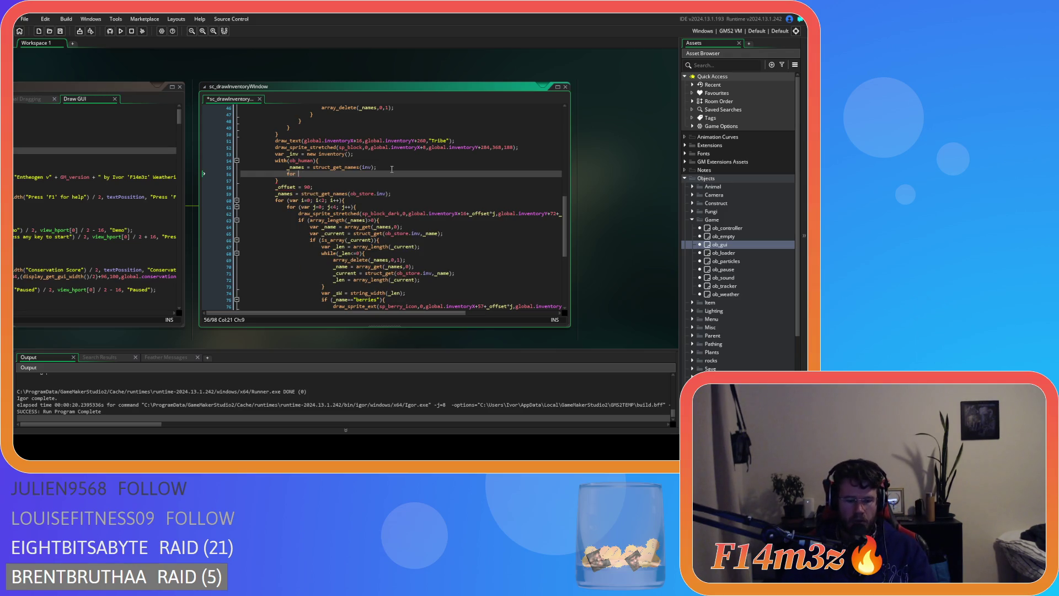
key("Left")
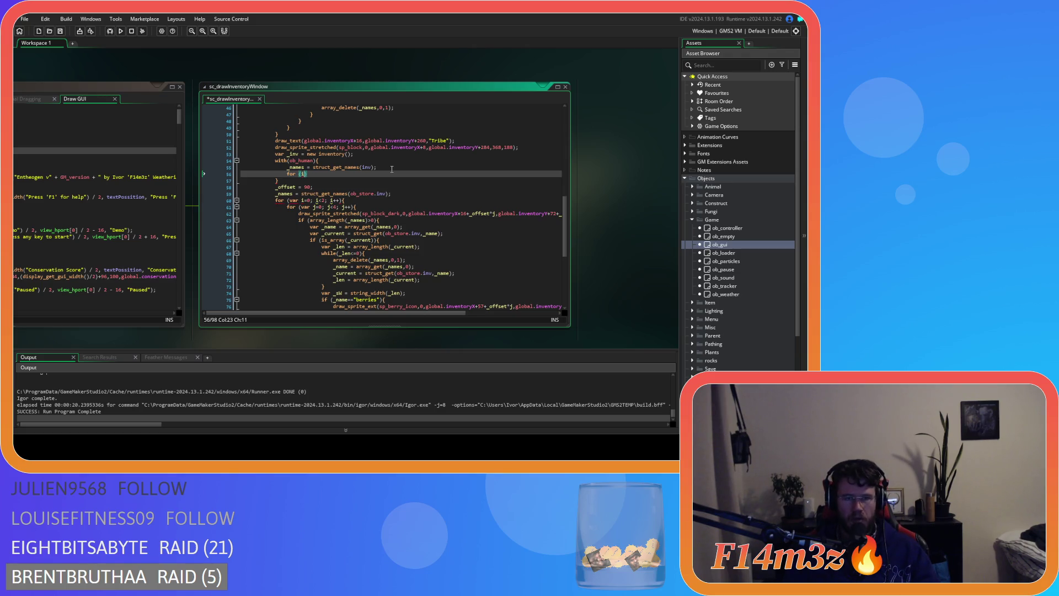
type("i=0; ")
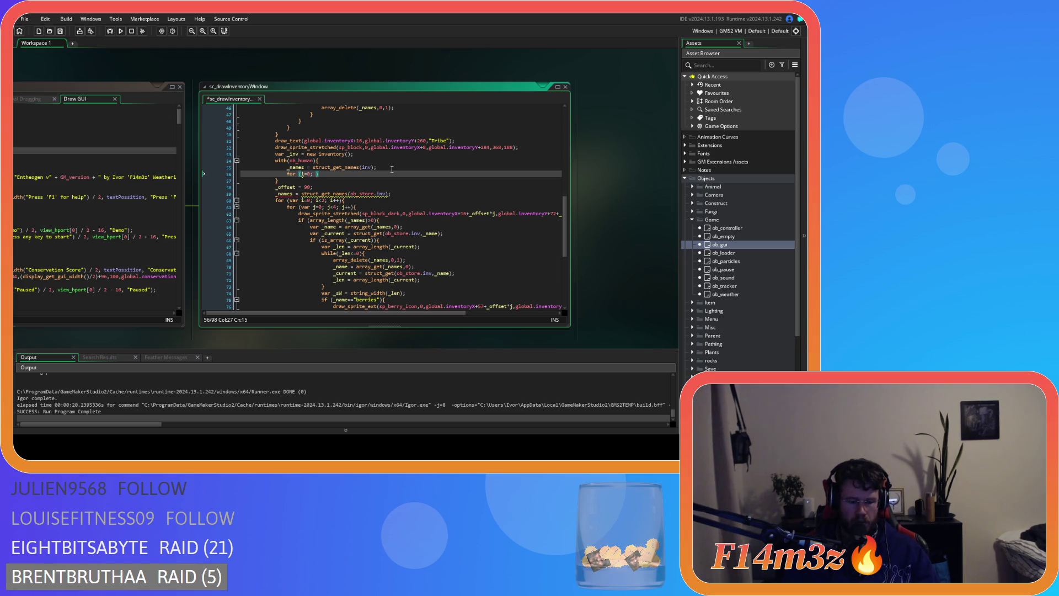
type("i<arra")
type("y_l")
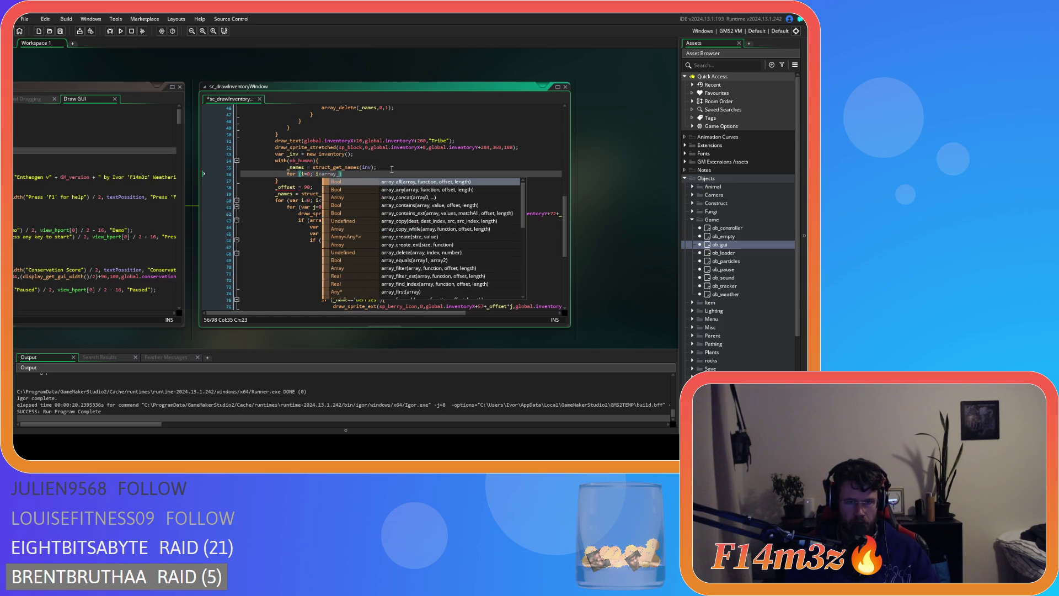
key("Down")
key("Return")
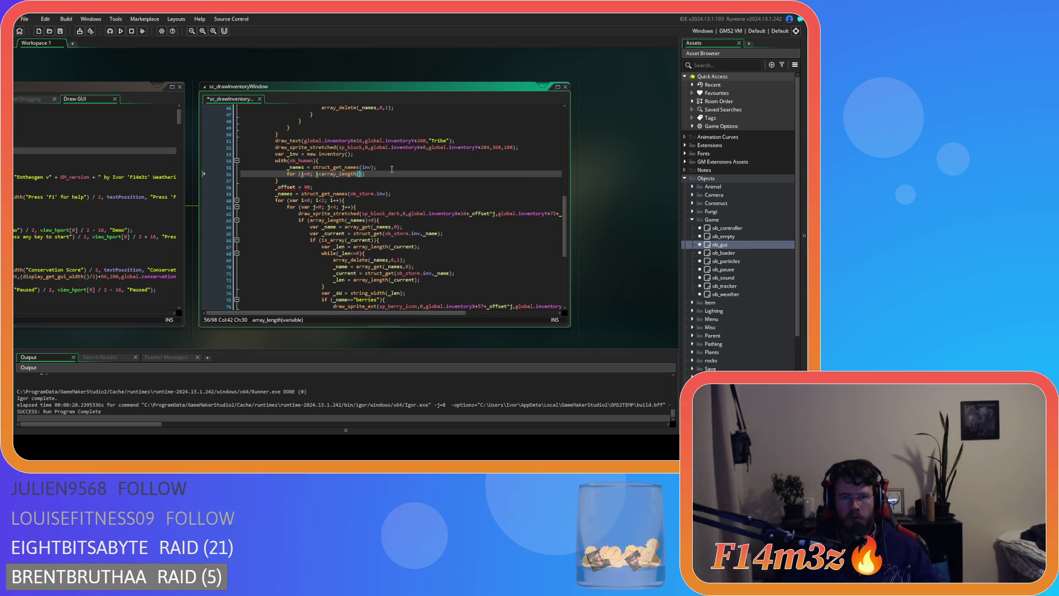
type("_names)")
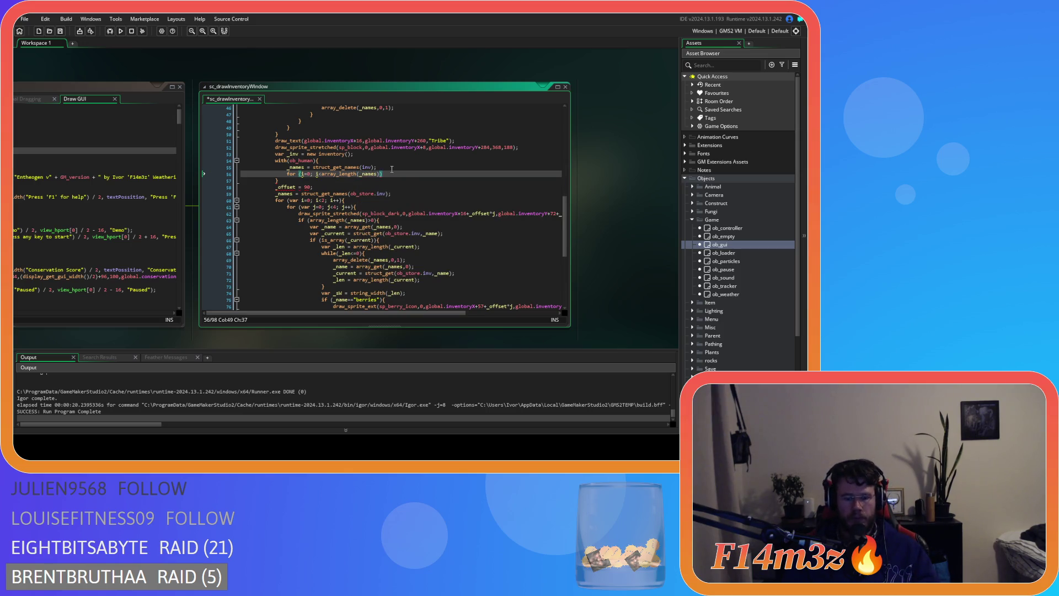
type("; i++")
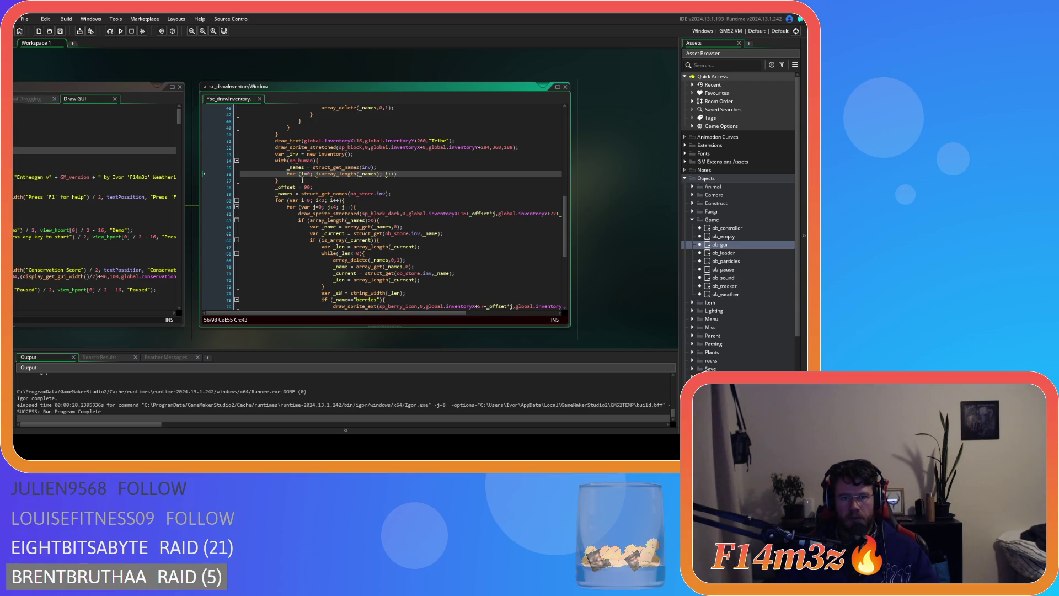
- Declare the loop counter with var and open an empty braced loop body
left_click(302, 174)
type("var")
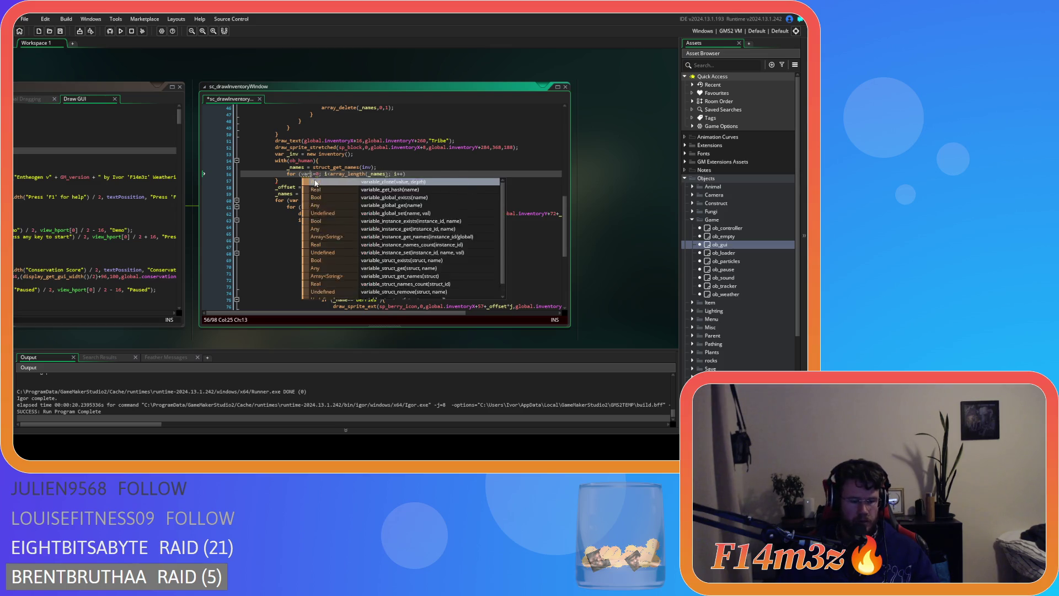
left_click(418, 174)
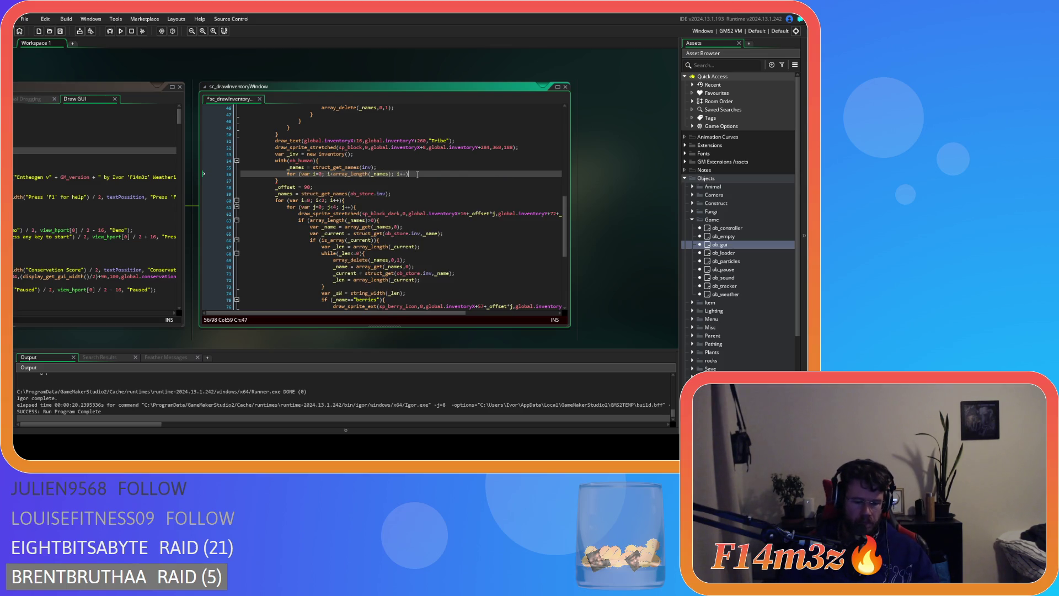
type("{")
key("Return")
key("Return")
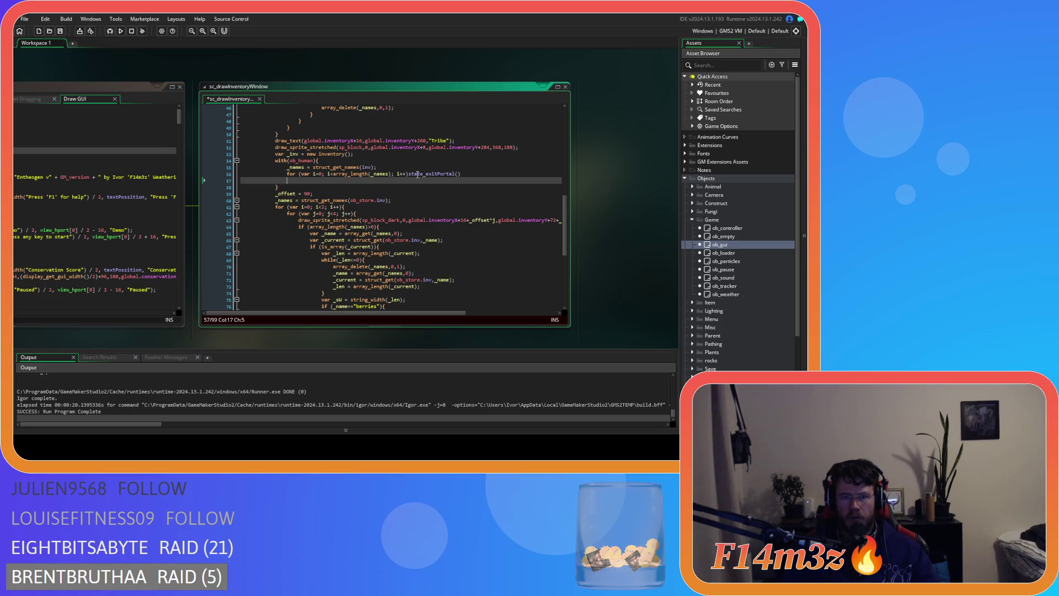
key("ctrl+z")
key("ctrl+z")
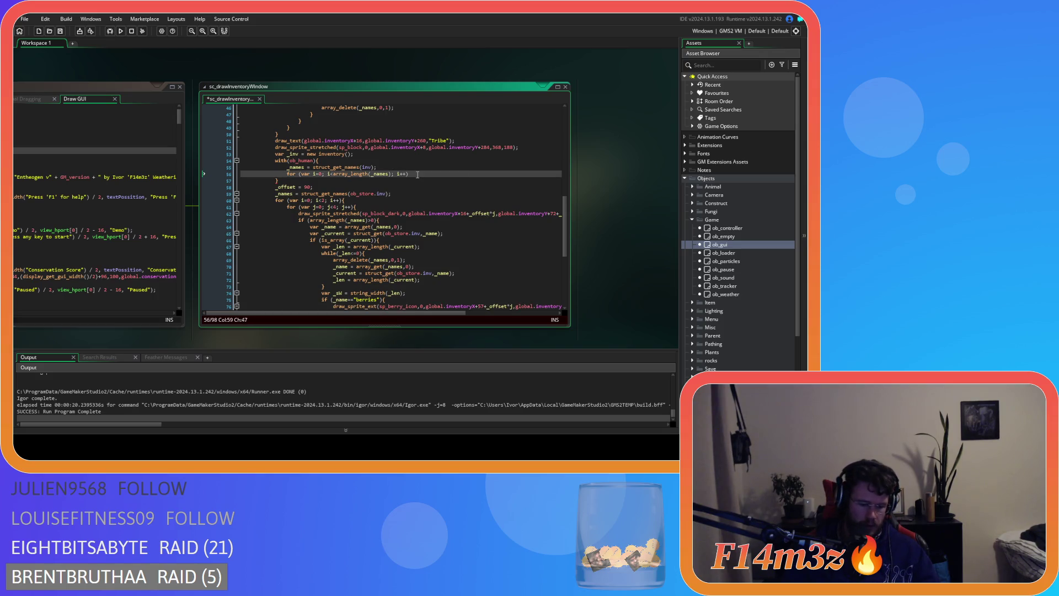
type("{")
key("Return")
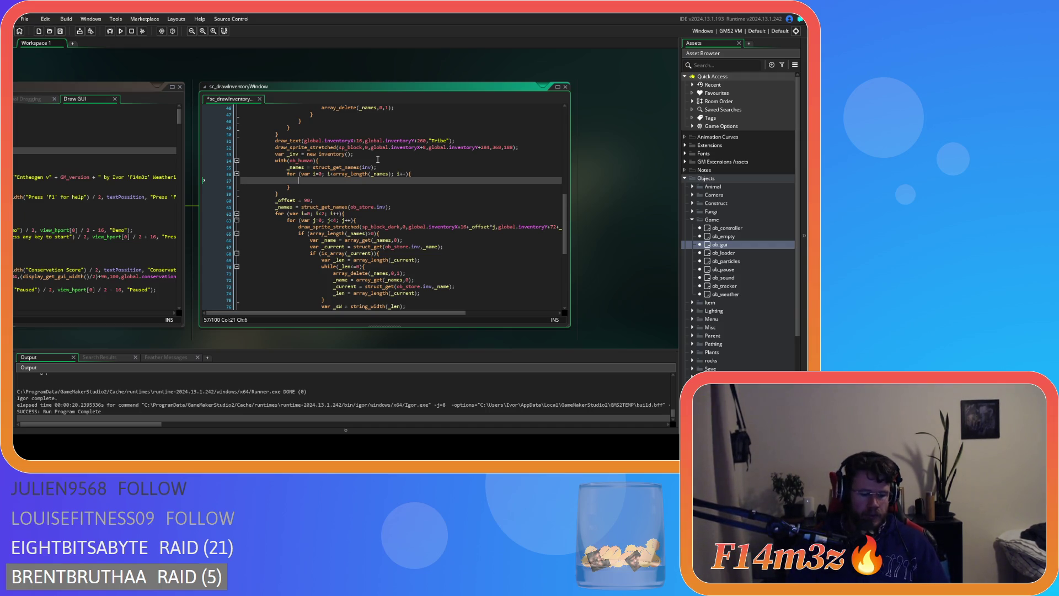
- Add var _name = array_get(_names,i); in the loop and begin the following if statement
type("_")
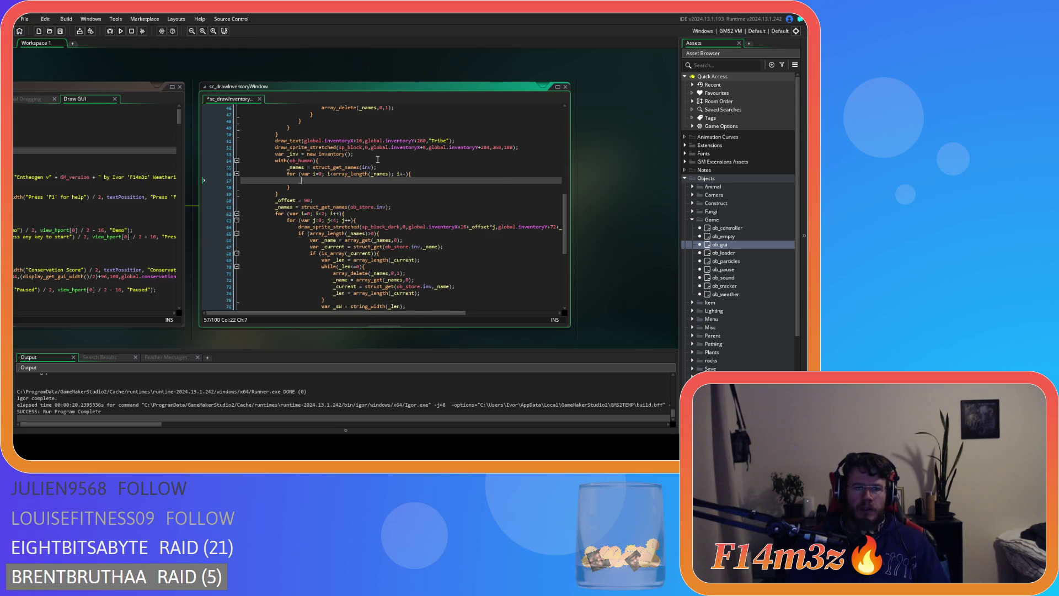
type("name =")
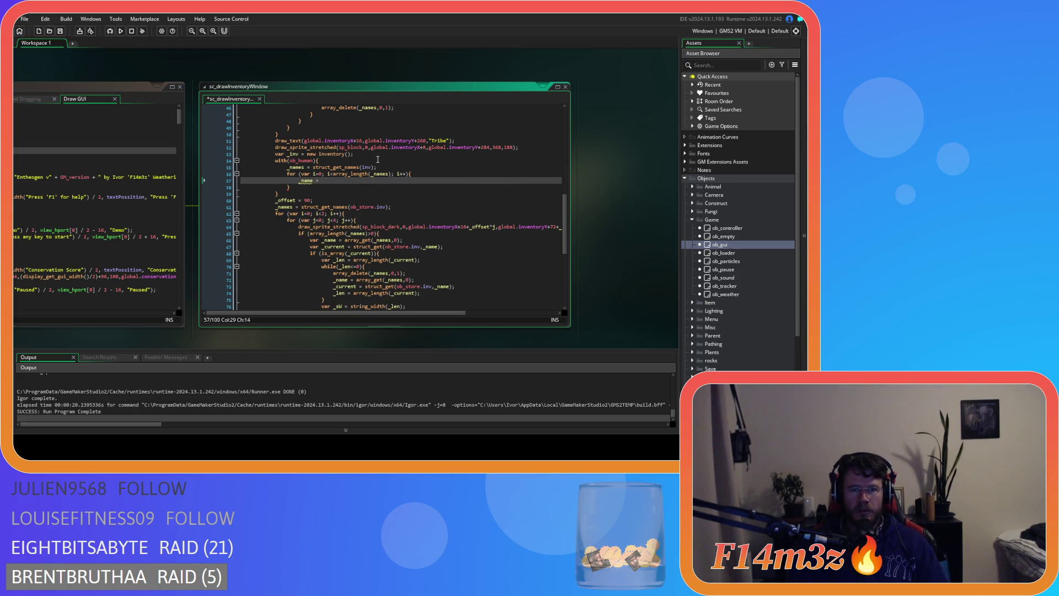
left_click(301, 181)
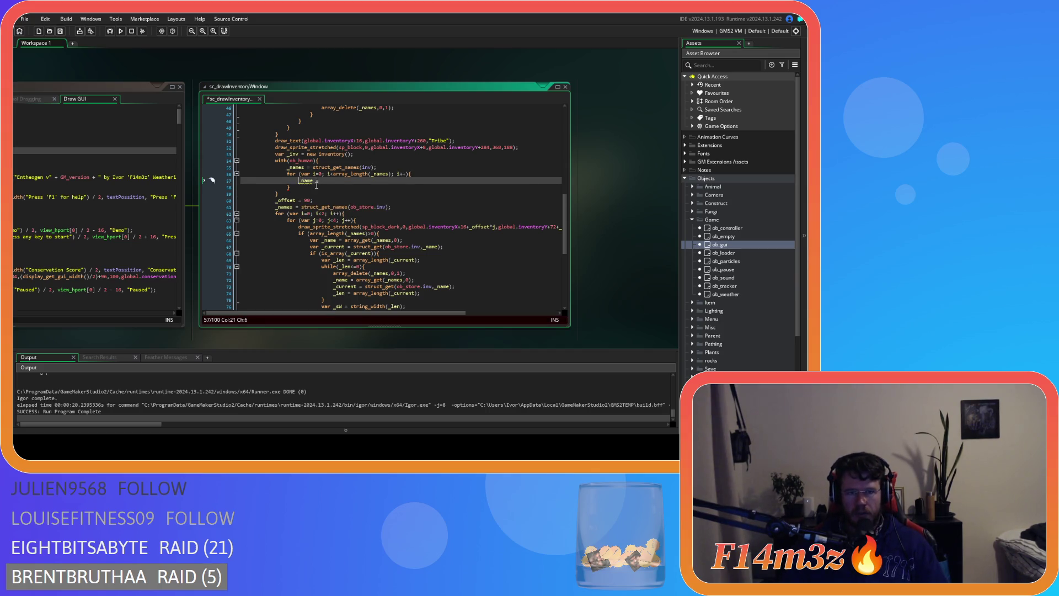
type("var _")
left_click(332, 182)
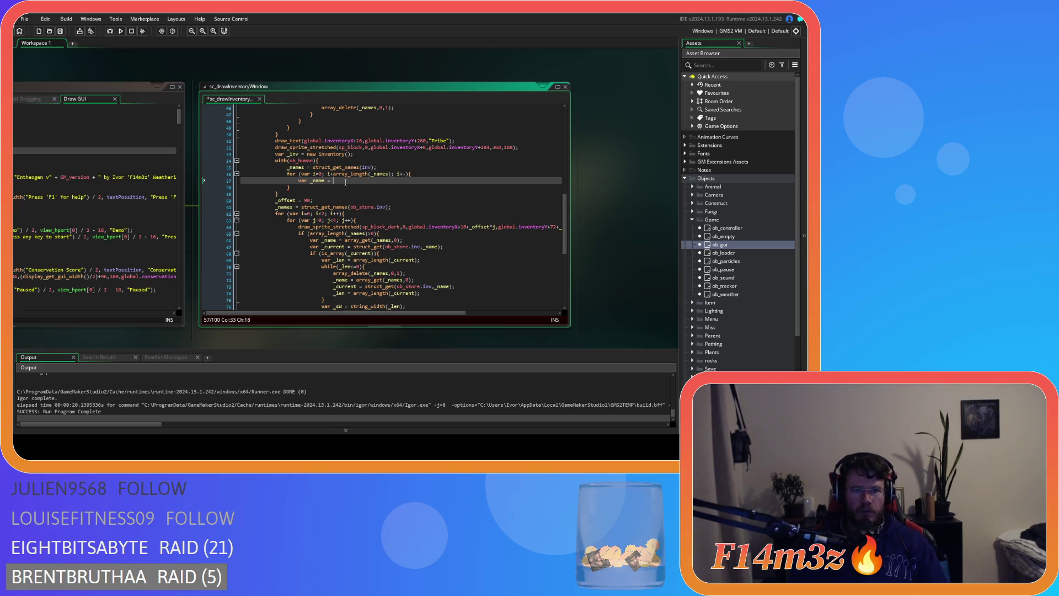
type("array")
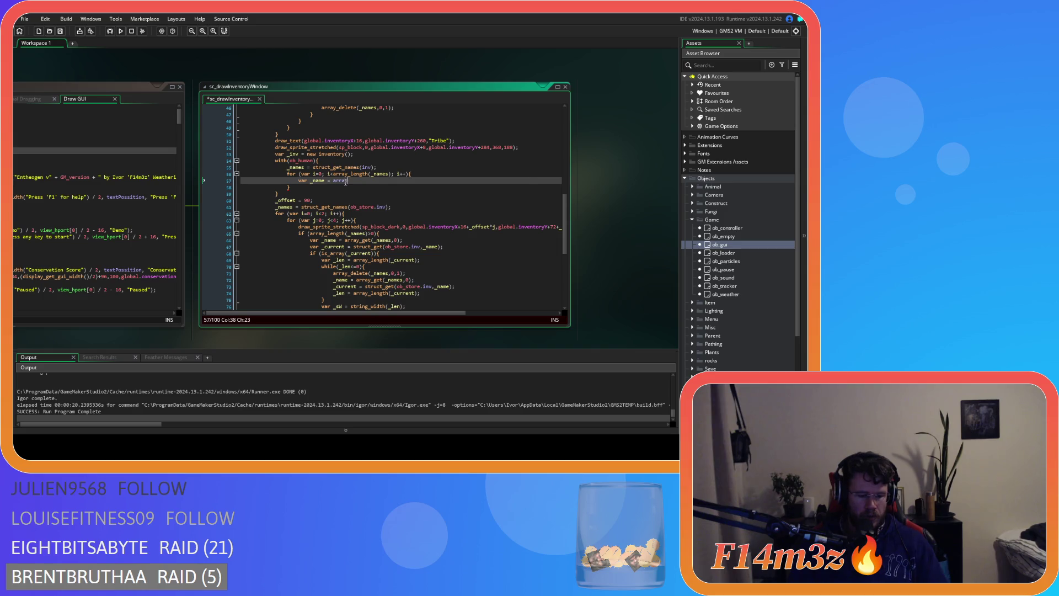
type("_get(")
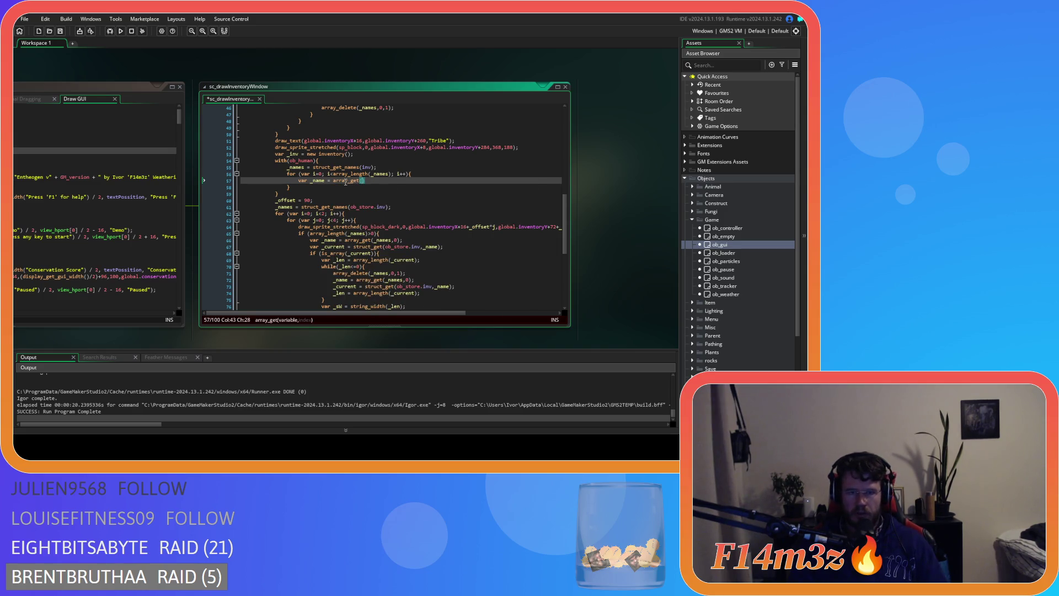
type("_names")
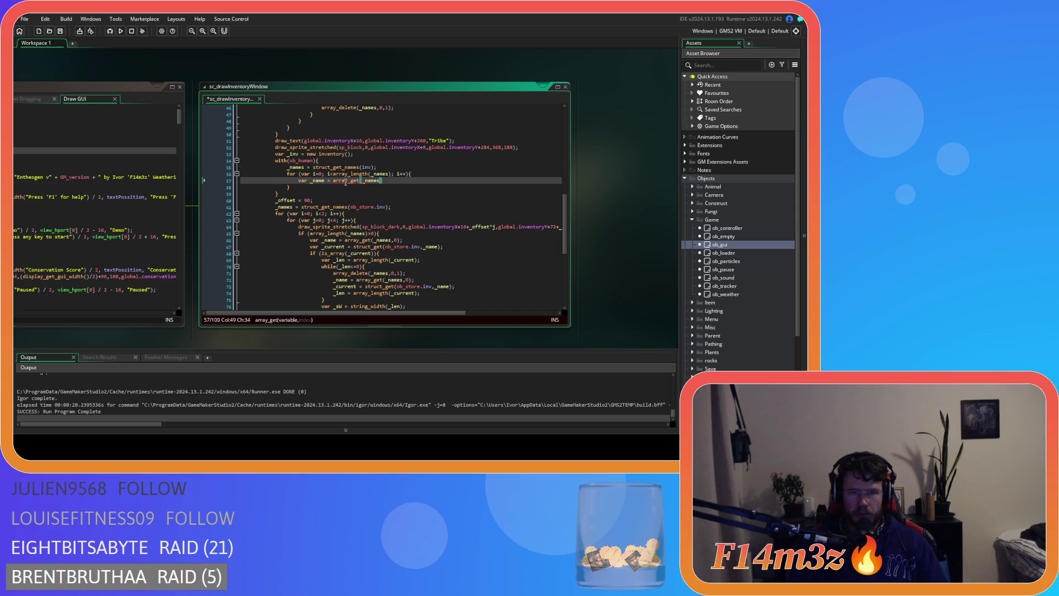
type(",i)")
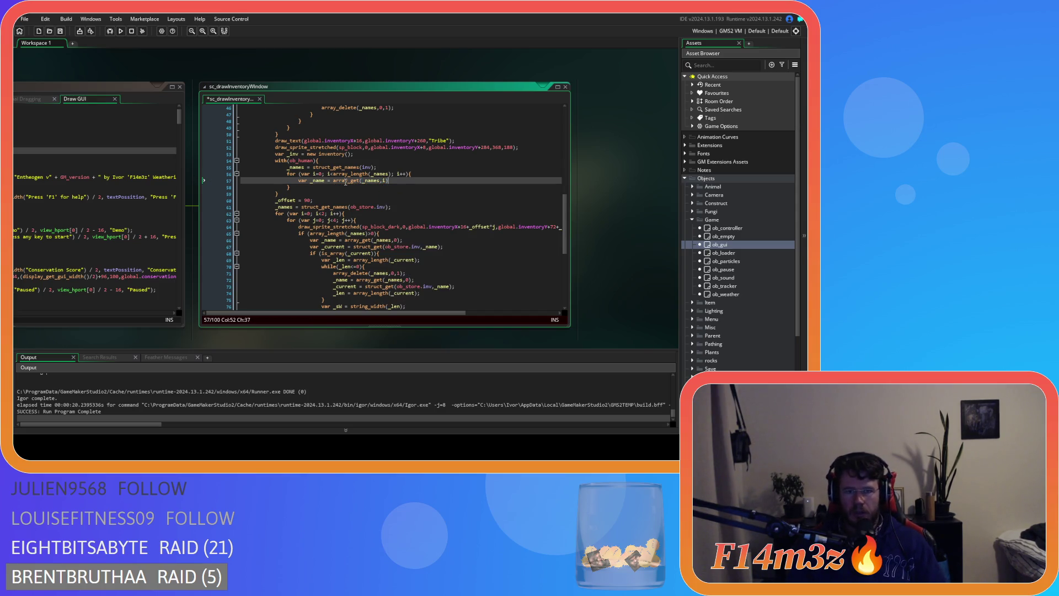
type(";")
key("Return")
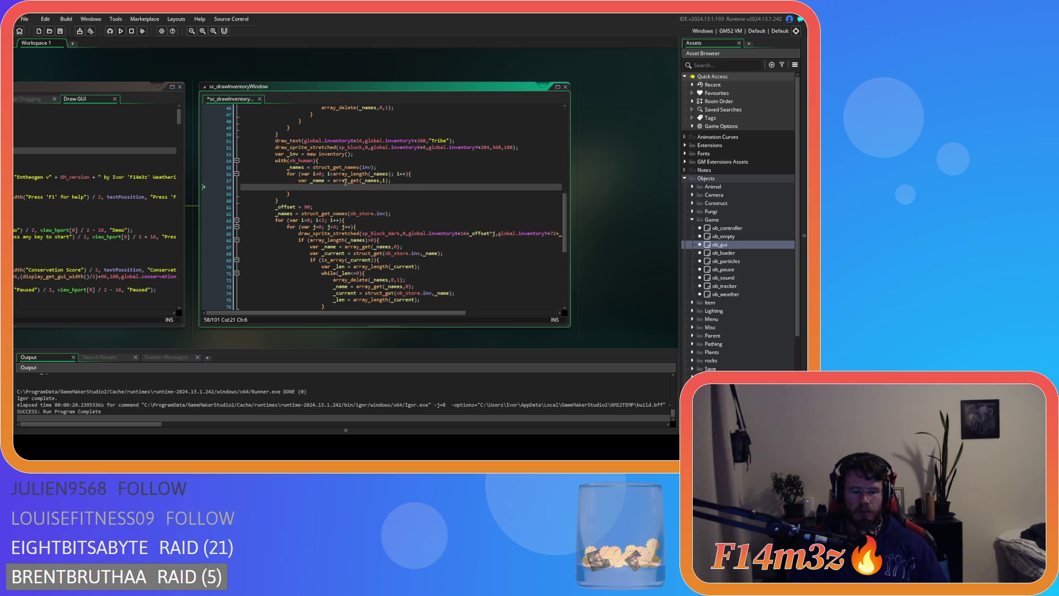
type("if (is_array(_src)){")
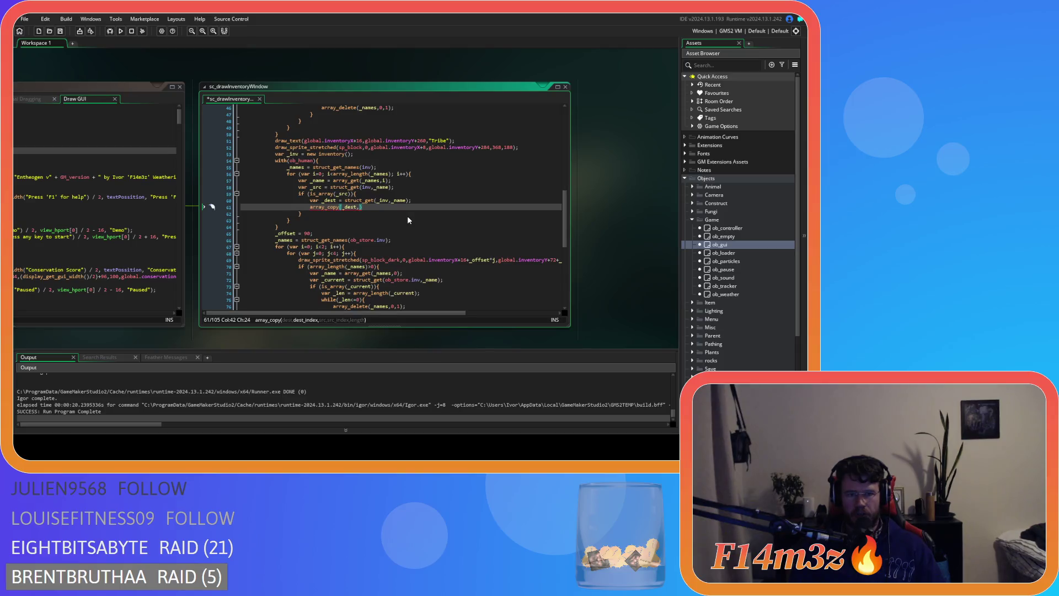
type("array_le")
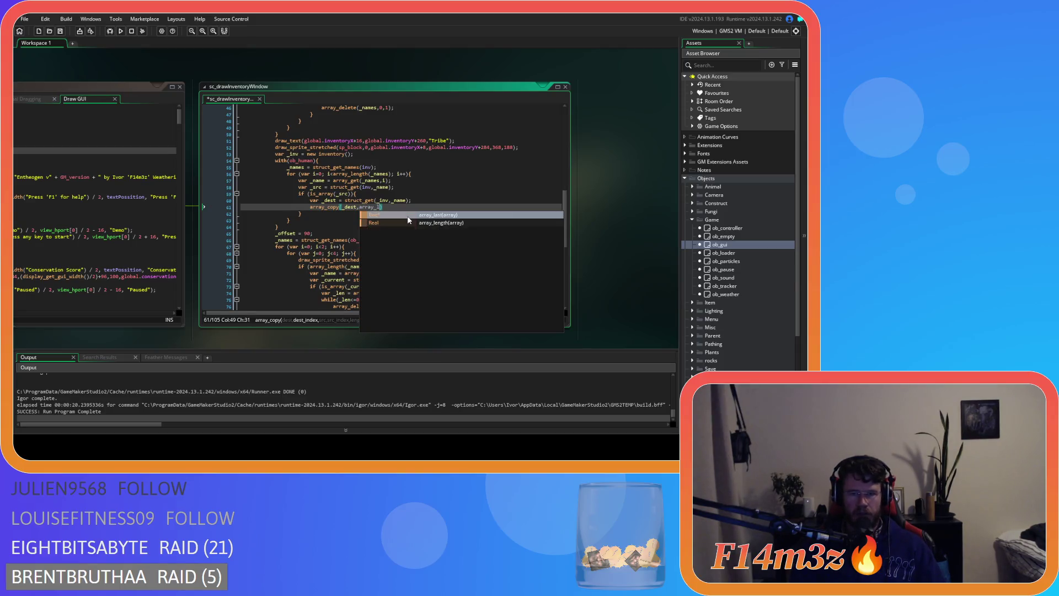
- Finish the is_array guard with array_copy(_dest, array_length(_dest), _src, 0, array_length(_src))
key("Return")
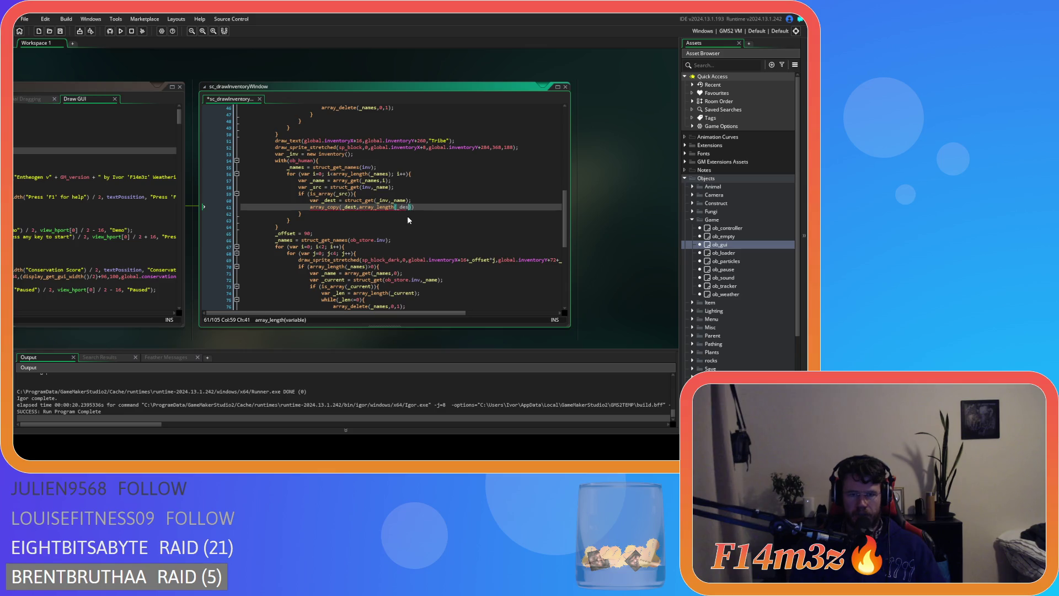
type("t")
key("Down")
key("Left")
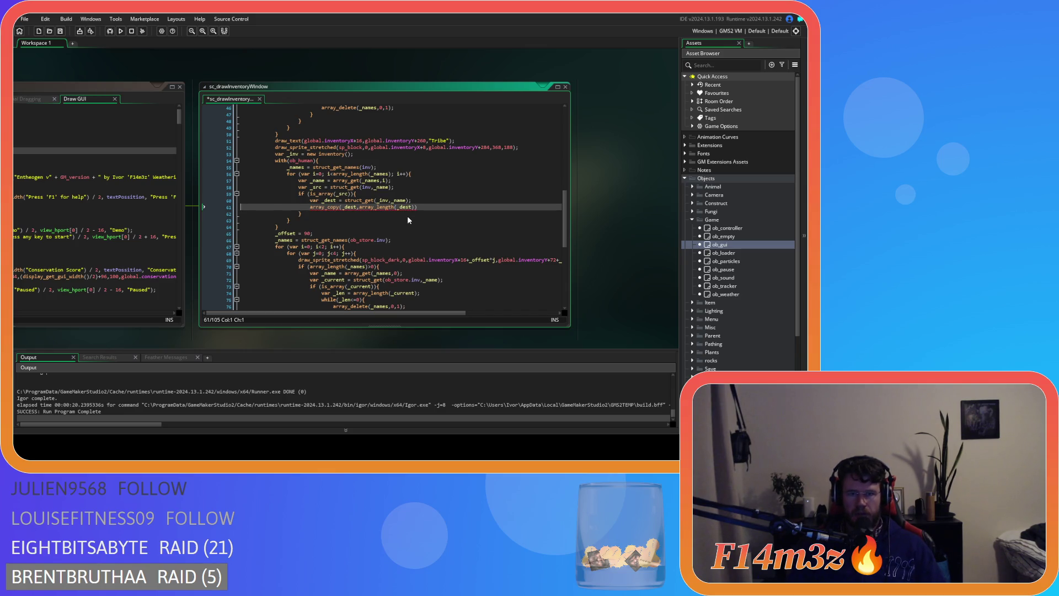
type(",")
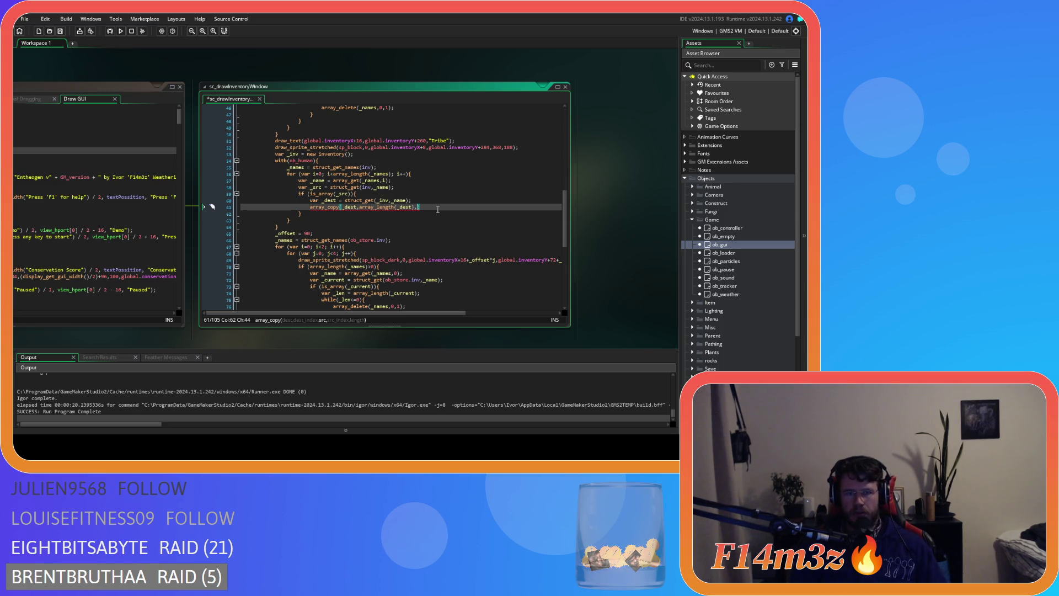
type("_src,")
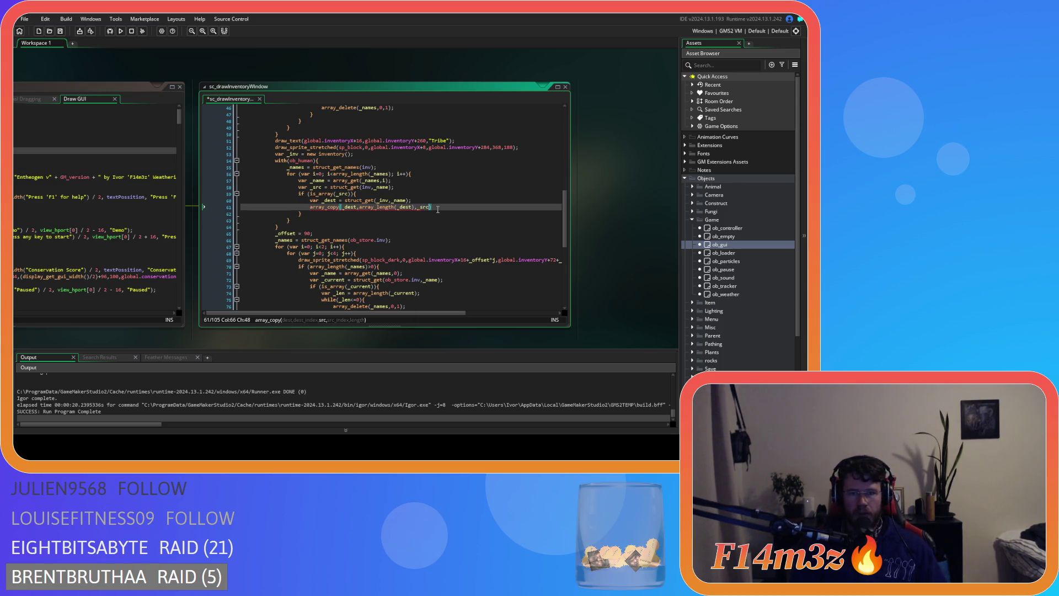
type("0,")
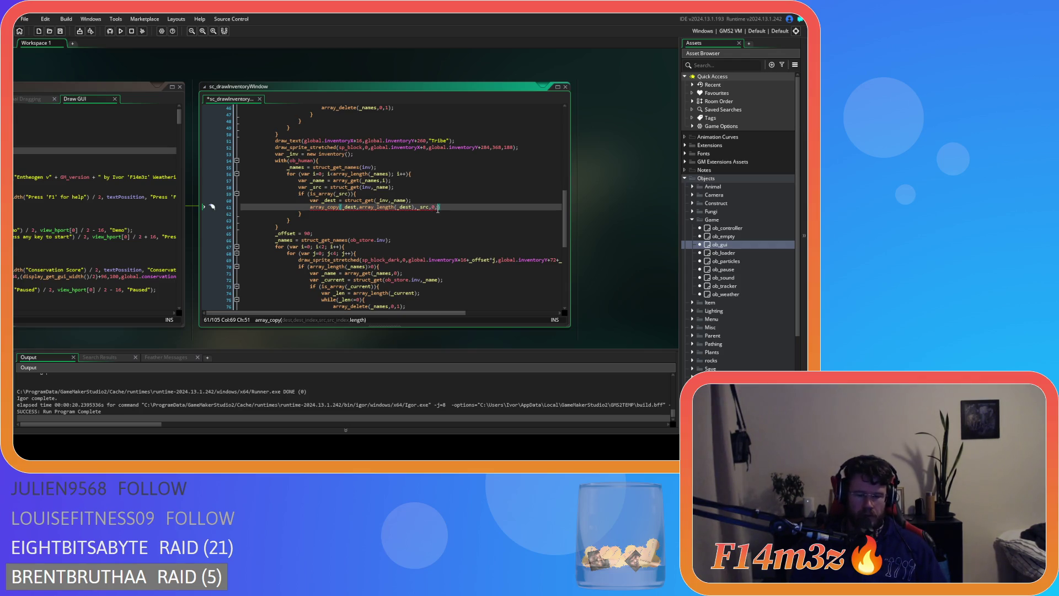
type("array_l")
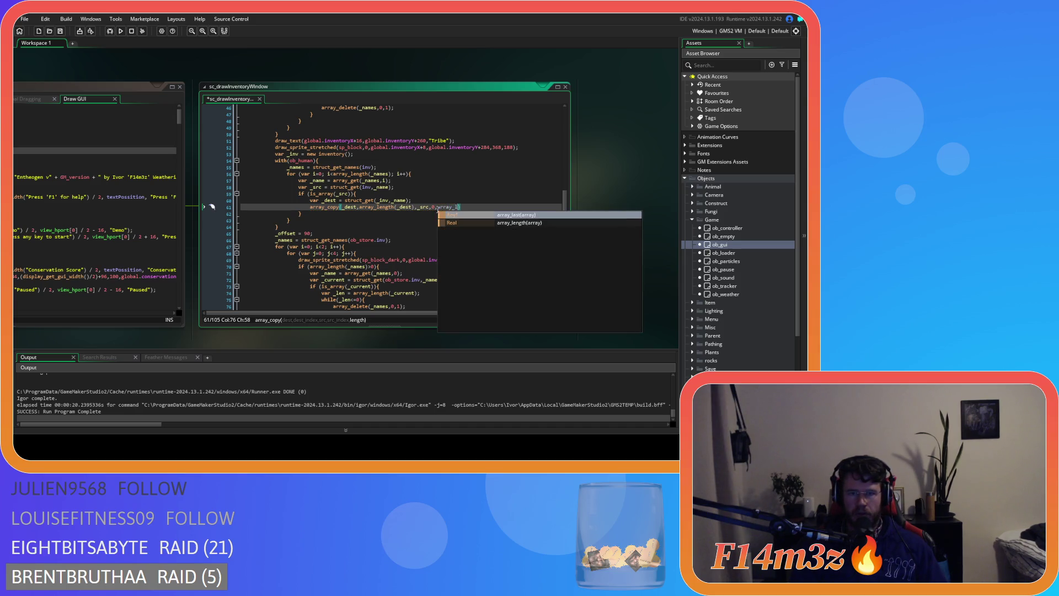
type("ength(_c")
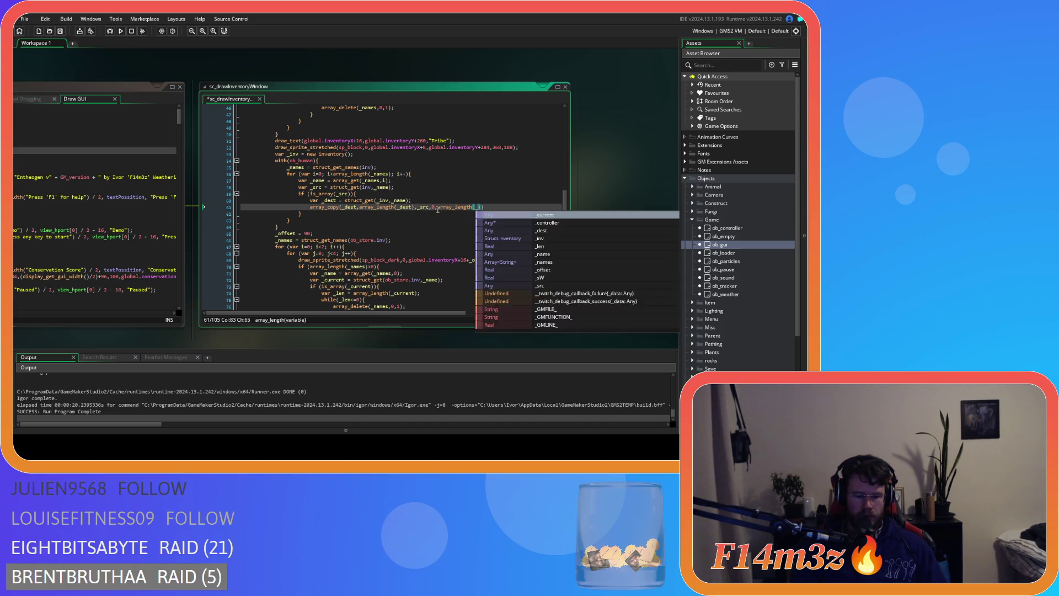
key("BackSpace")
type("src));")
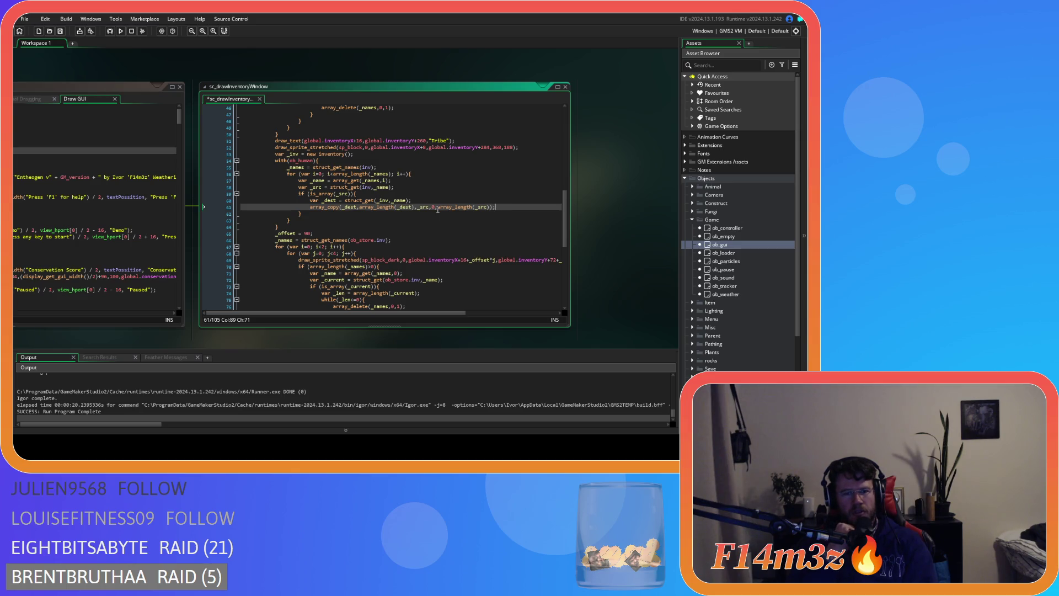
- Replace ob_store.inv with _inv on lines 66, 72 and 78, saving the script
key("ctrl+s")
scroll(438, 210, "down", 3)
scroll(401, 190, "down", 2)
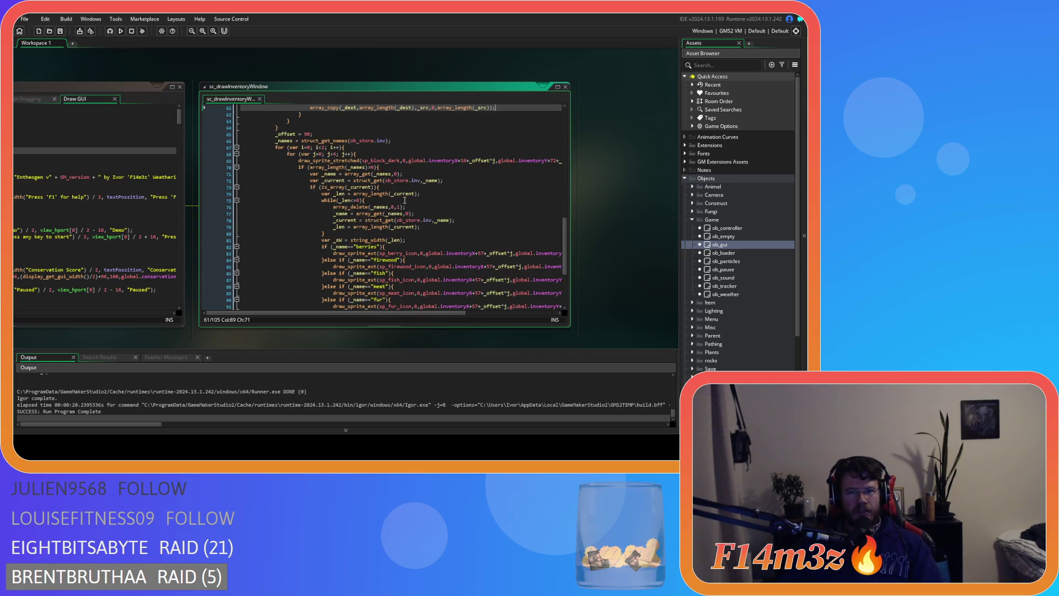
left_click(383, 140)
left_click_drag(384, 142, 352, 146)
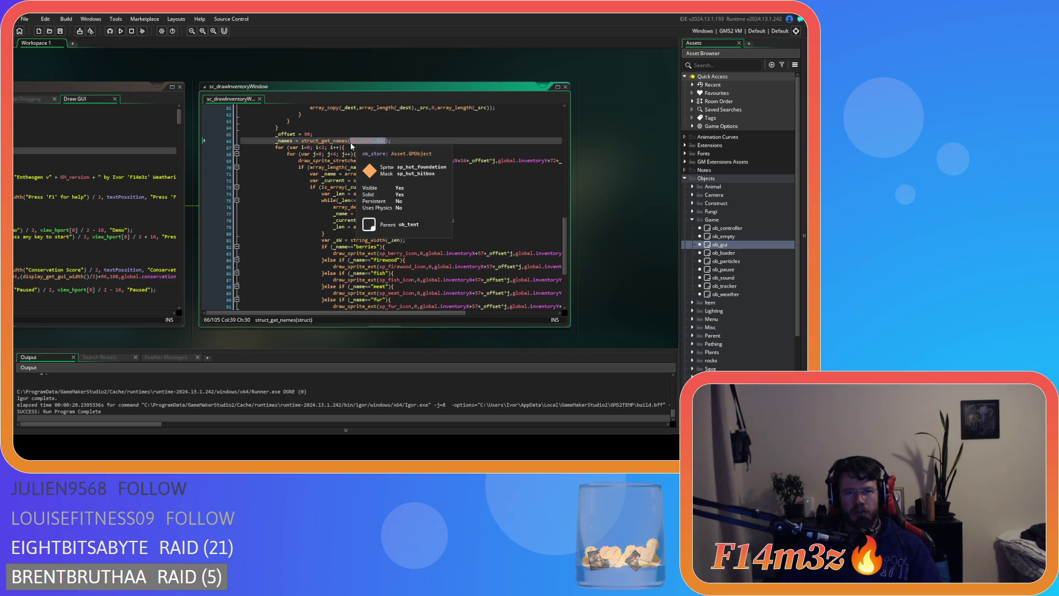
type("_inv")
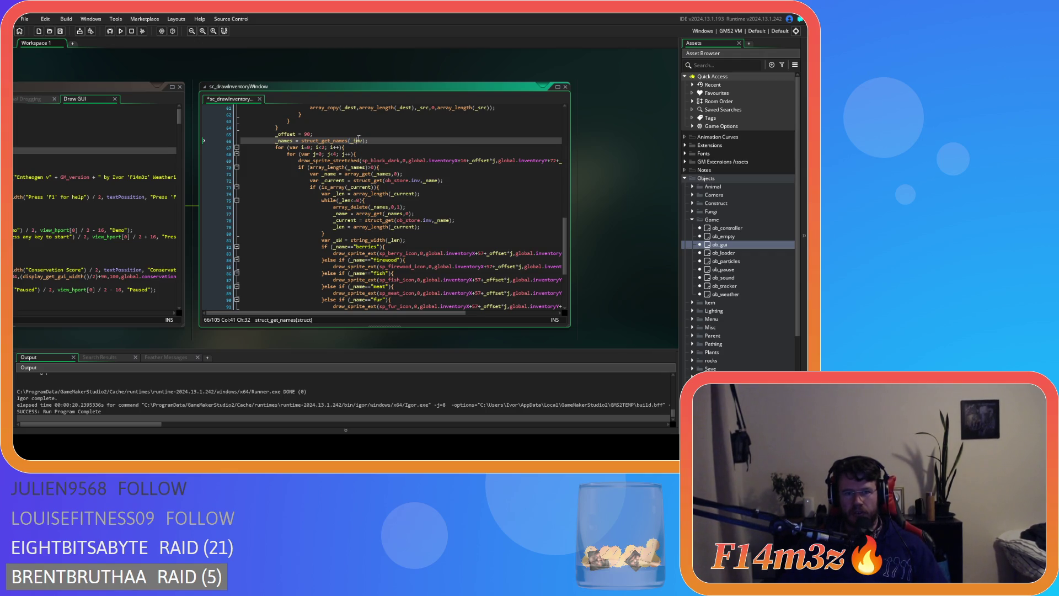
left_click_drag(422, 181, 386, 182)
type("_inv")
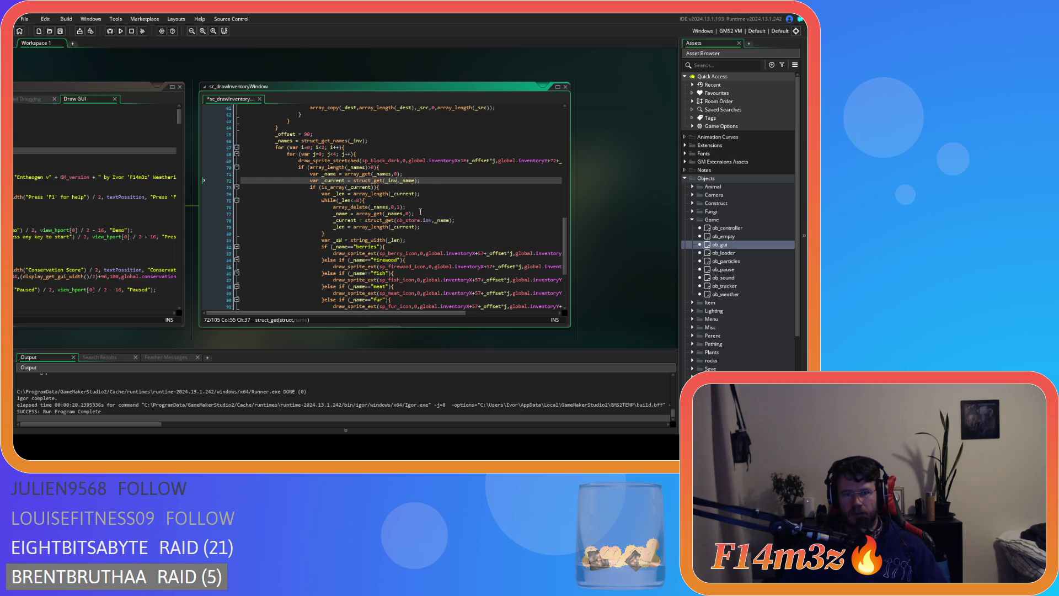
left_click_drag(432, 221, 397, 223)
type("_inv")
left_click(455, 214)
key("ctrl+s")
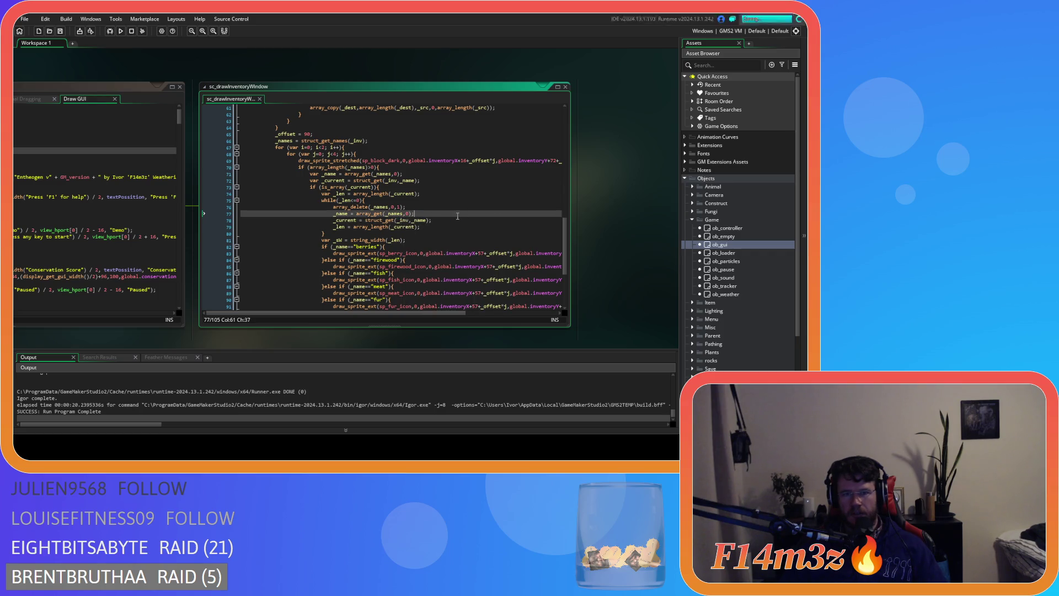
- Change the dark block offset from inventoryY+72 to inventoryY+292
left_click_drag(402, 314, 443, 314)
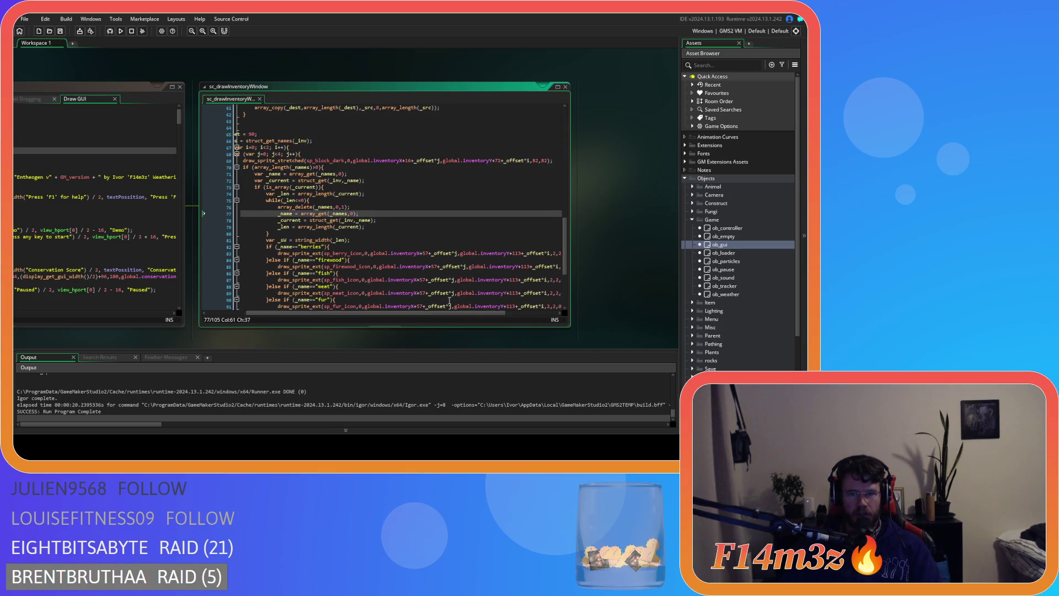
scroll(477, 258, "up", 10)
scroll(477, 258, "down", 4)
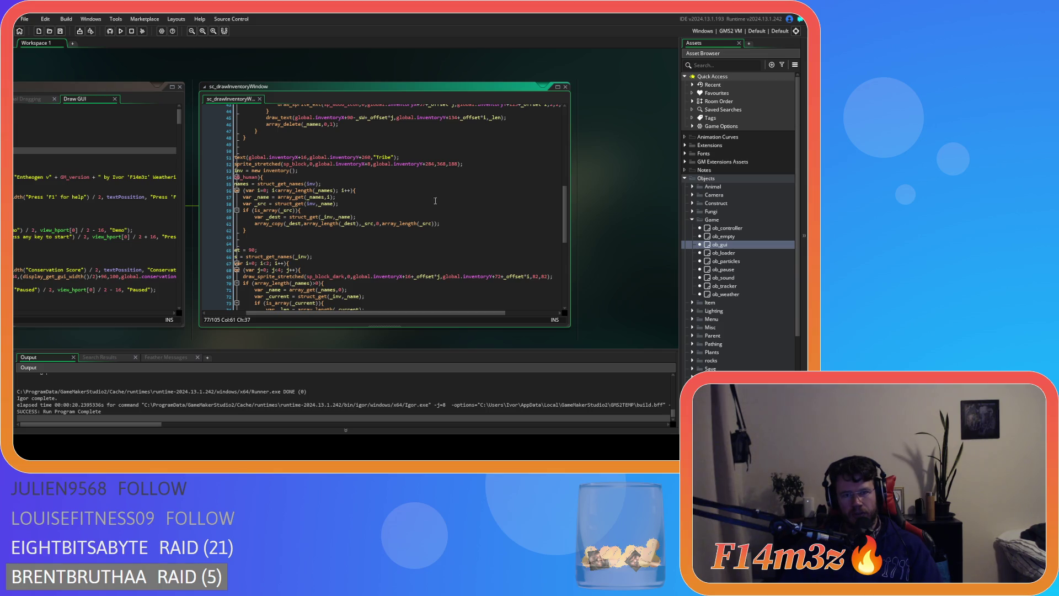
double_click(498, 276)
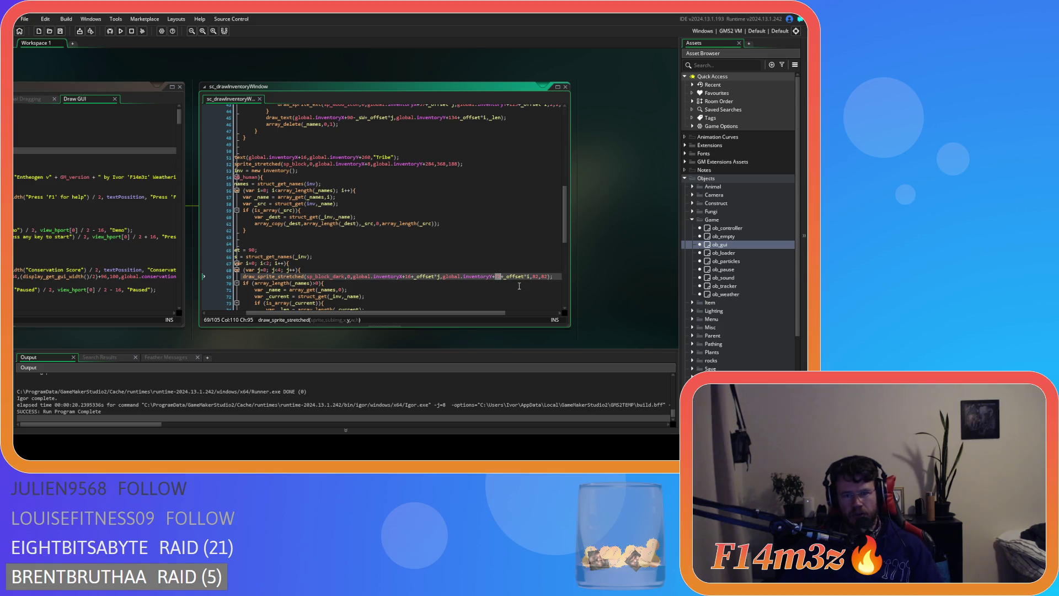
type("292")
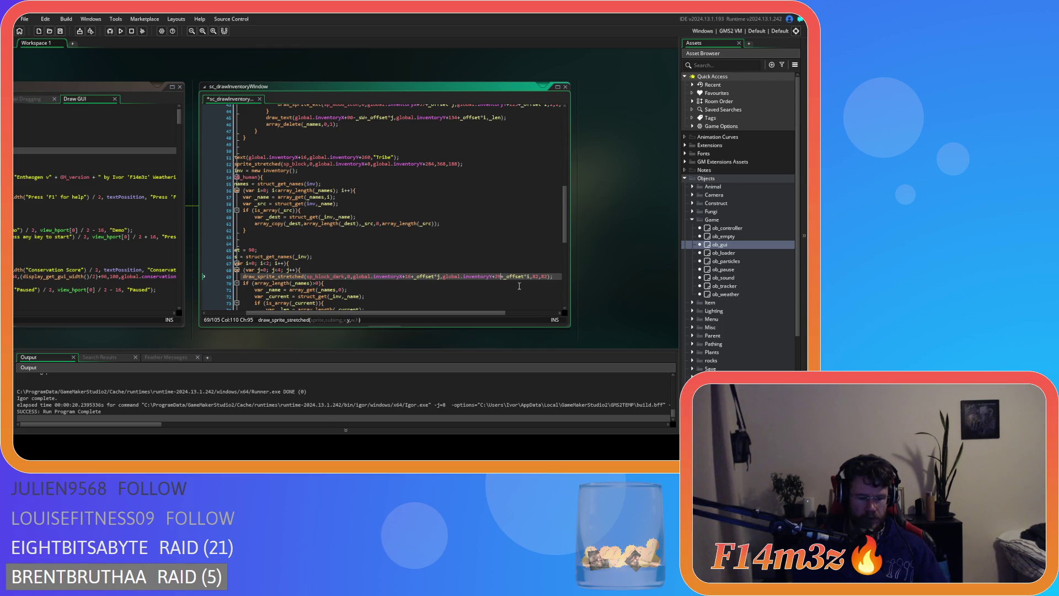
left_click_drag(489, 313, 469, 312)
scroll(469, 304, "down", 2)
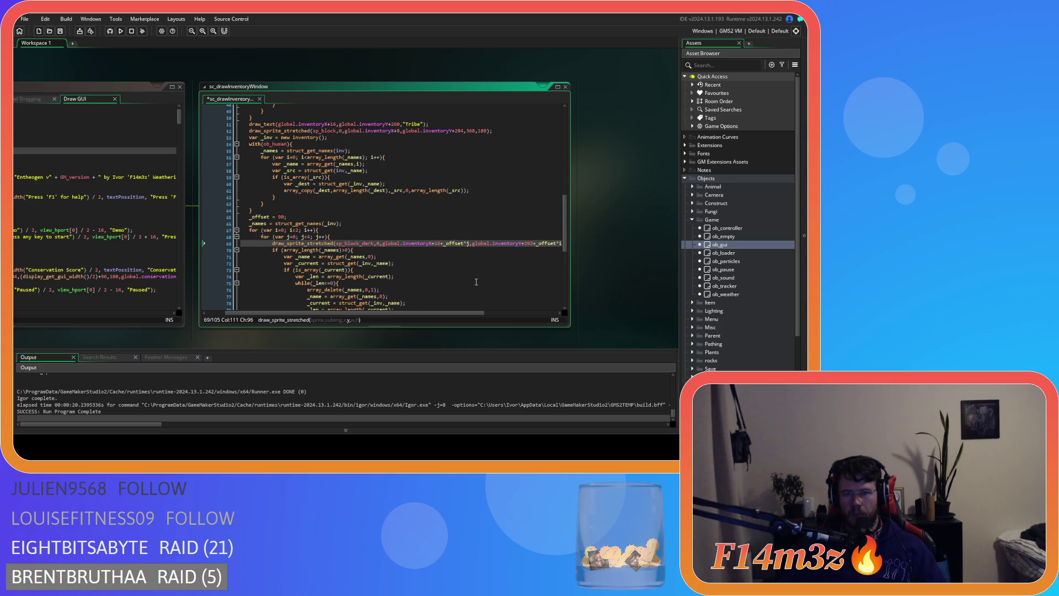
scroll(474, 290, "down", 5)
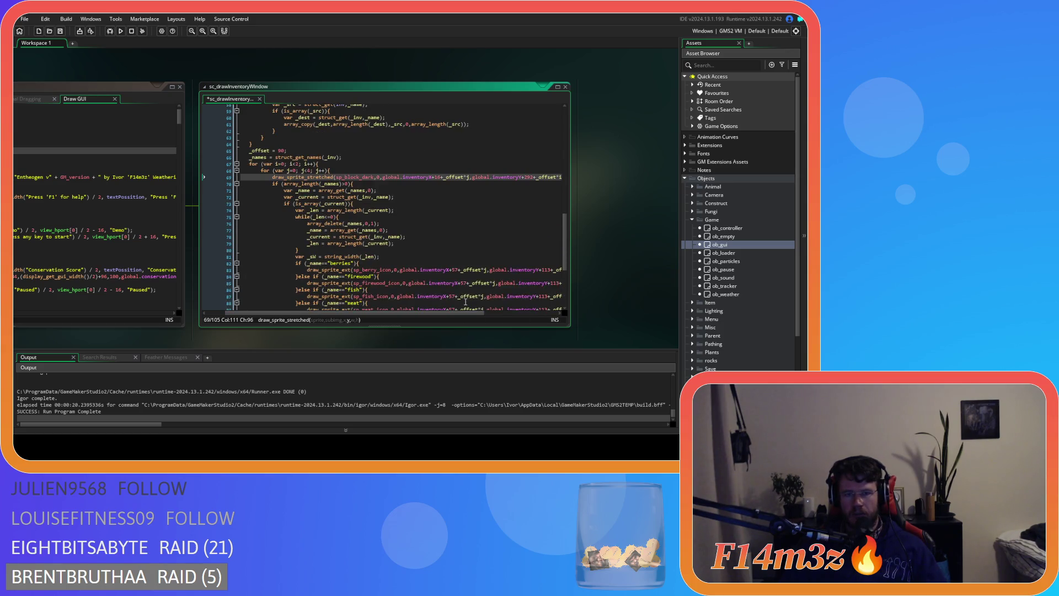
scroll(480, 312, "right", 1)
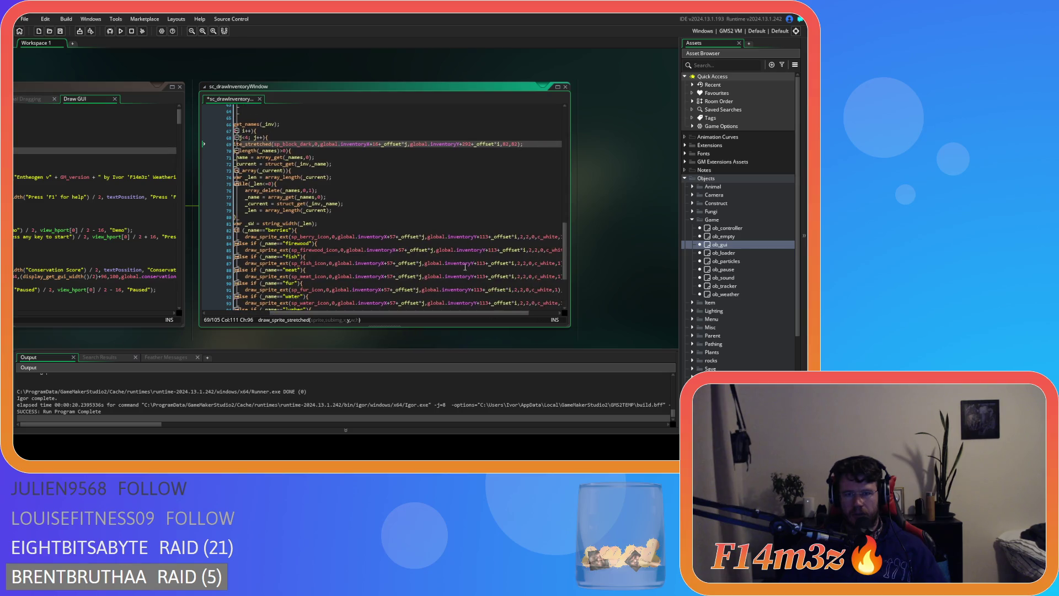
key("ctrl+shift+Left")
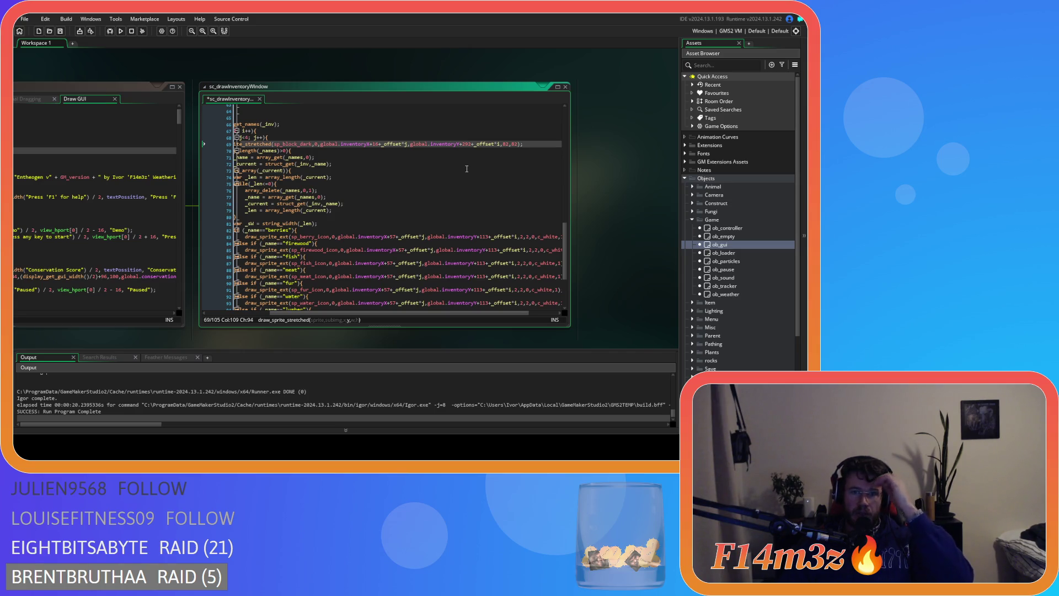
- Replace the 113 icon offsets on lines 83–95: 303 on line 83, 333 on the rest
double_click(485, 236)
type("303")
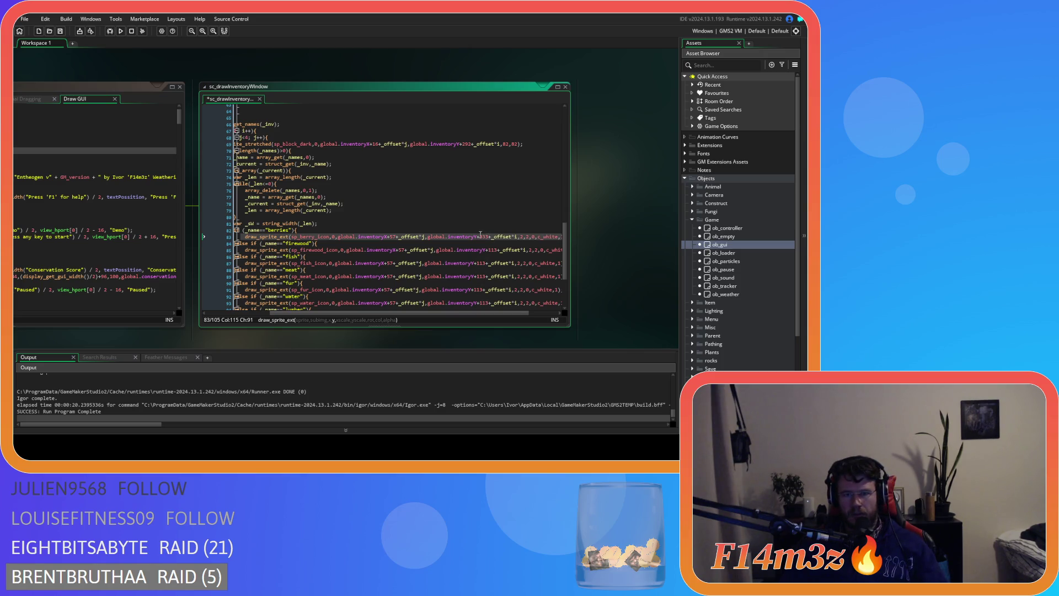
double_click(485, 250)
type("333")
double_click(482, 263)
type("333")
scroll(480, 266, "down", 2)
double_click(479, 244)
type("333")
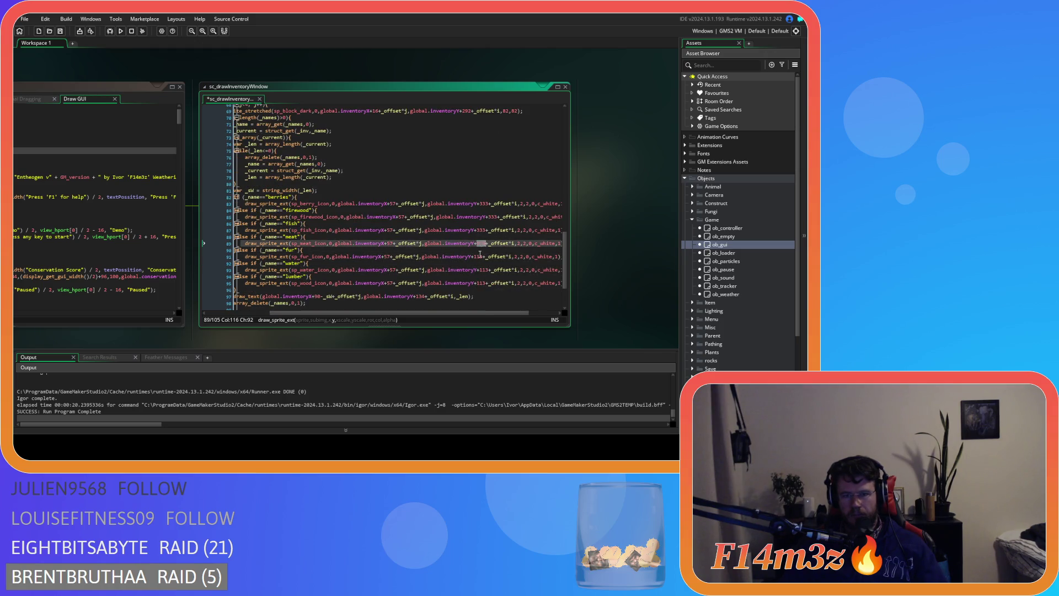
double_click(480, 257)
type("333")
double_click(481, 269)
type("333")
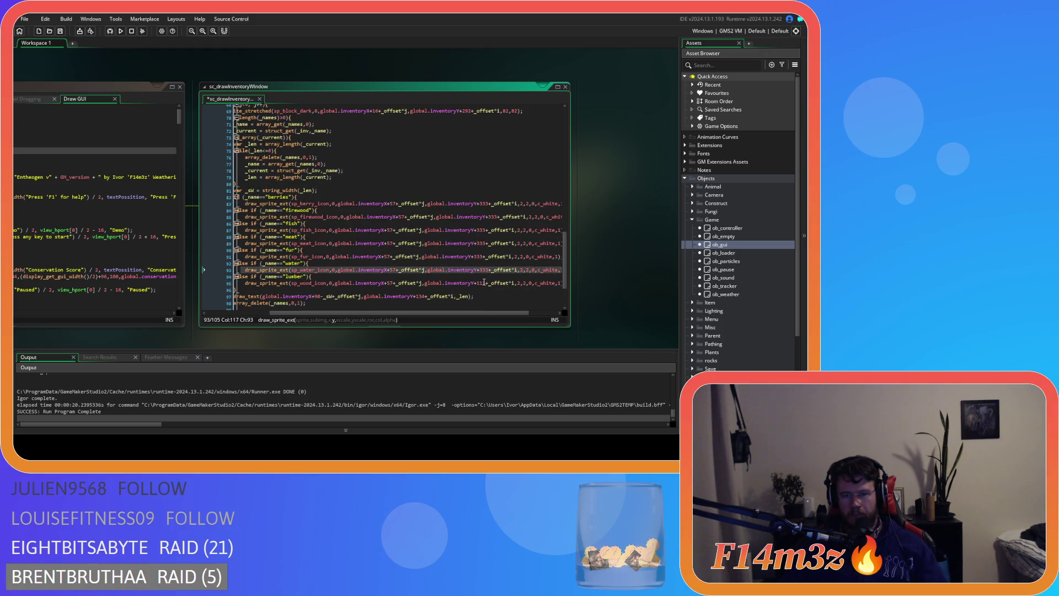
double_click(481, 282)
type("333")
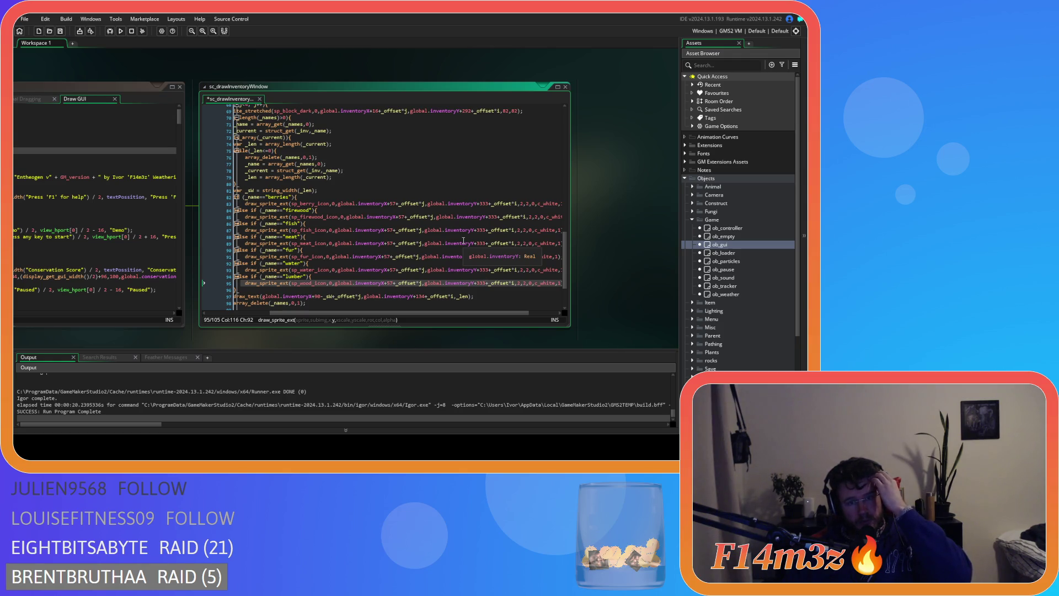
- Change the item-count text offset from 134 to 354 on line 97 and save
double_click(420, 296)
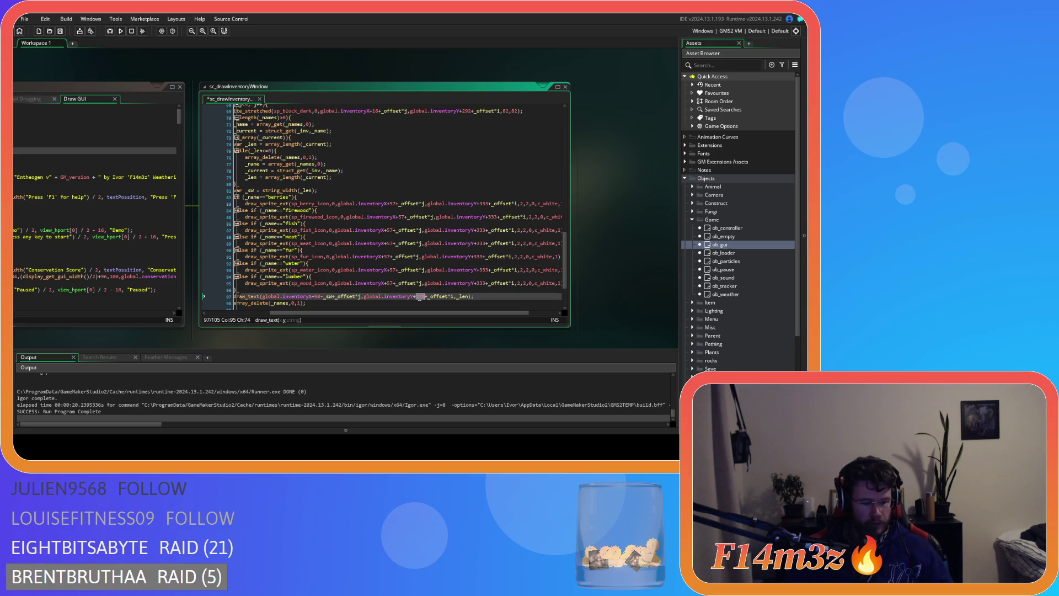
type("354")
key("ctrl+s")
- Look over the _len update line, then build and run the game with F5
scroll(468, 303, "left", 3)
scroll(453, 292, "down", 1)
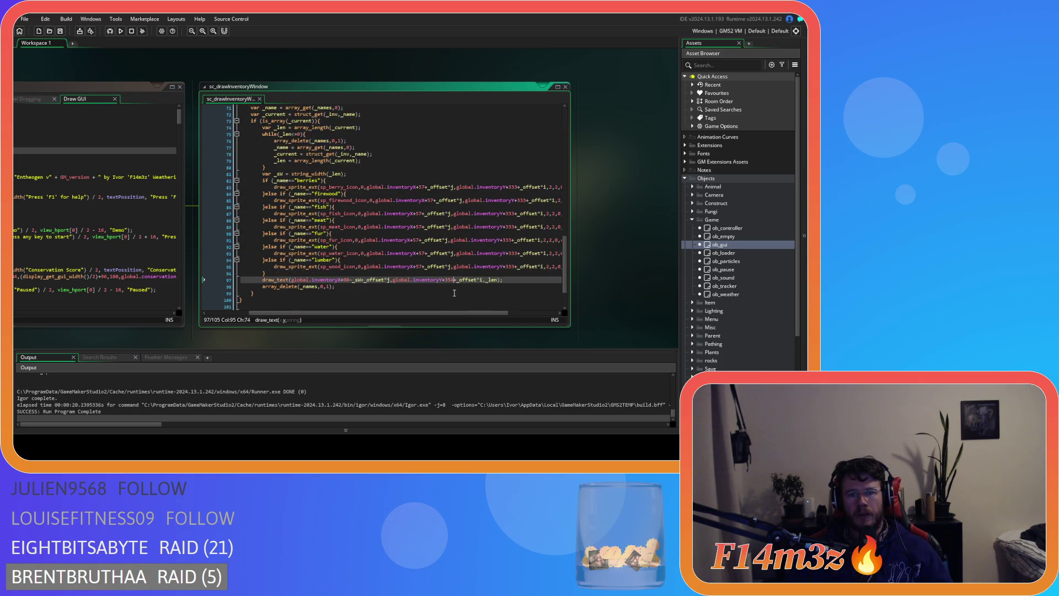
left_click_drag(454, 313, 514, 323)
scroll(469, 309, "left", 3)
scroll(419, 296, "up", 3)
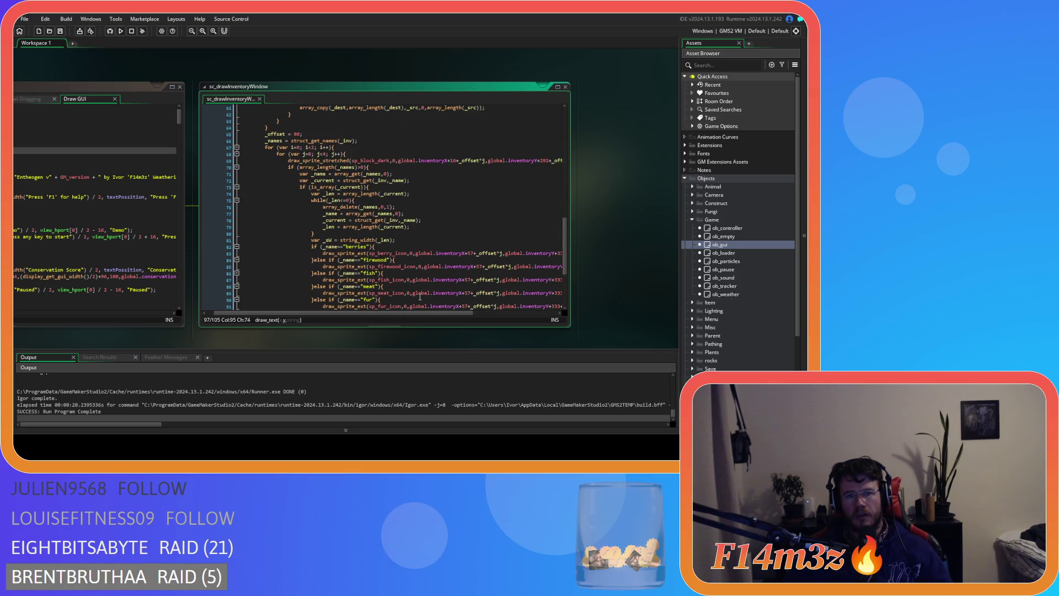
scroll(422, 281, "up", 1)
left_click(425, 246)
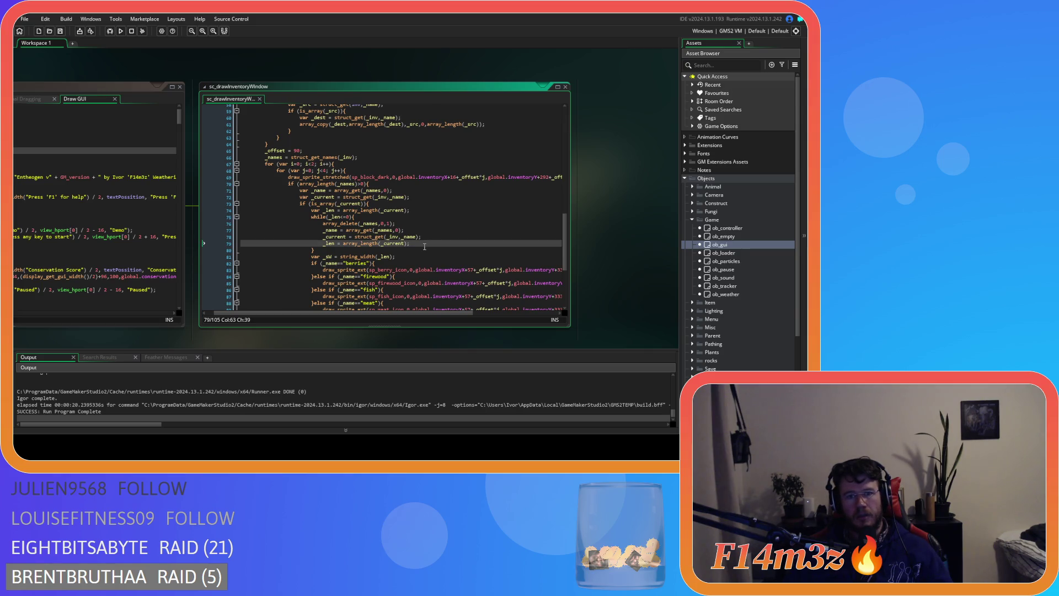
key("F5")
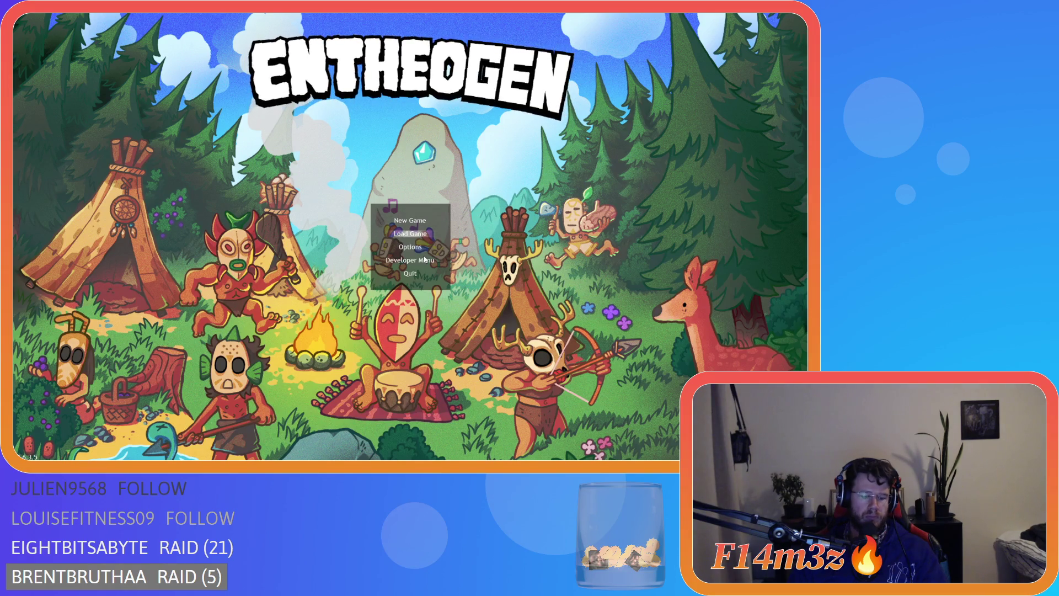
- Quickload the saved village, then after the failed run return to the while loop's array_delete line
key("Return")
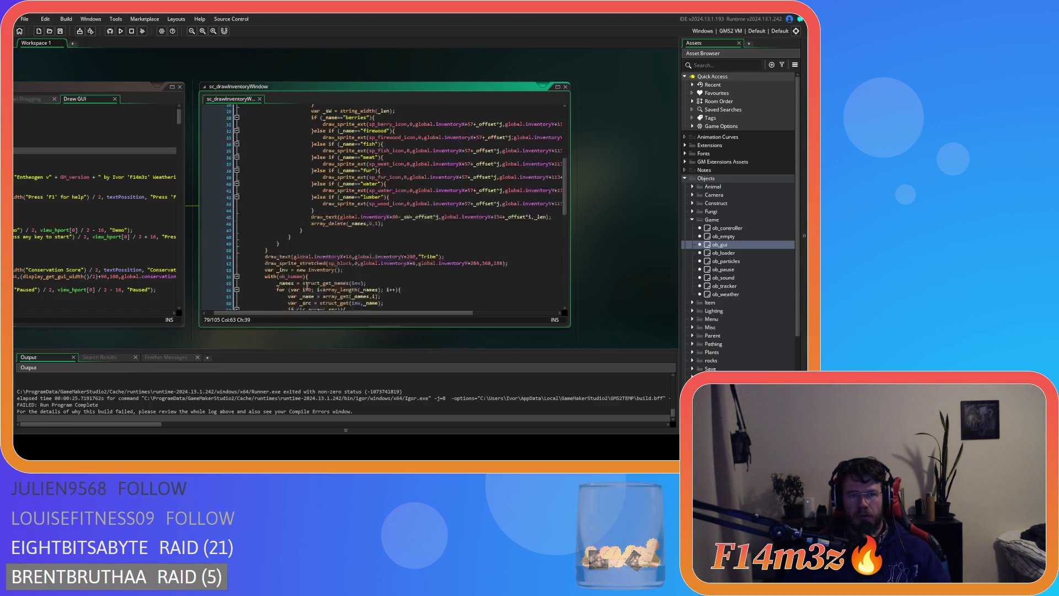
scroll(307, 285, "up", 10)
left_click(311, 253)
left_click(322, 260)
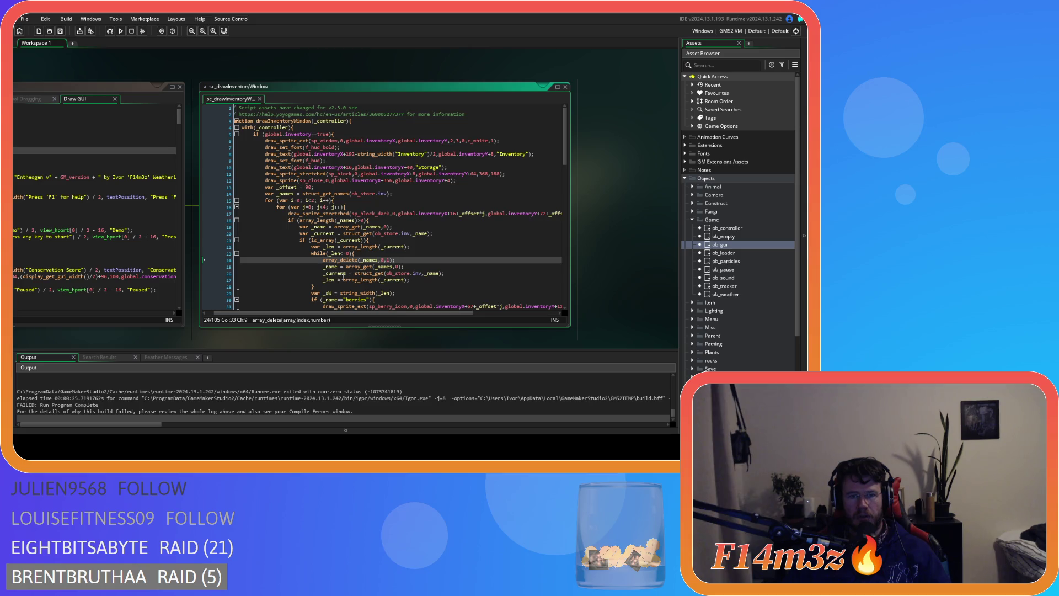
mouse_move(344, 277)
left_click(361, 254)
mouse_move(365, 257)
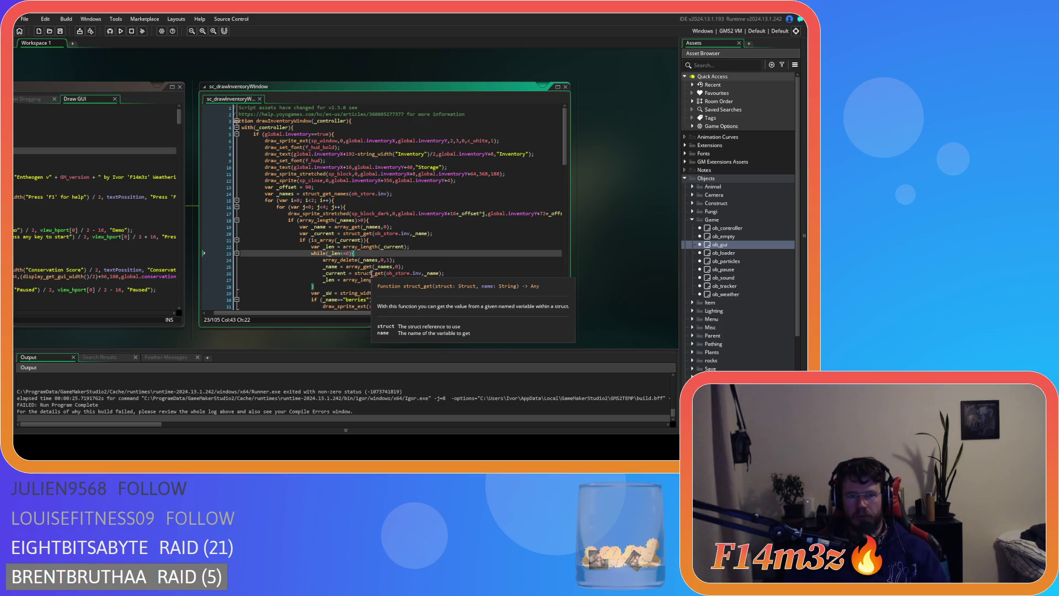
left_click(408, 263)
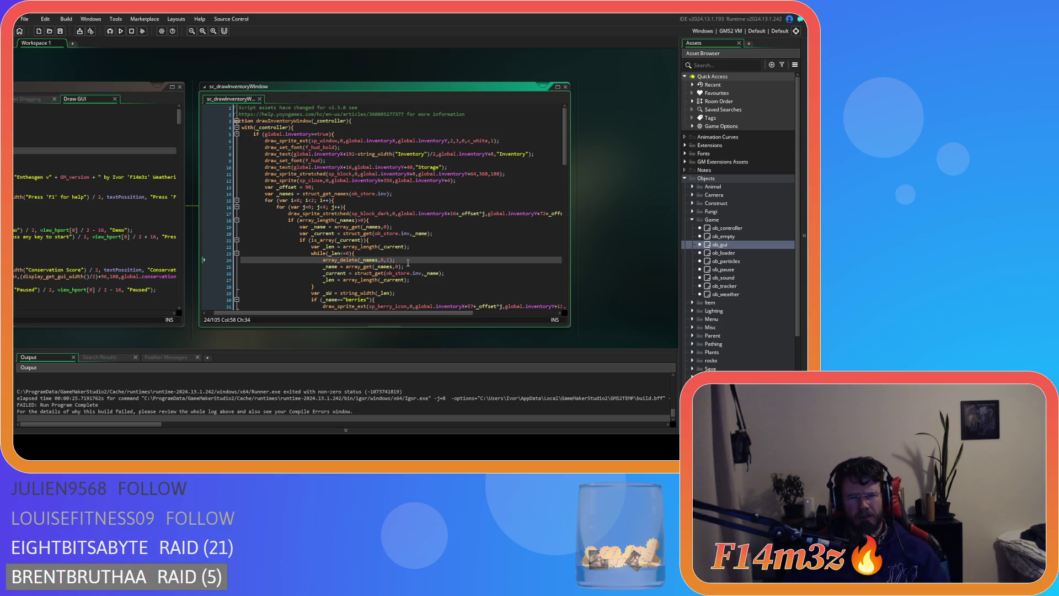
left_click(365, 253)
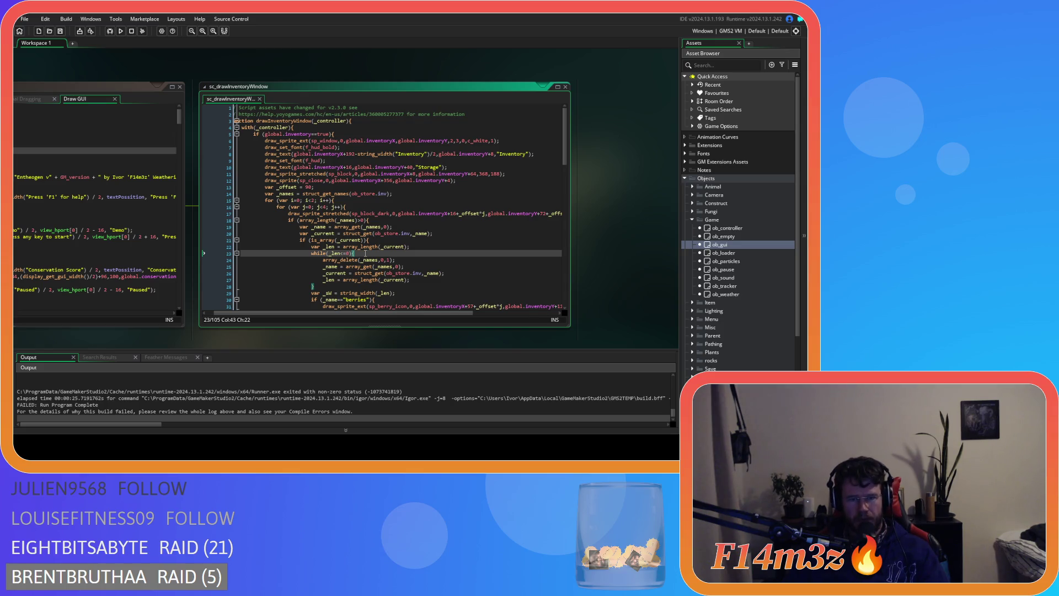
left_click(379, 260)
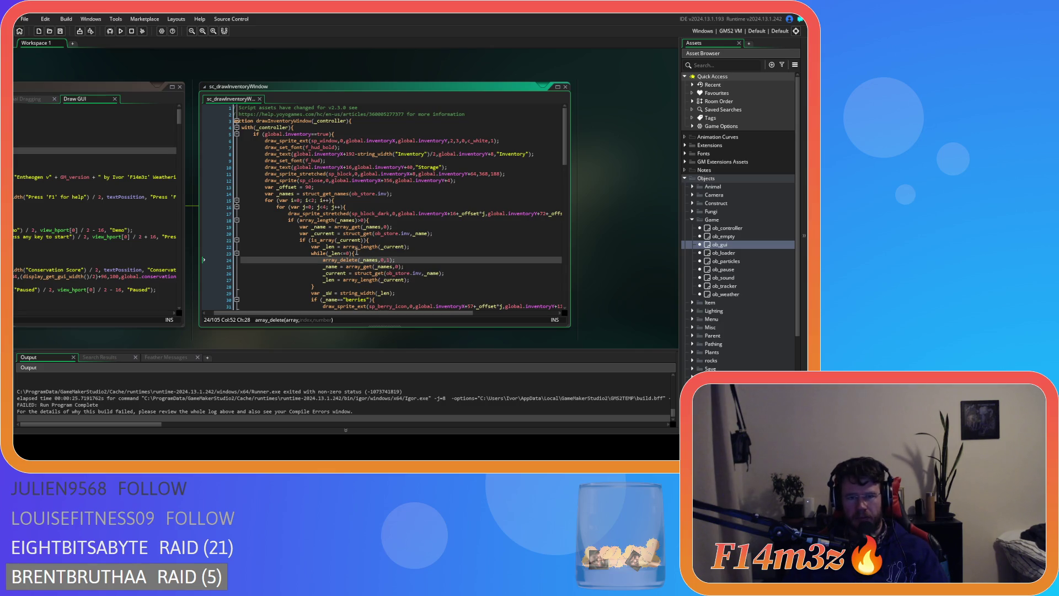
left_click(338, 247)
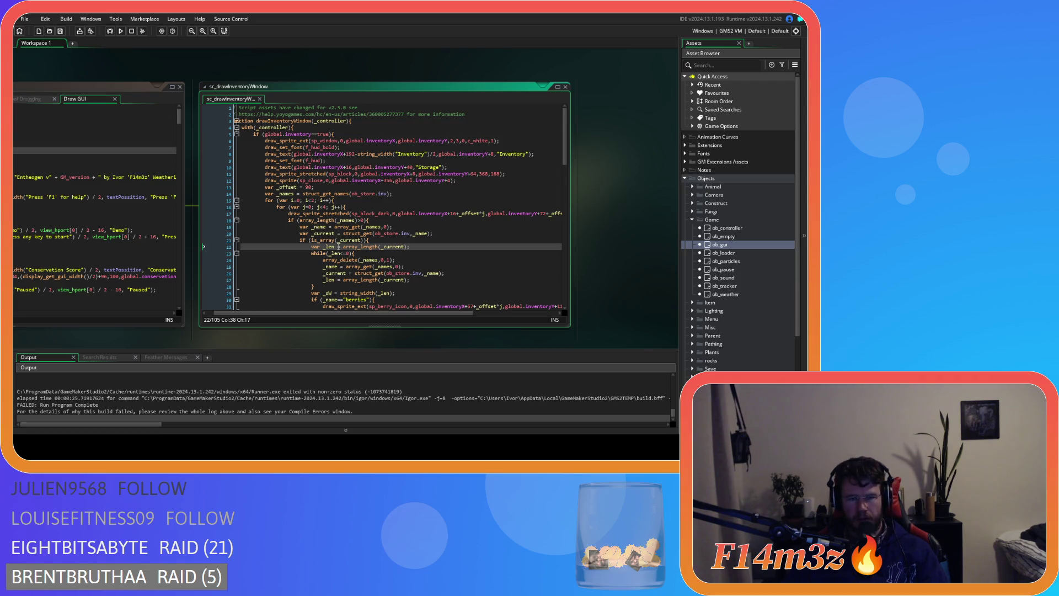
scroll(382, 260, "down", 2)
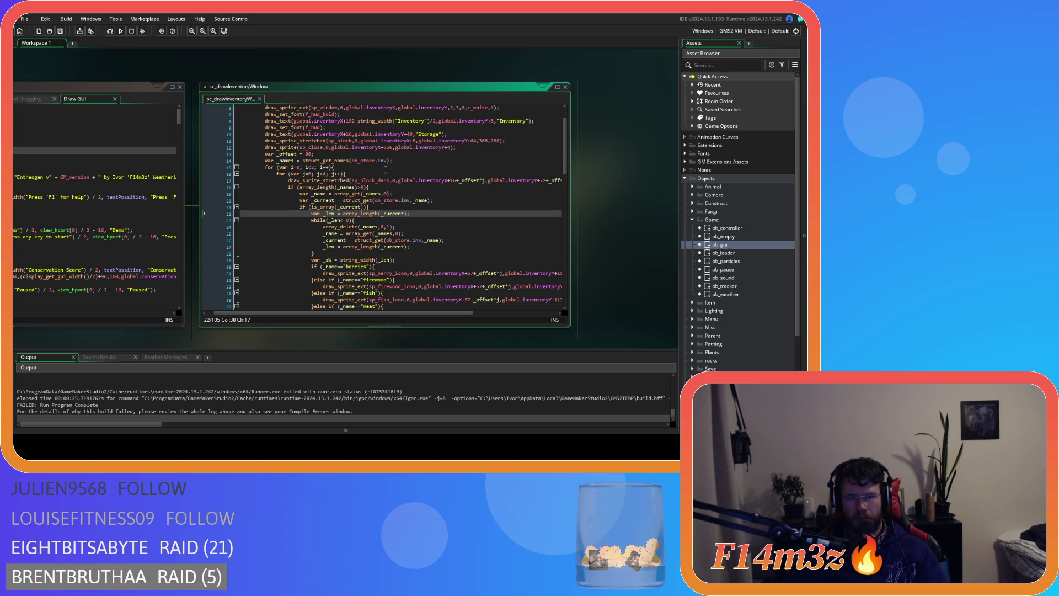
left_click(387, 187)
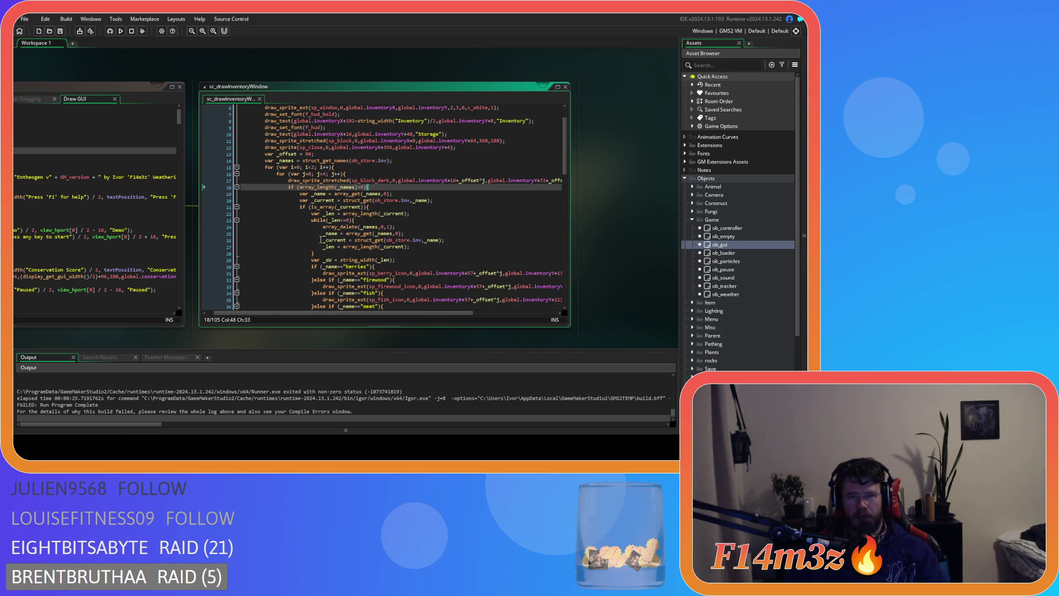
left_click(360, 187)
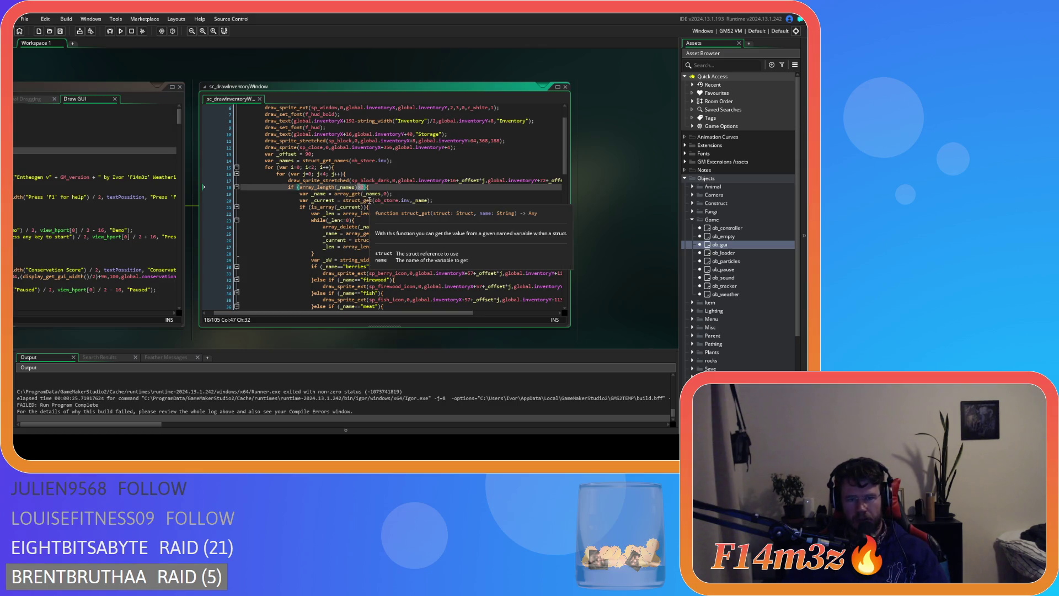
mouse_move(376, 213)
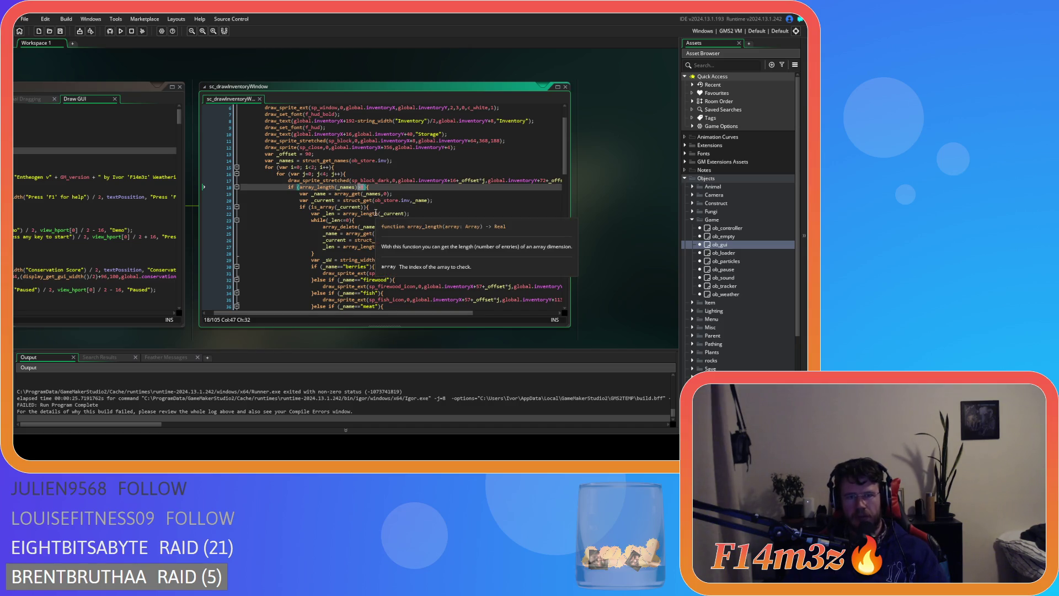
scroll(375, 213, "down", 15)
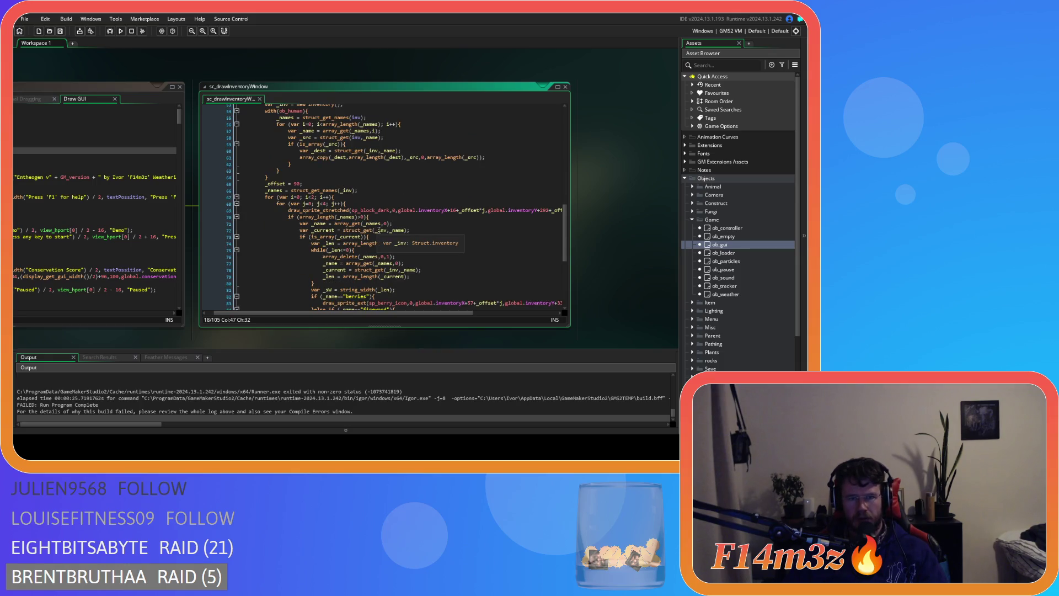
scroll(386, 273, "up", 7)
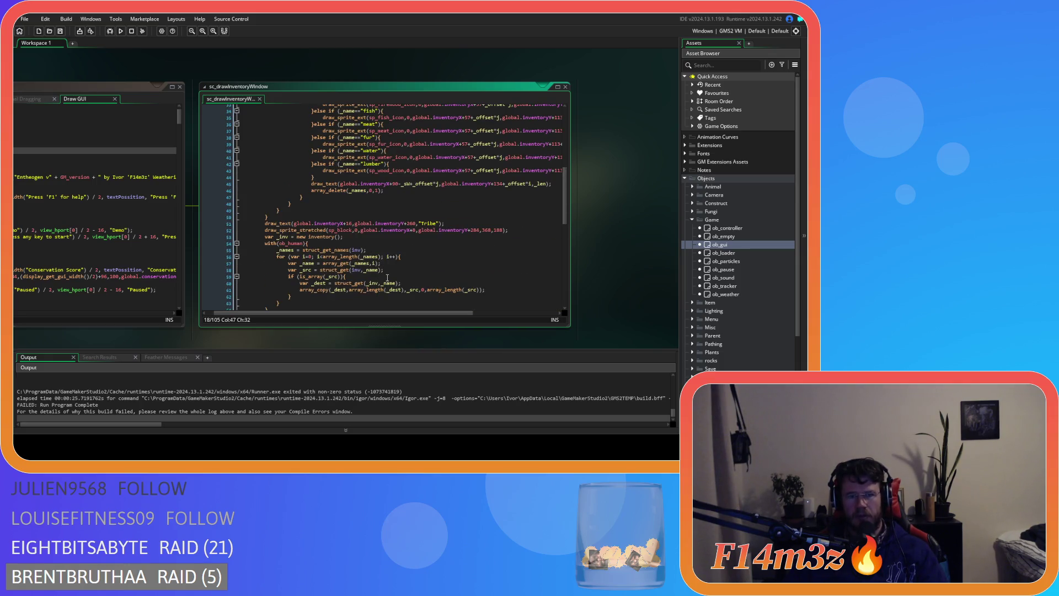
scroll(388, 278, "down", 3)
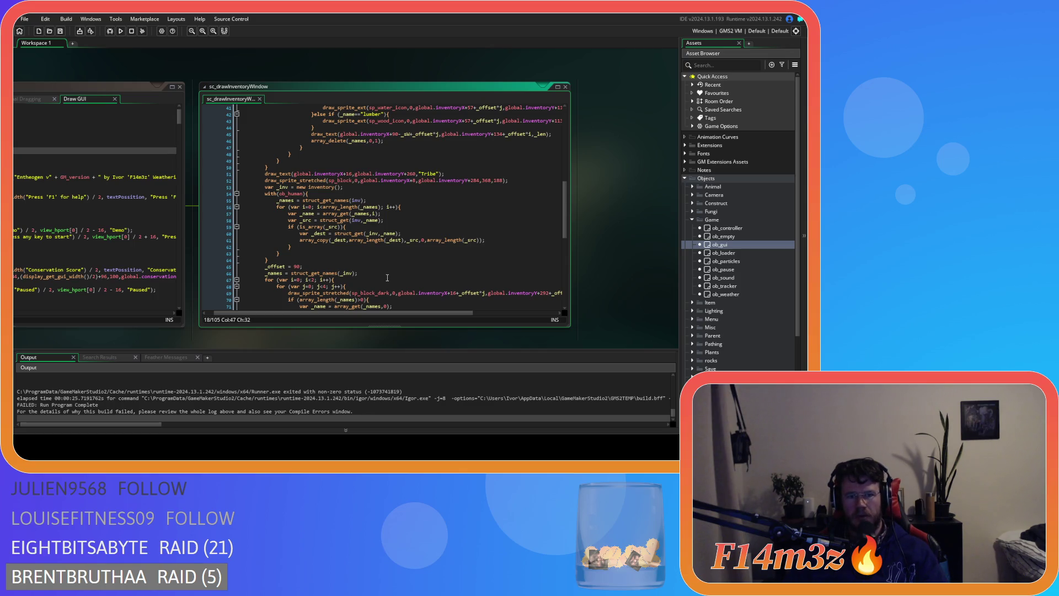
scroll(387, 278, "up", 10)
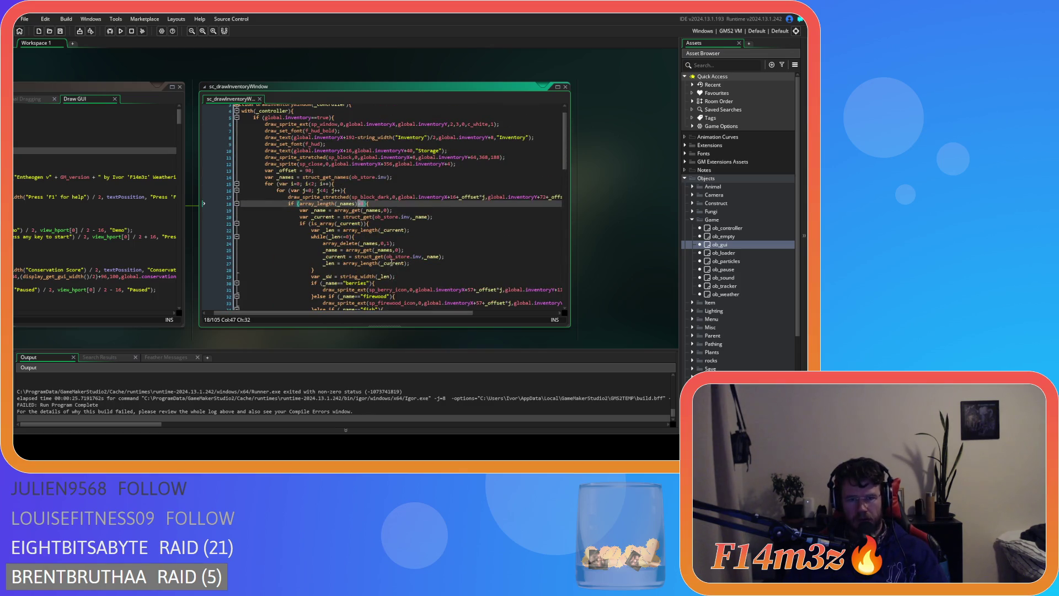
left_click(401, 229)
left_click(405, 223)
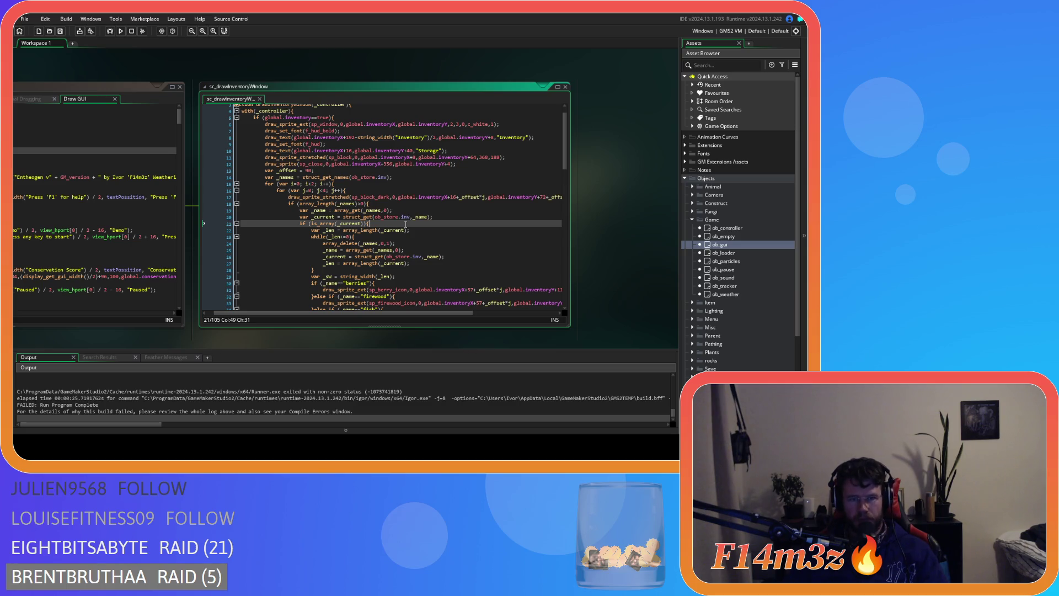
left_click(364, 190)
left_click(359, 184)
left_click(356, 191)
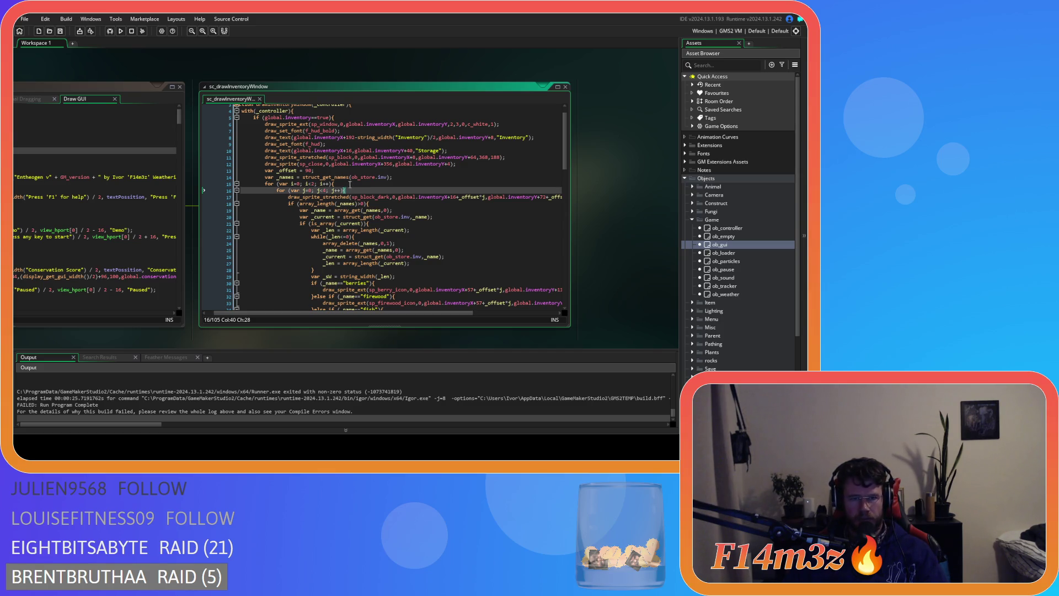
left_click(338, 177)
key("End")
key("Left")
key("Left")
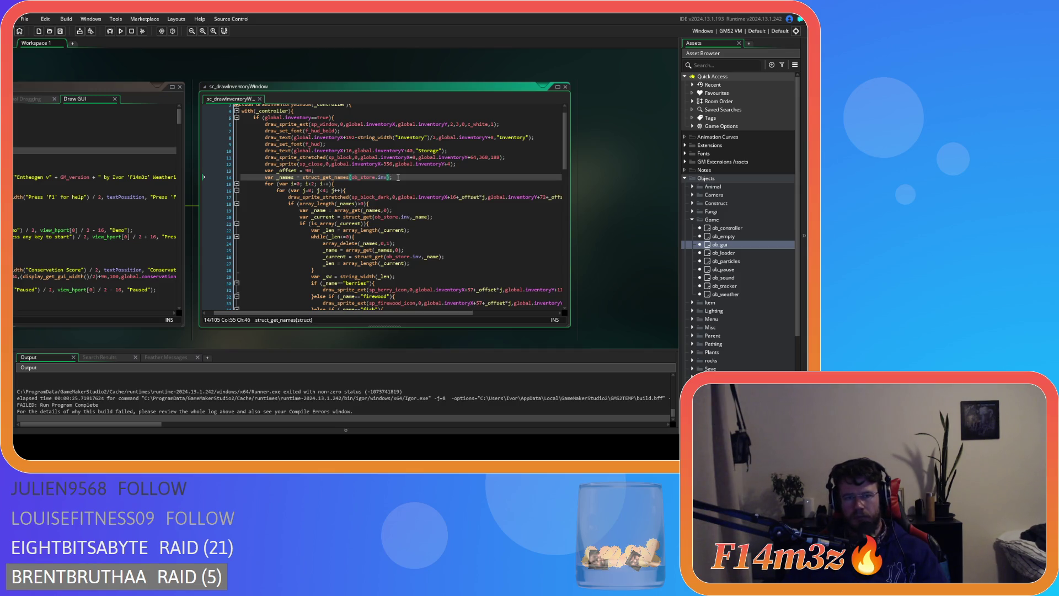
left_click(332, 172)
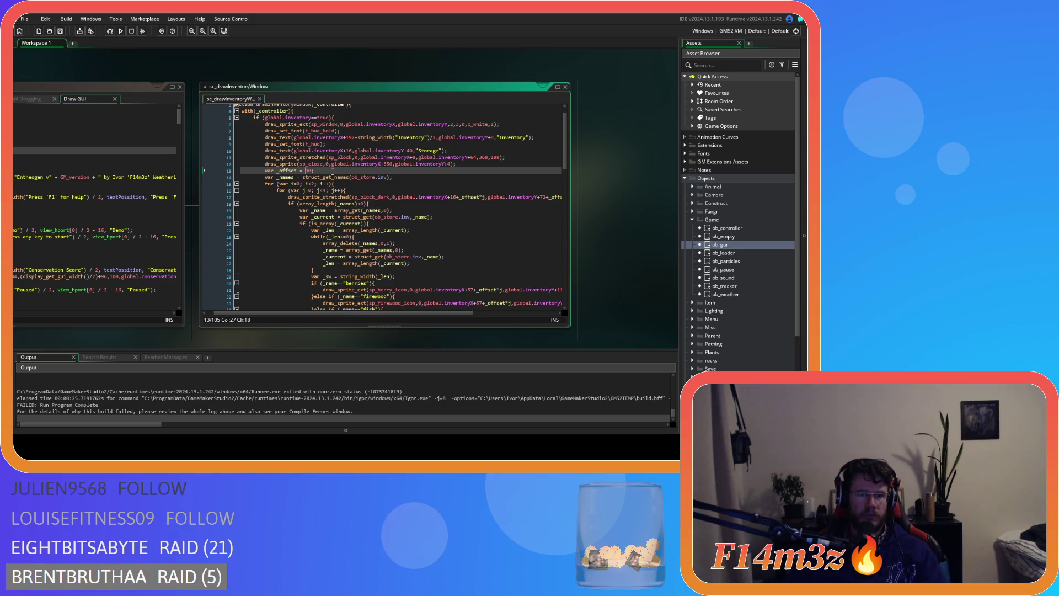
- Review the while loop condition and its array_delete arguments, then build and run with F5
key("Left")
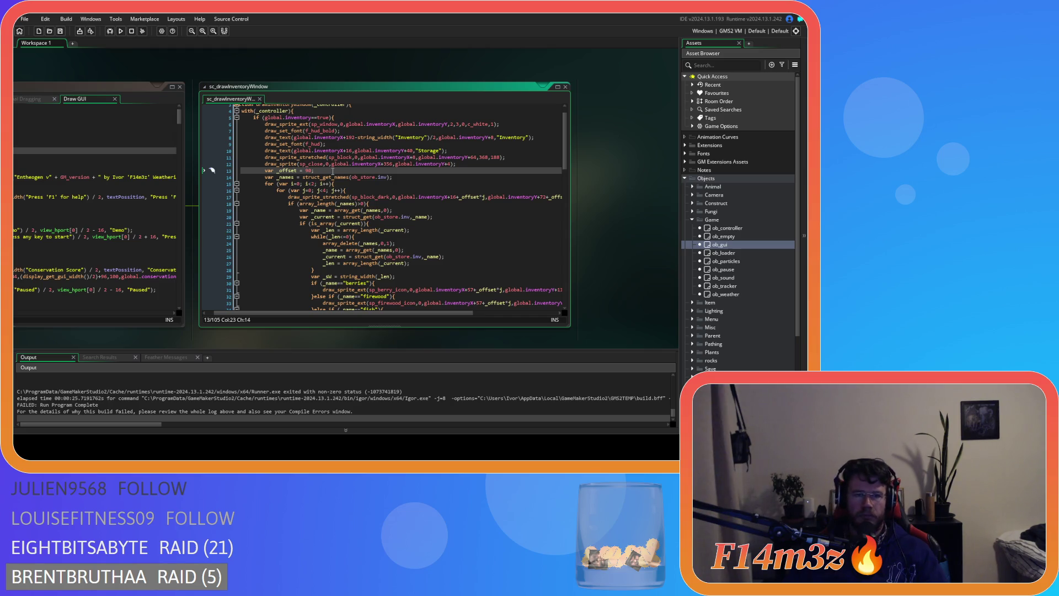
scroll(233, 407, "up", 3)
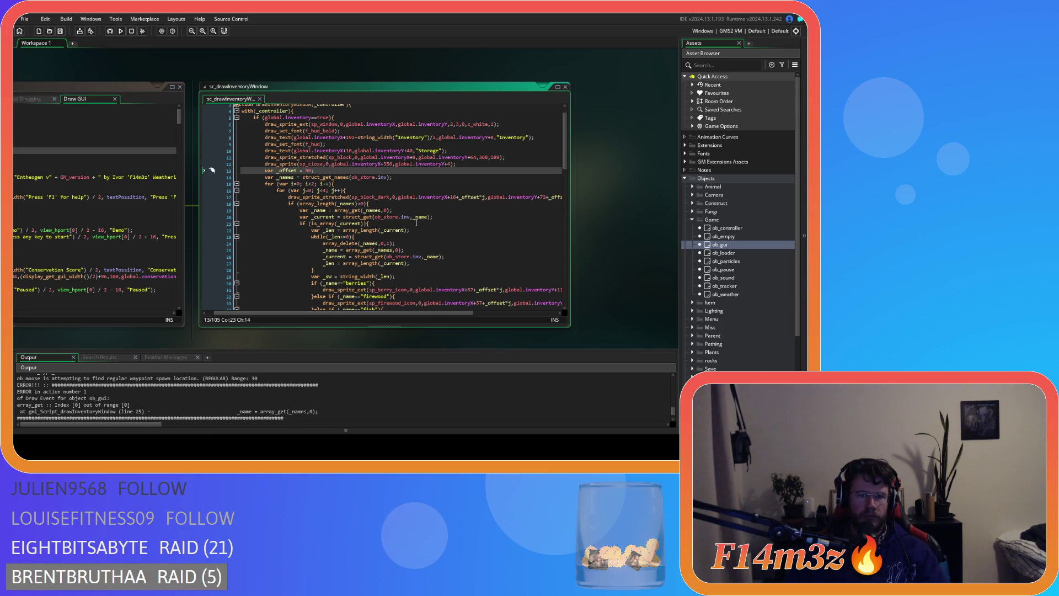
scroll(409, 233, "down", 1)
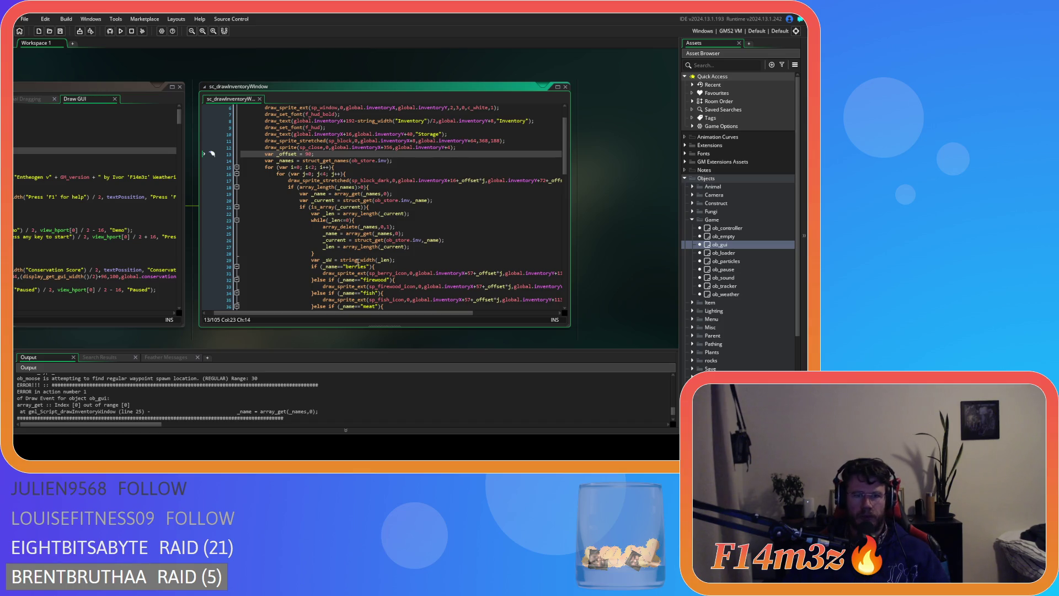
mouse_move(382, 259)
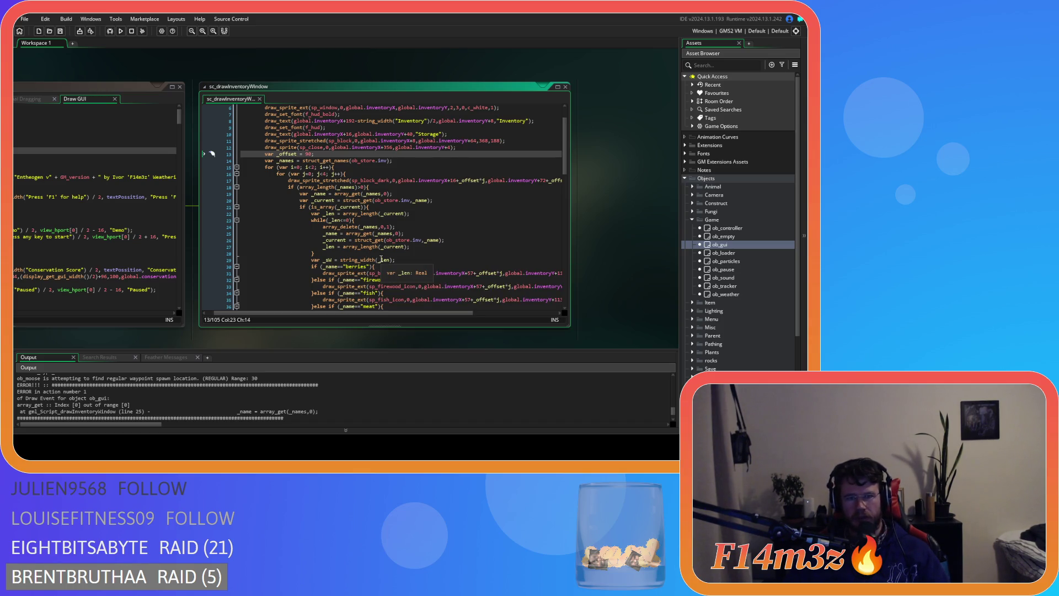
scroll(385, 266, "down", 7)
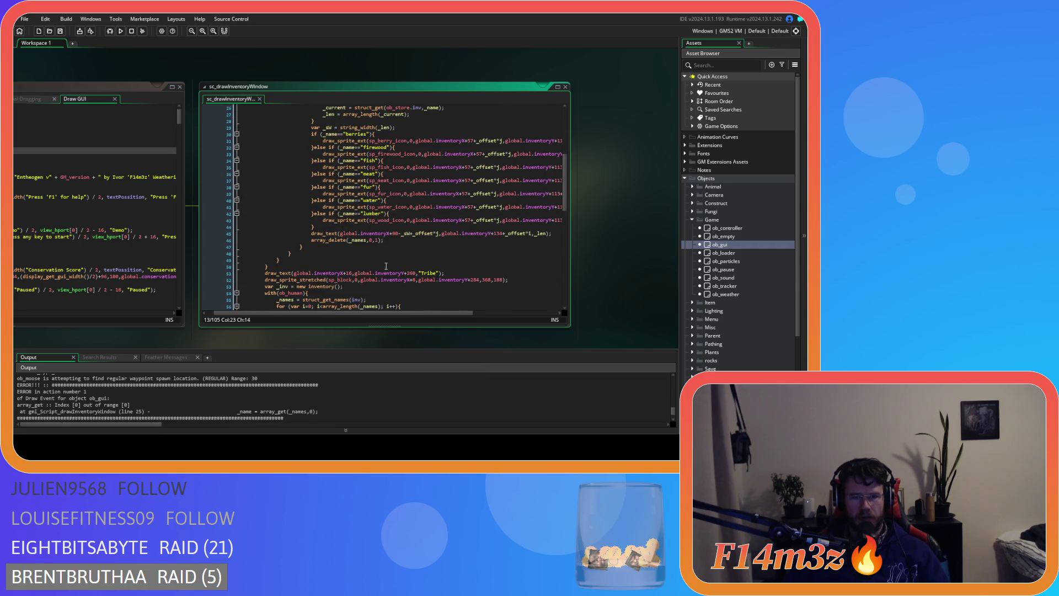
left_click(385, 241)
scroll(386, 247, "up", 3)
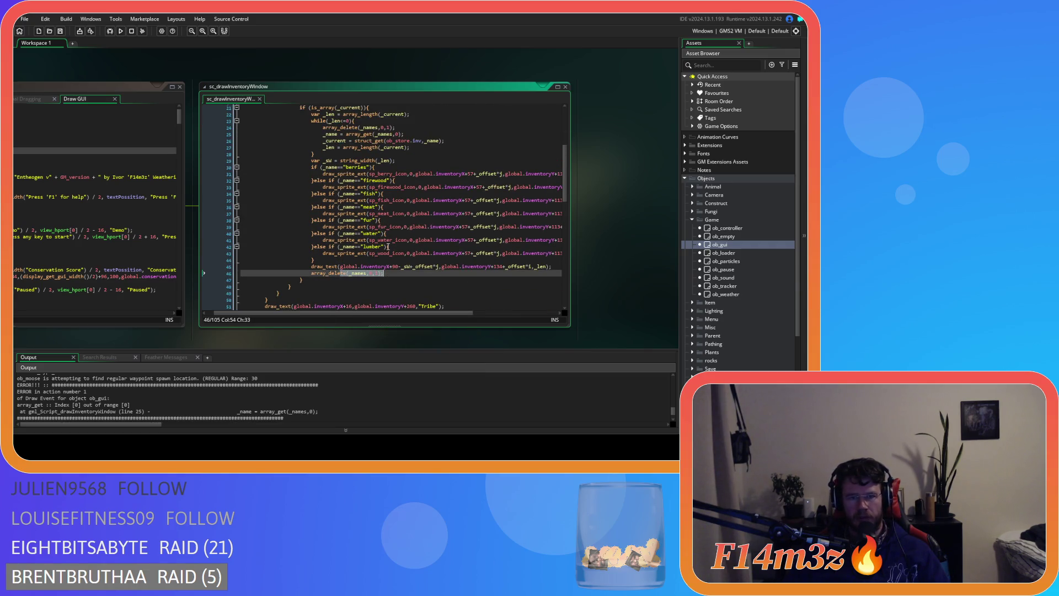
scroll(388, 247, "up", 3)
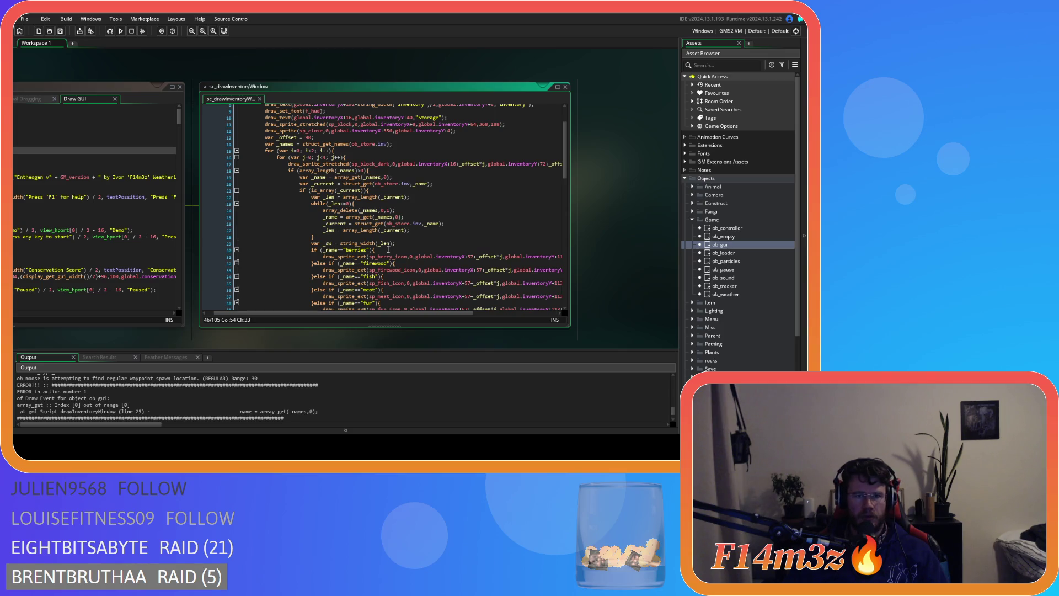
scroll(388, 250, "down", 2)
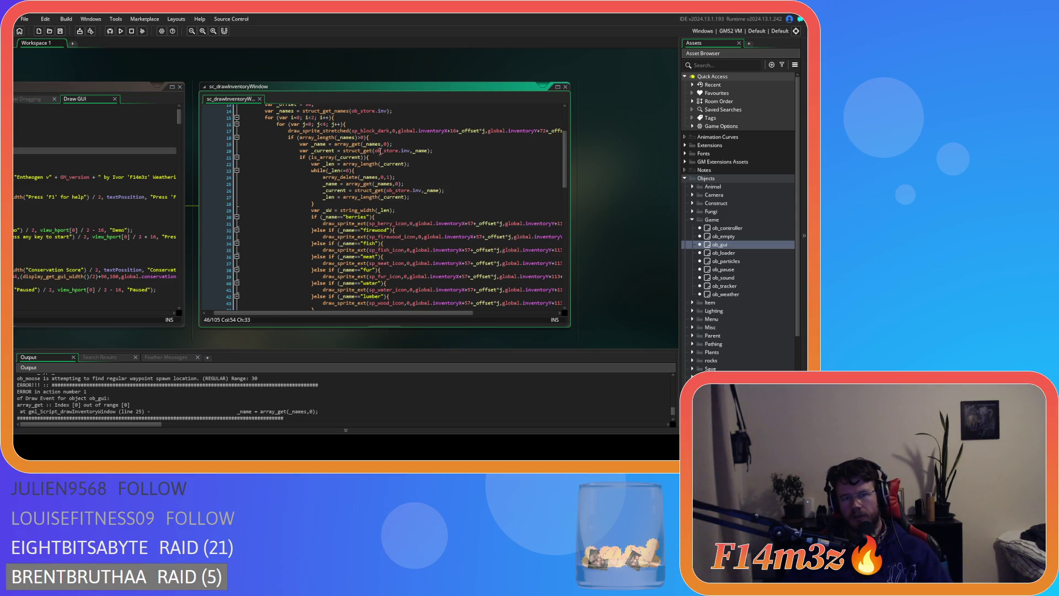
scroll(379, 150, "down", 3)
scroll(345, 279, "up", 2)
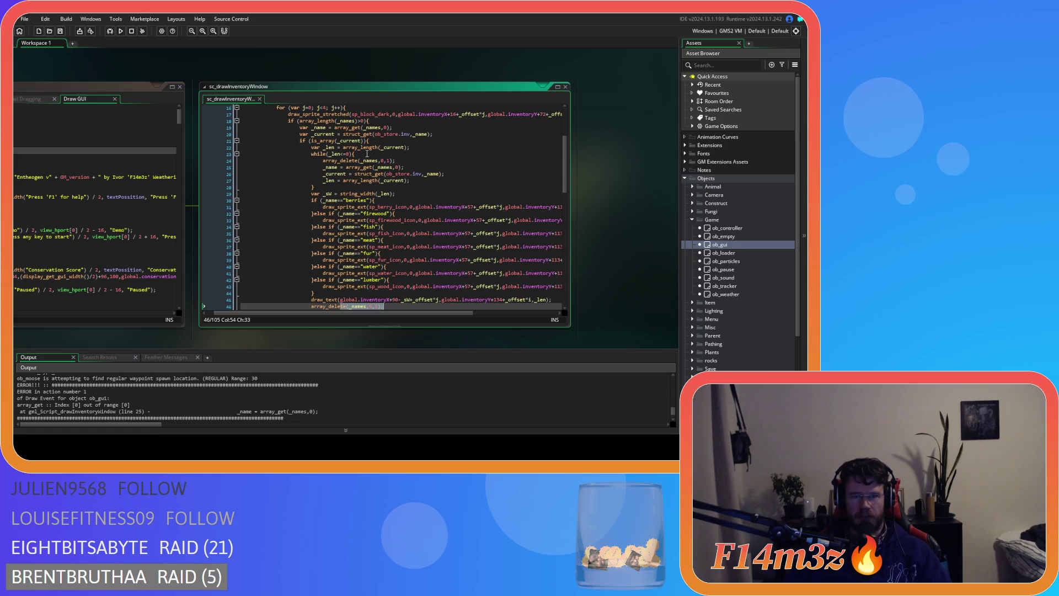
left_click(367, 154)
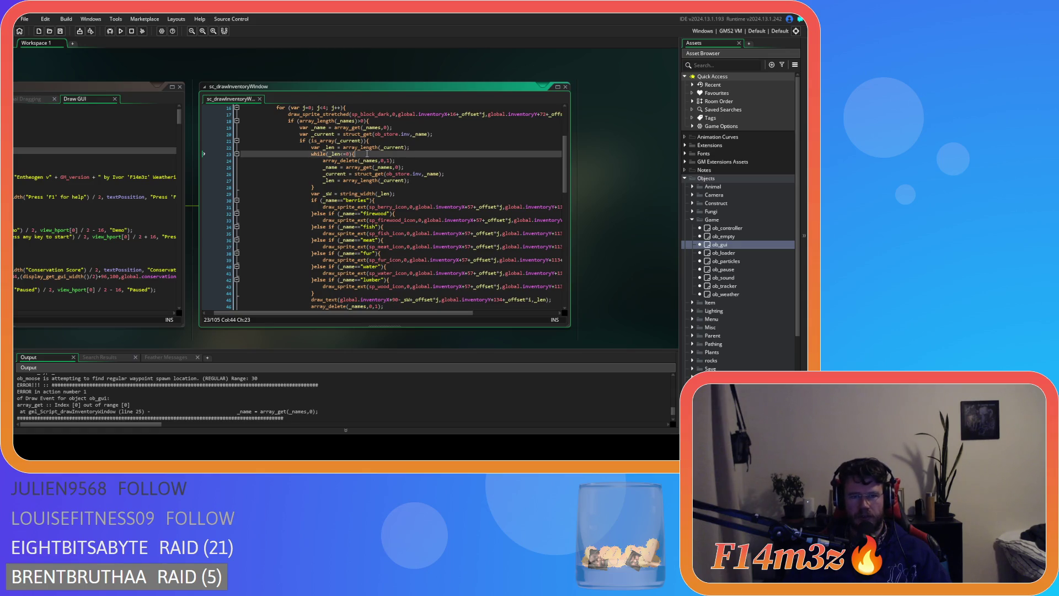
left_click(393, 161)
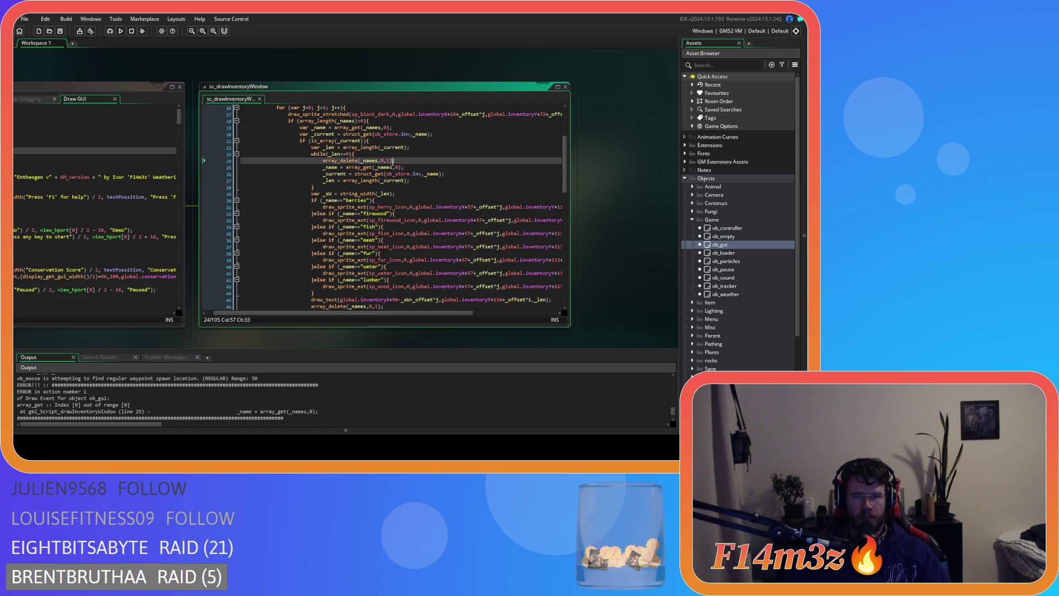
left_click(380, 160)
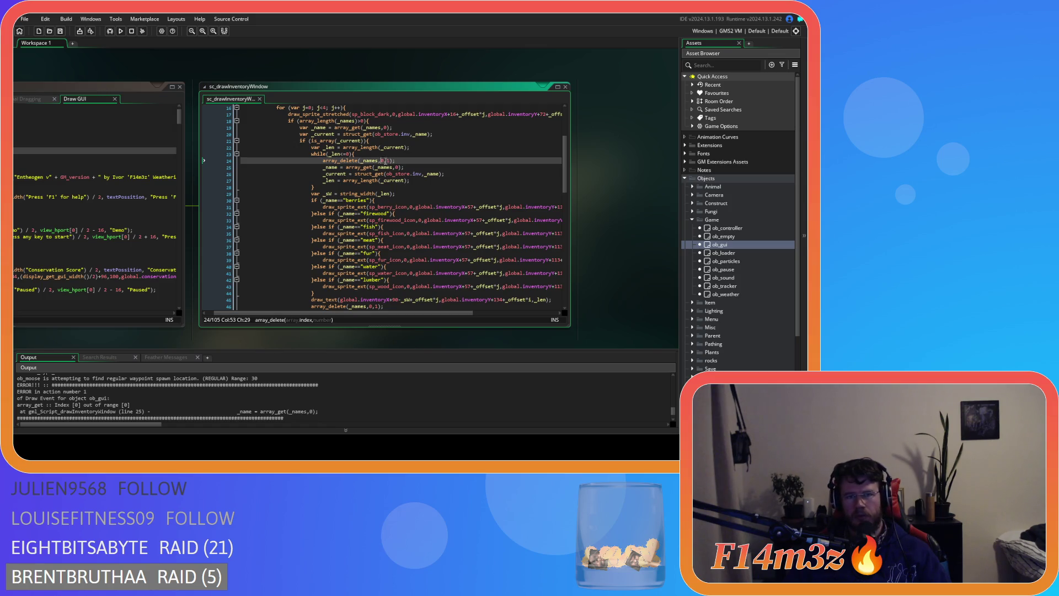
scroll(406, 175, "up", 2)
scroll(406, 175, "up", 1)
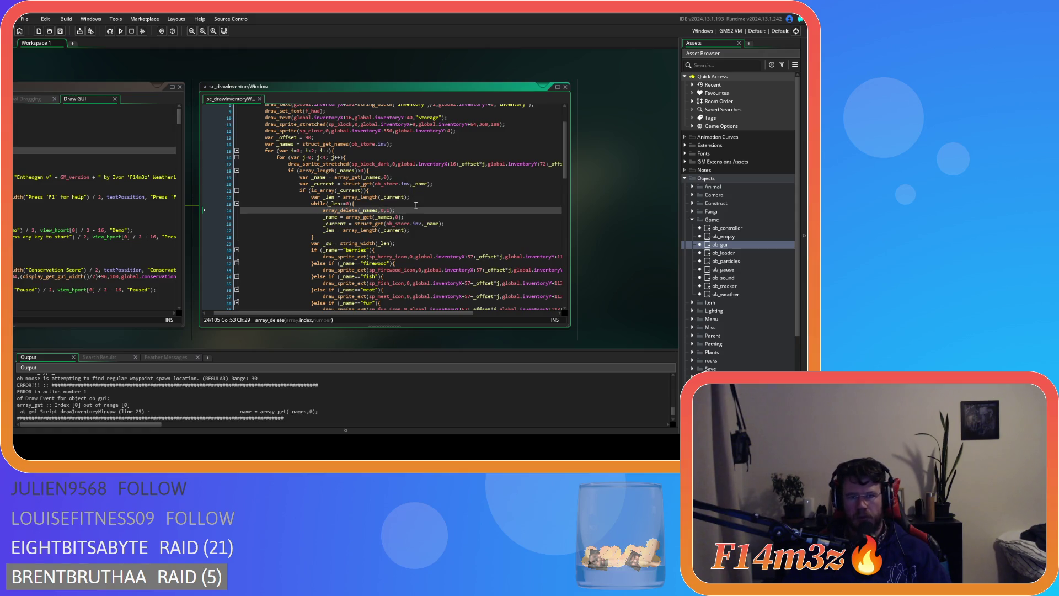
key("F5")
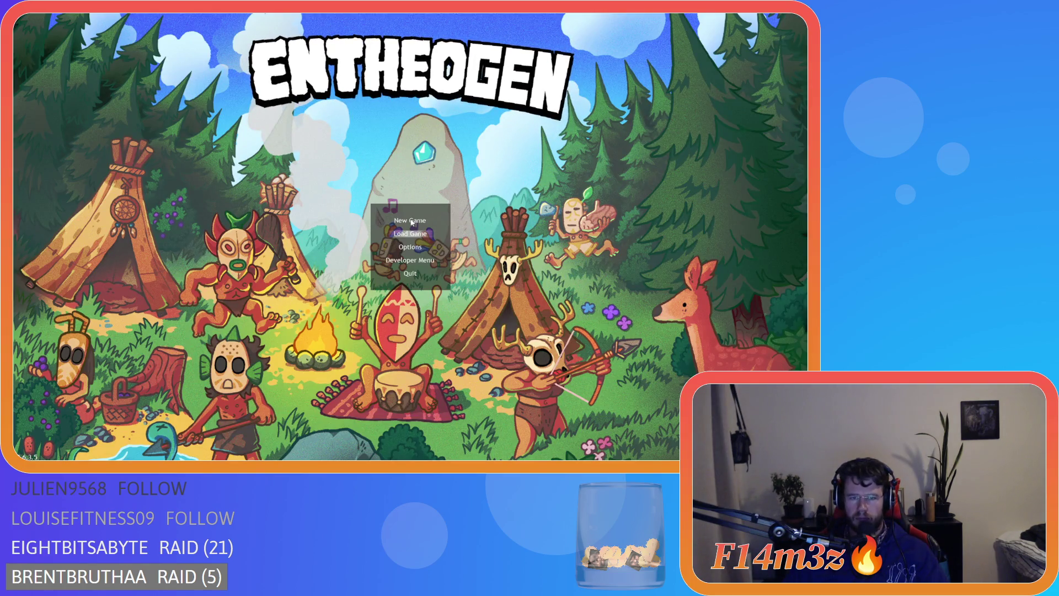
- Choose Load Game on the Entheogen title menu to load the saved village
left_click(410, 222)
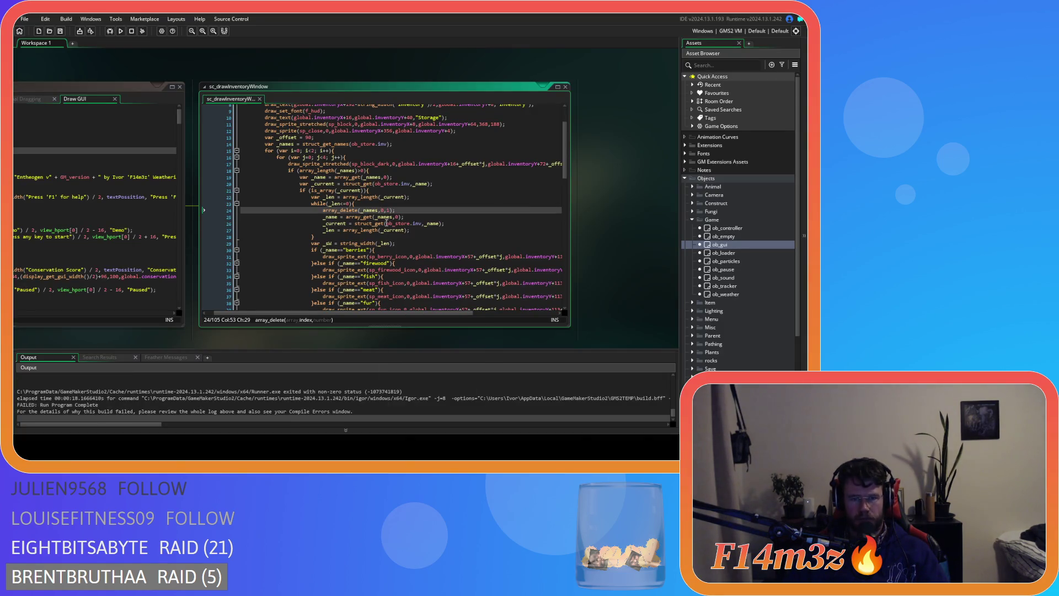
- Bring up the array_get index [0] out-of-range error for line 25 and check the _names lines
left_click(392, 221)
scroll(392, 218, "up", 1)
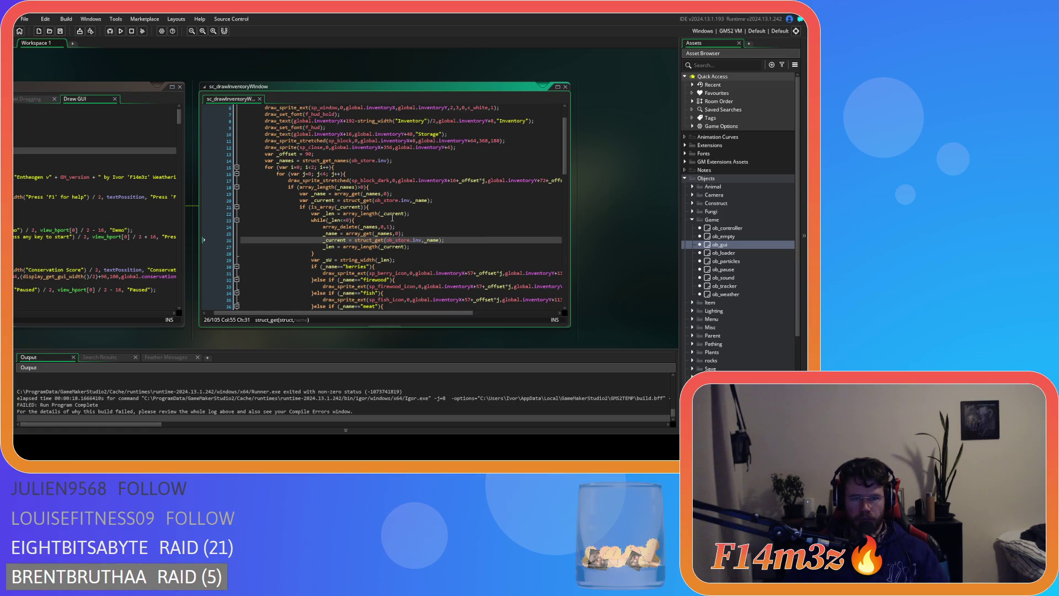
left_click(414, 193)
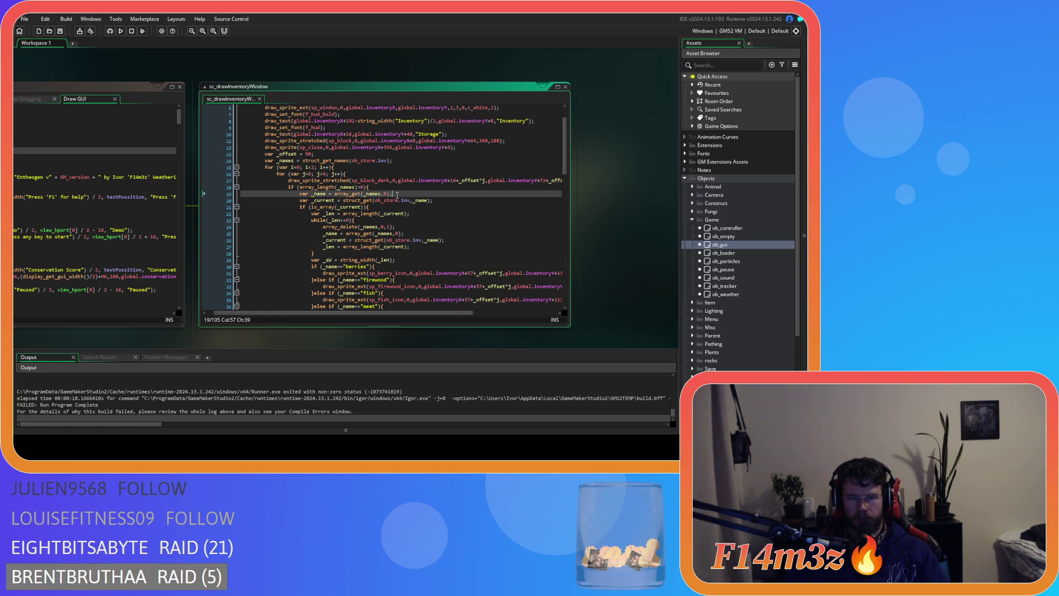
left_click(435, 201)
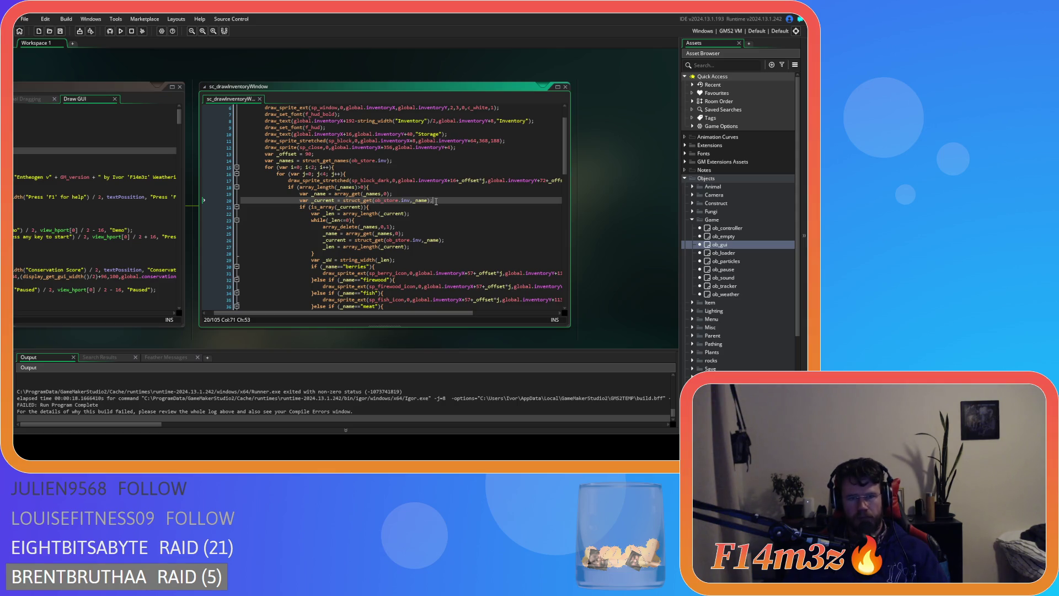
scroll(273, 397, "up", 5)
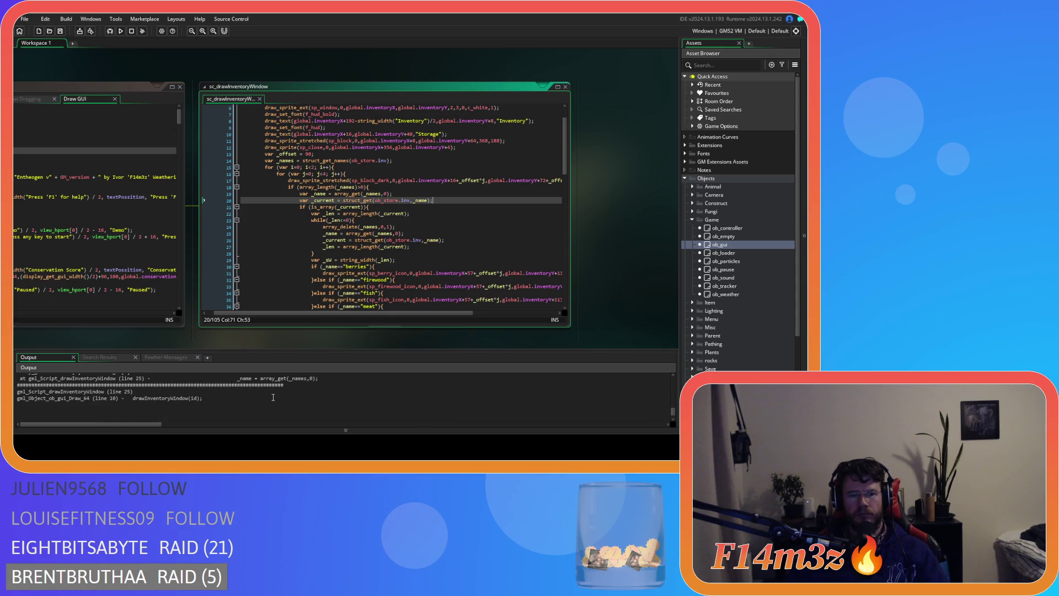
scroll(273, 397, "down", 3)
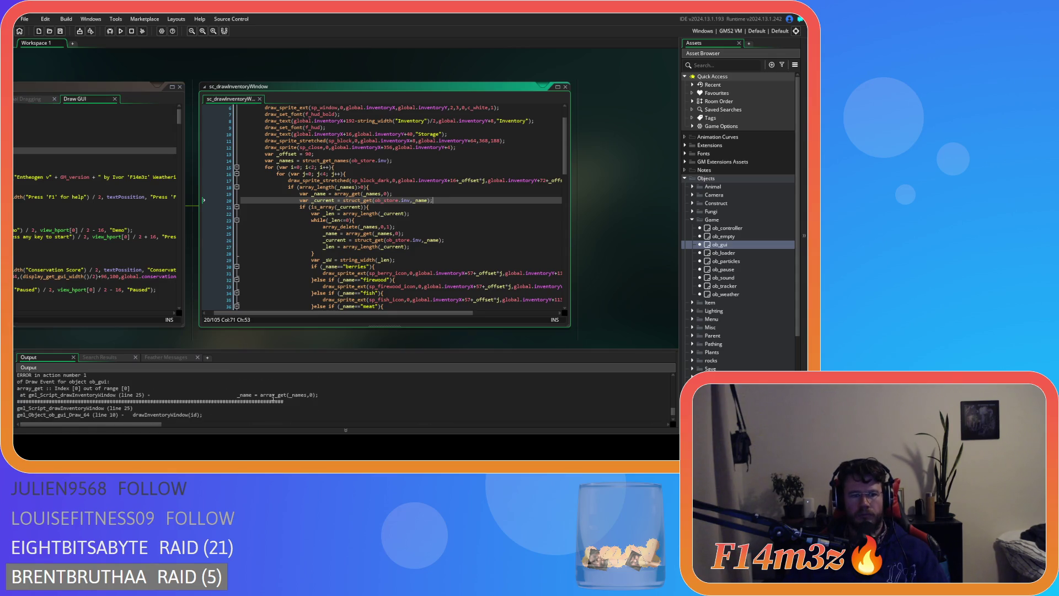
left_click(397, 226)
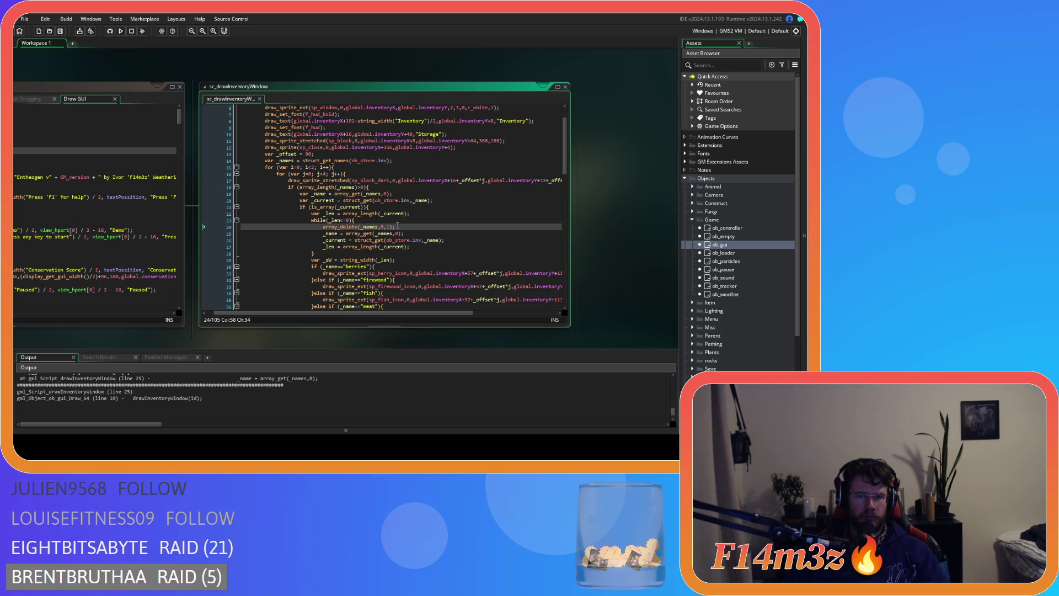
scroll(308, 393, "up", 1)
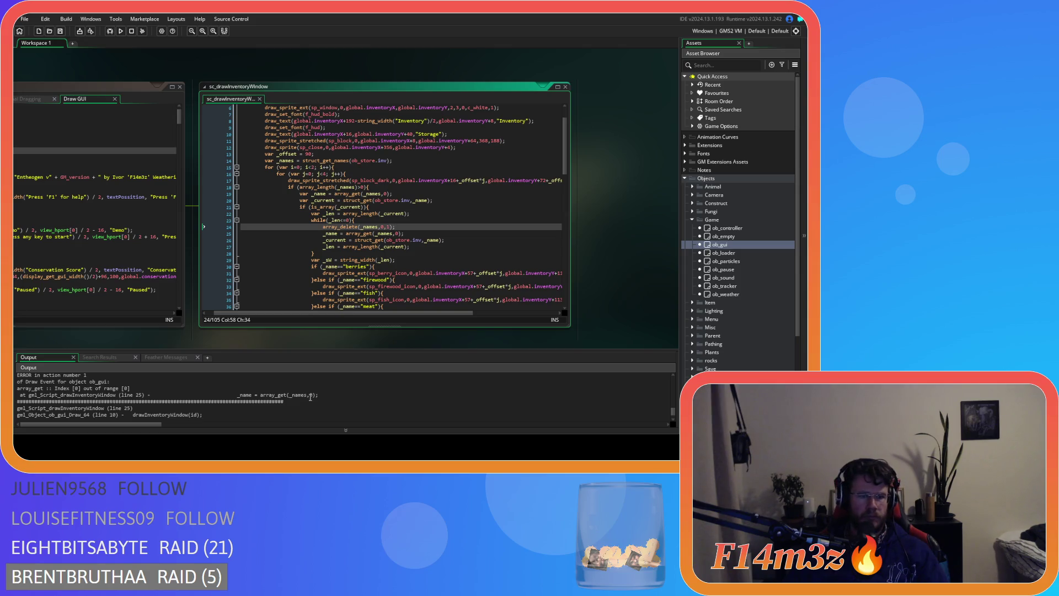
left_click(412, 234)
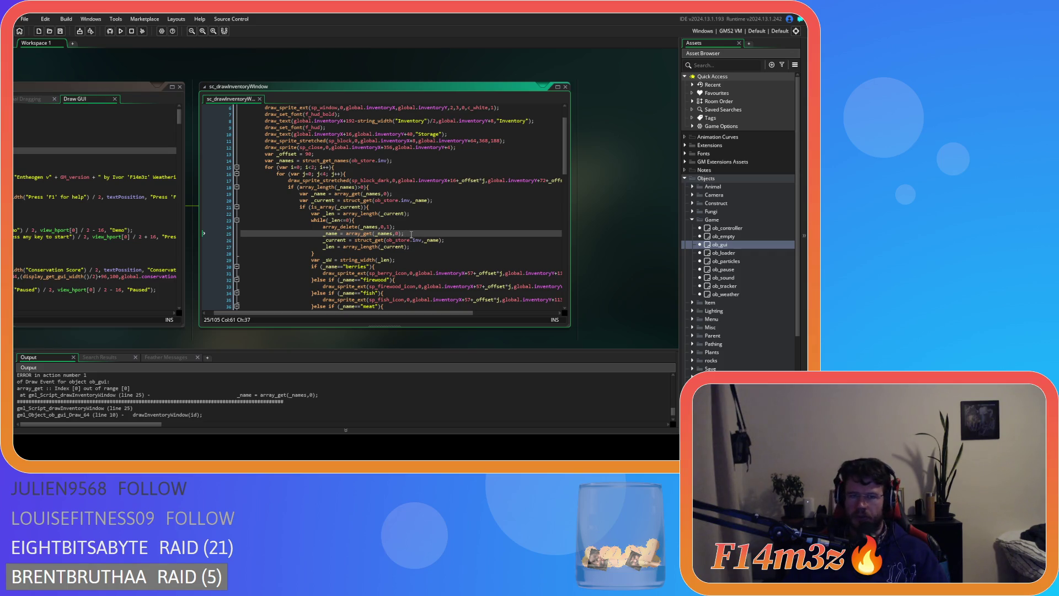
mouse_move(394, 274)
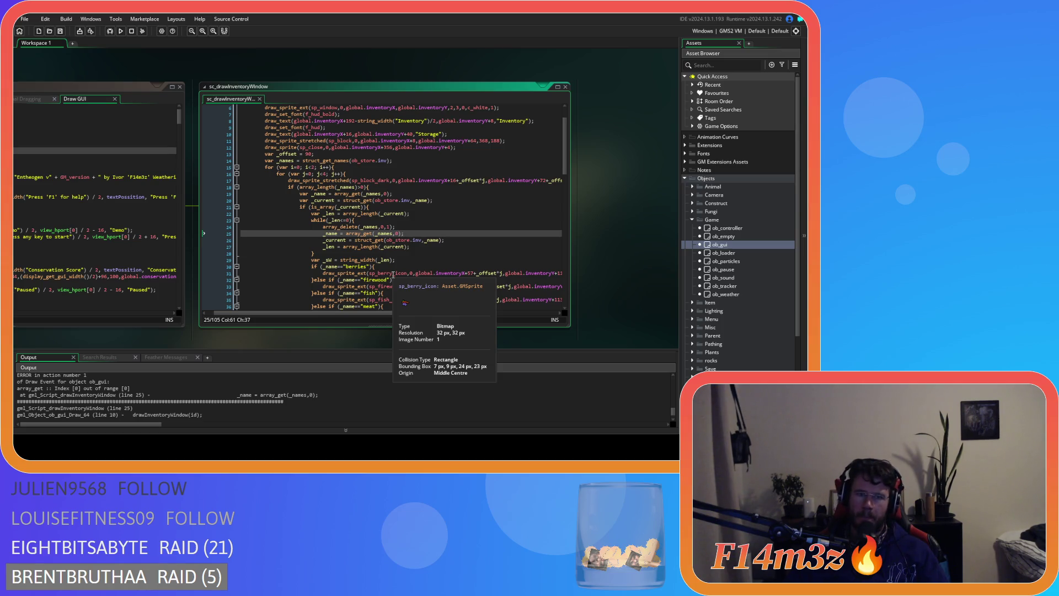
left_click(401, 225)
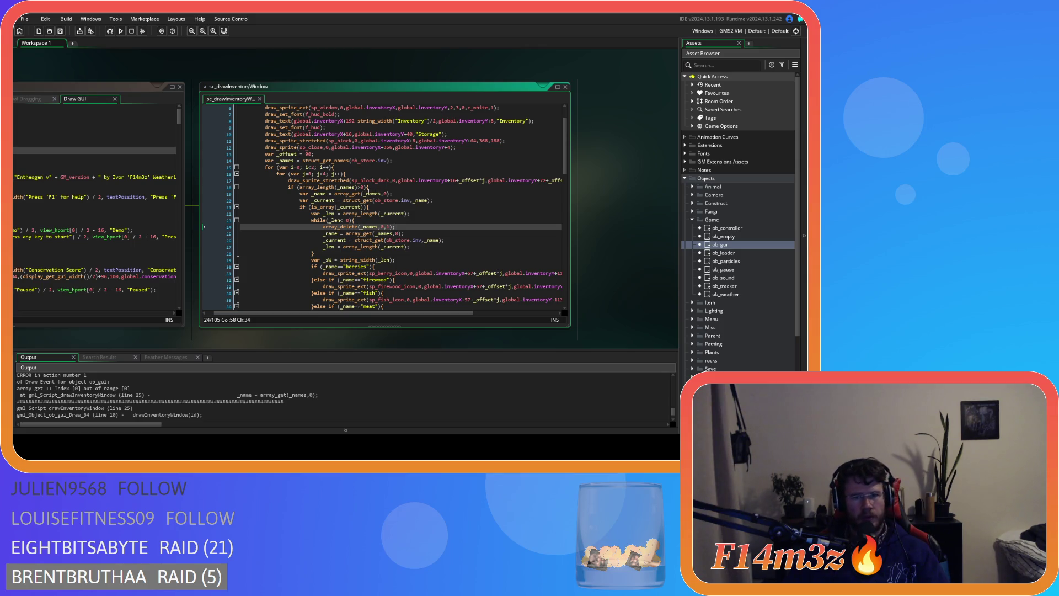
left_click_drag(364, 188, 300, 188)
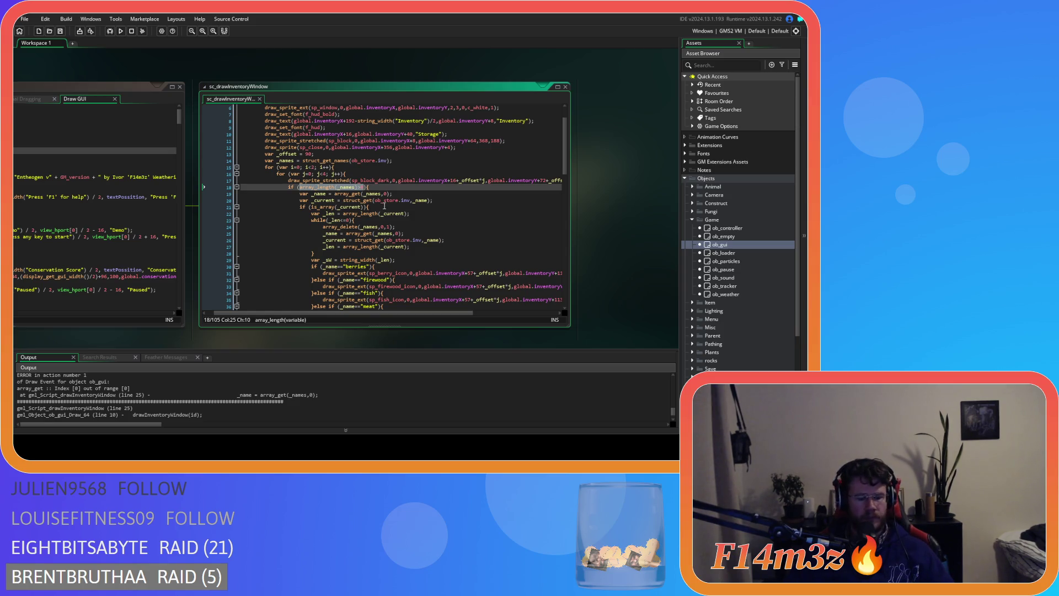
left_click(419, 228)
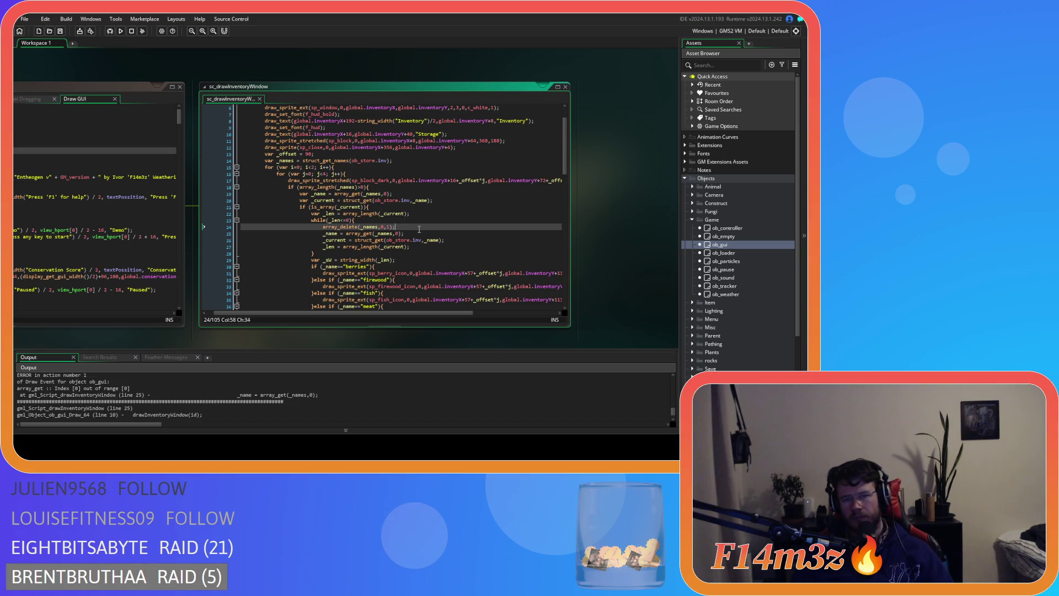
- Wrap the Storage loop's three name-lookup lines in an if (array_length(_names)>0) block and save
key("Return")
type("array_length(_names)>0")
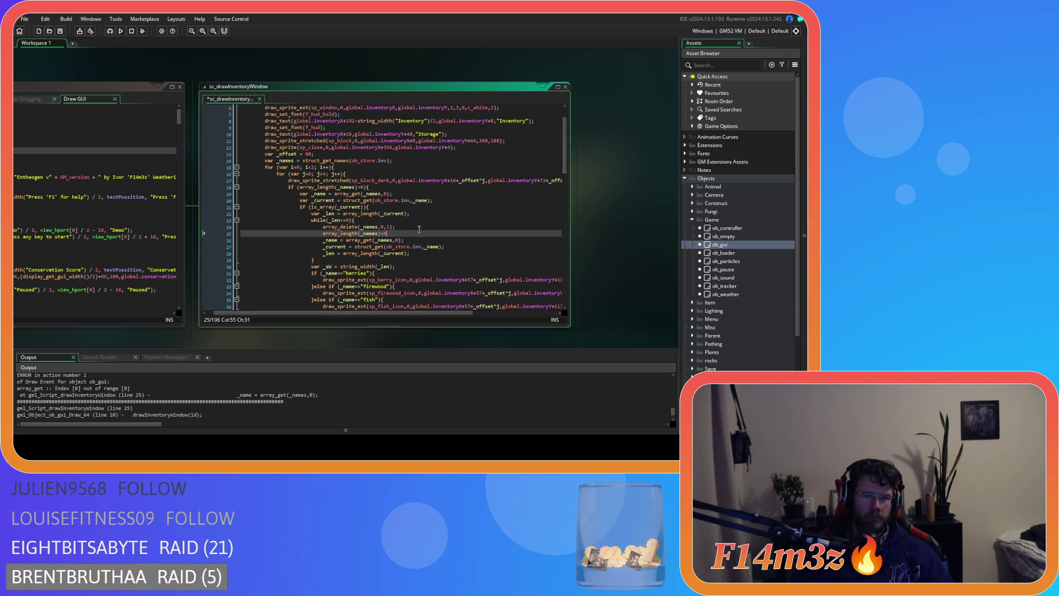
key("ctrl+z")
type("if (")
key("Left")
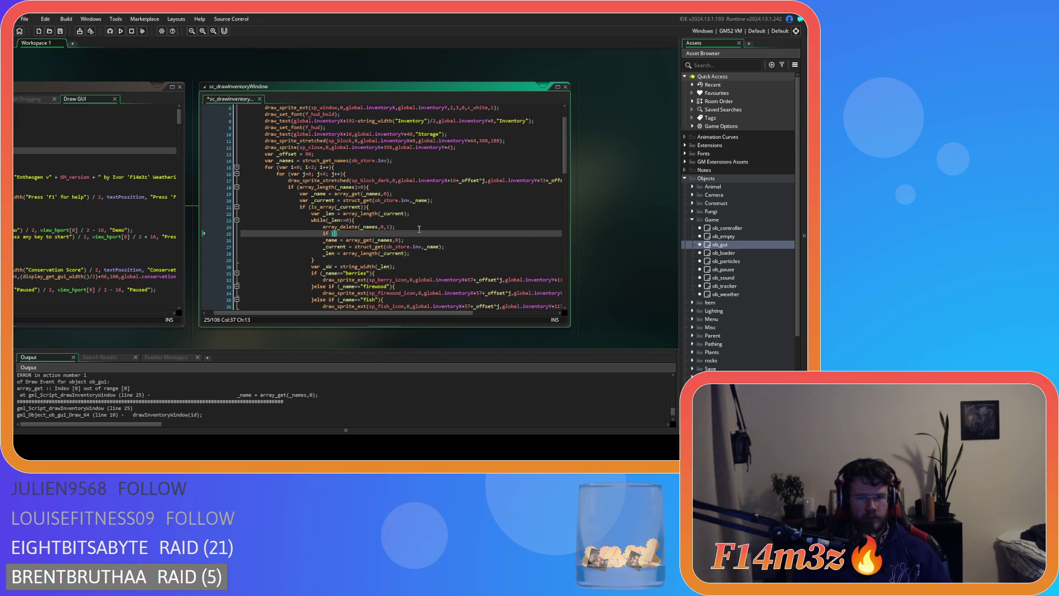
type("array_length(_names)>0")
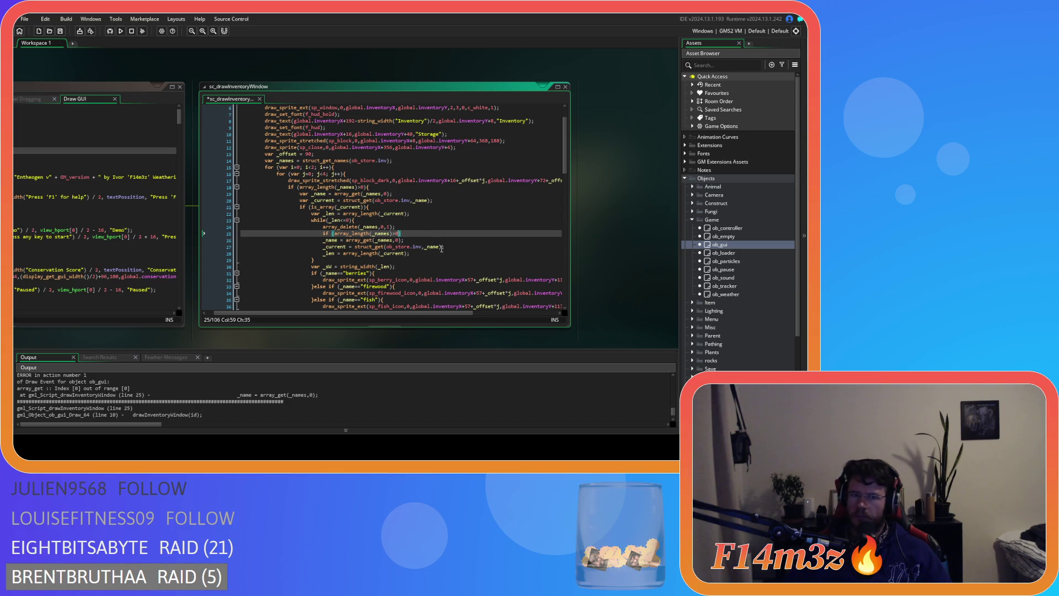
scroll(444, 250, "down", 5)
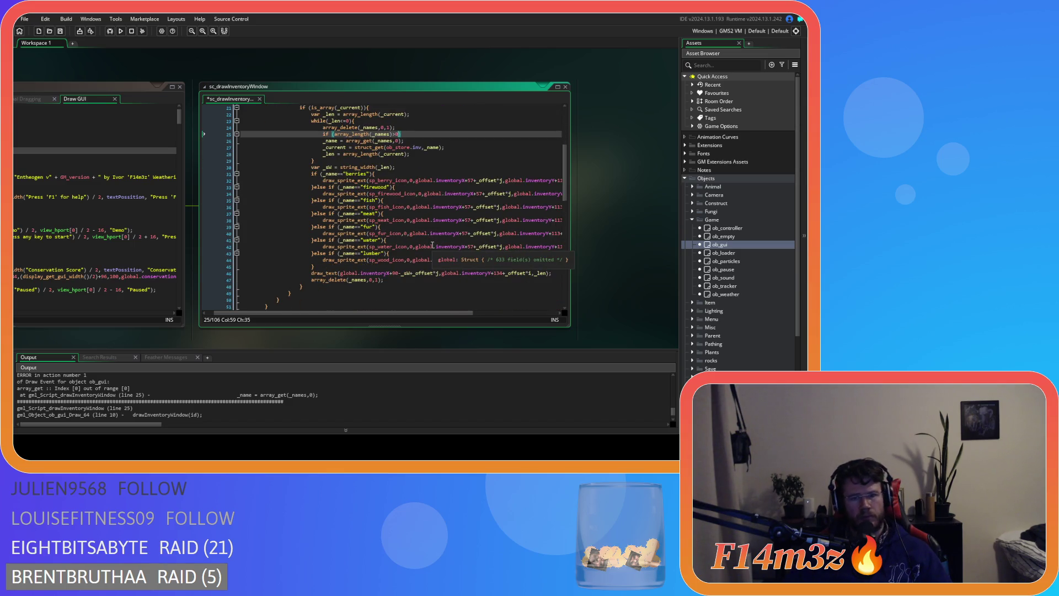
scroll(432, 245, "up", 1)
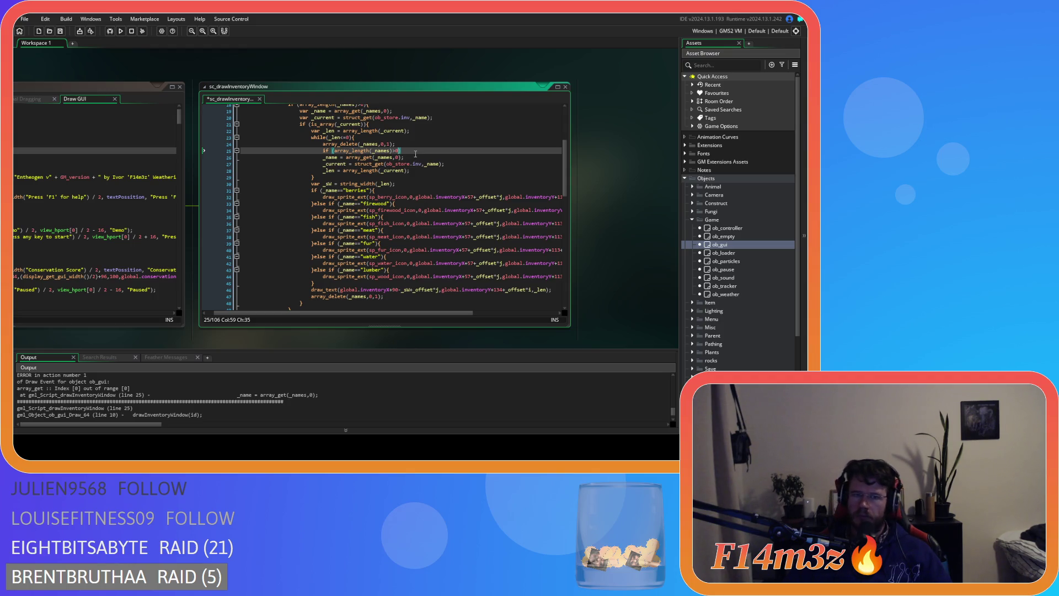
type("){")
left_click_drag(410, 170, 325, 157)
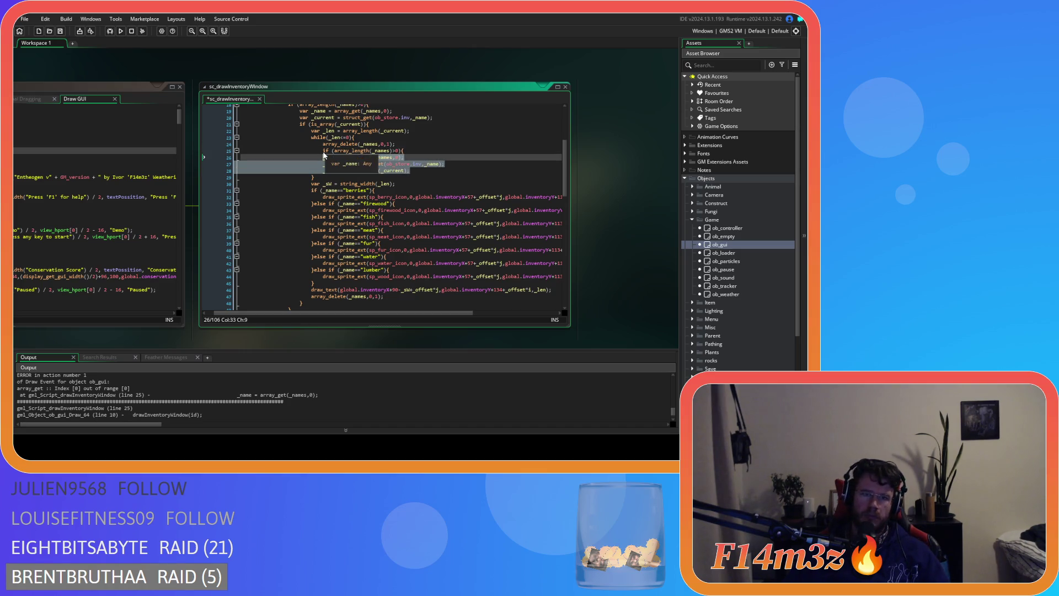
key("Tab")
left_click(432, 173)
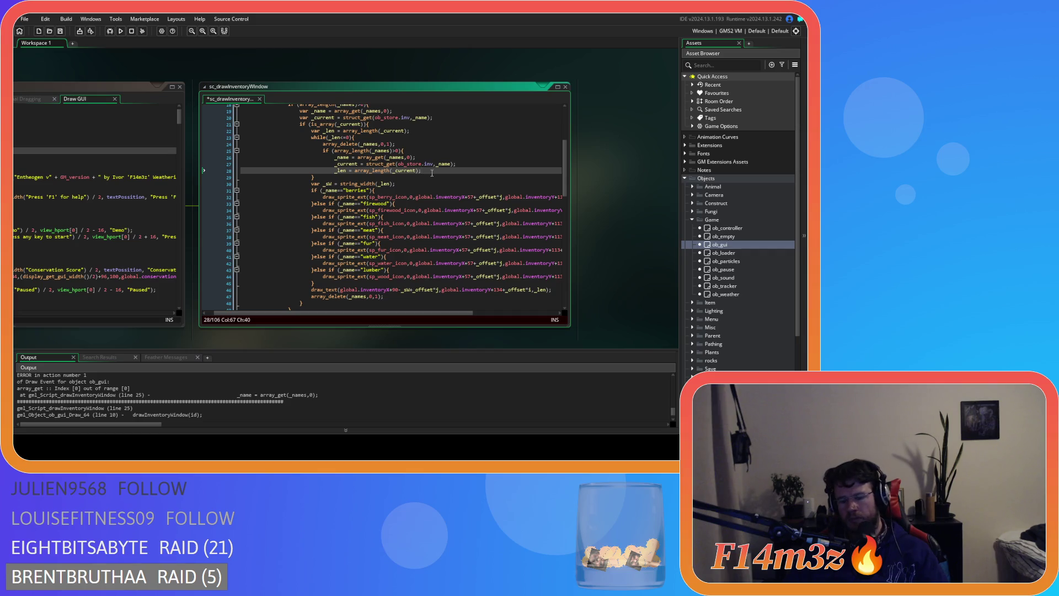
key("Return")
key("ctrl+s")
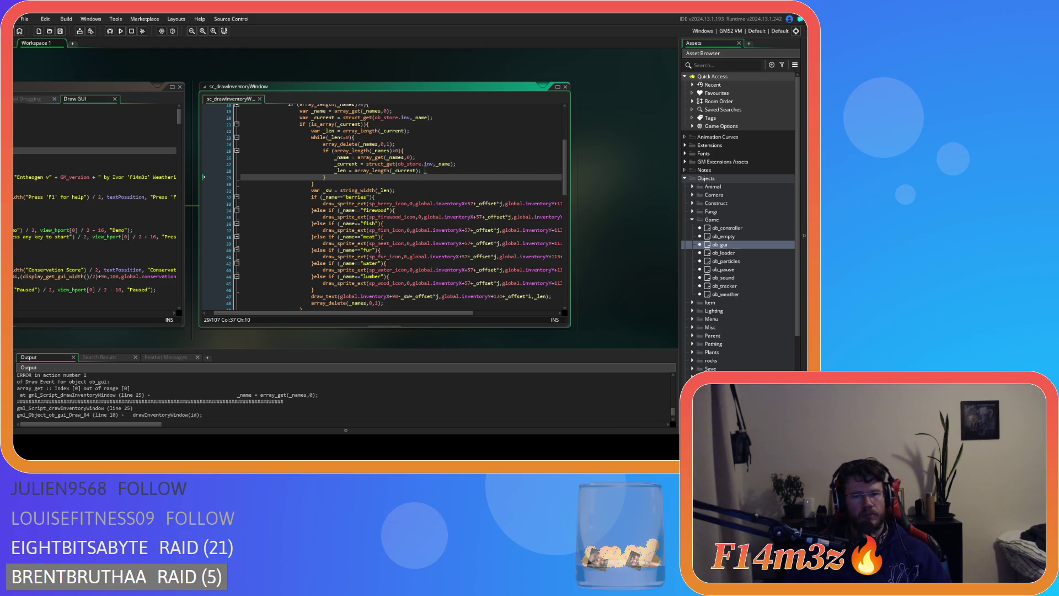
- Guard the Storage loop's trailing array_delete with the same array_length(_names)>0 check and save
left_click(461, 170)
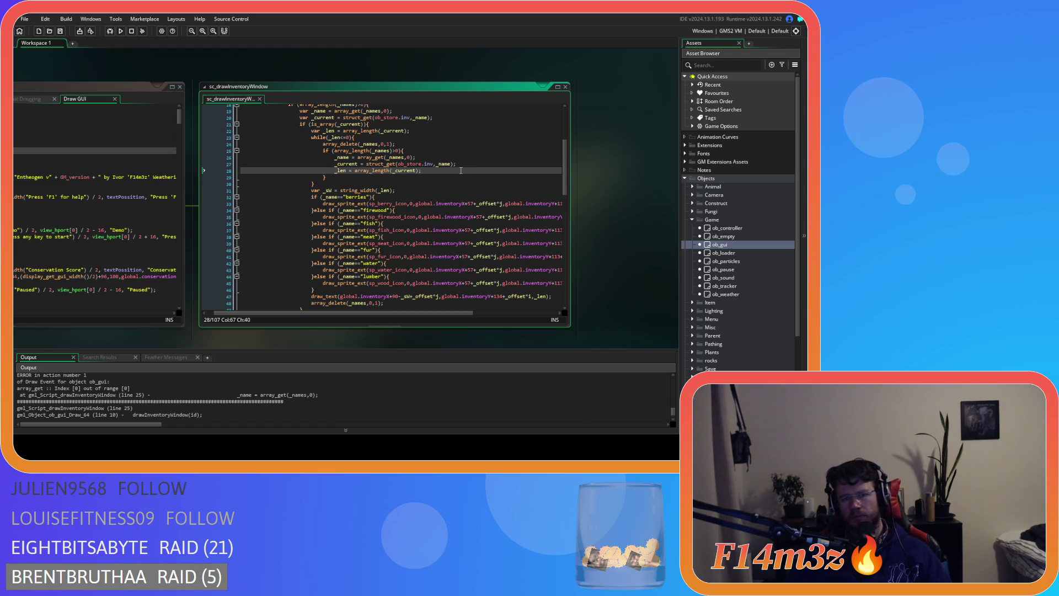
scroll(461, 170, "down", 1)
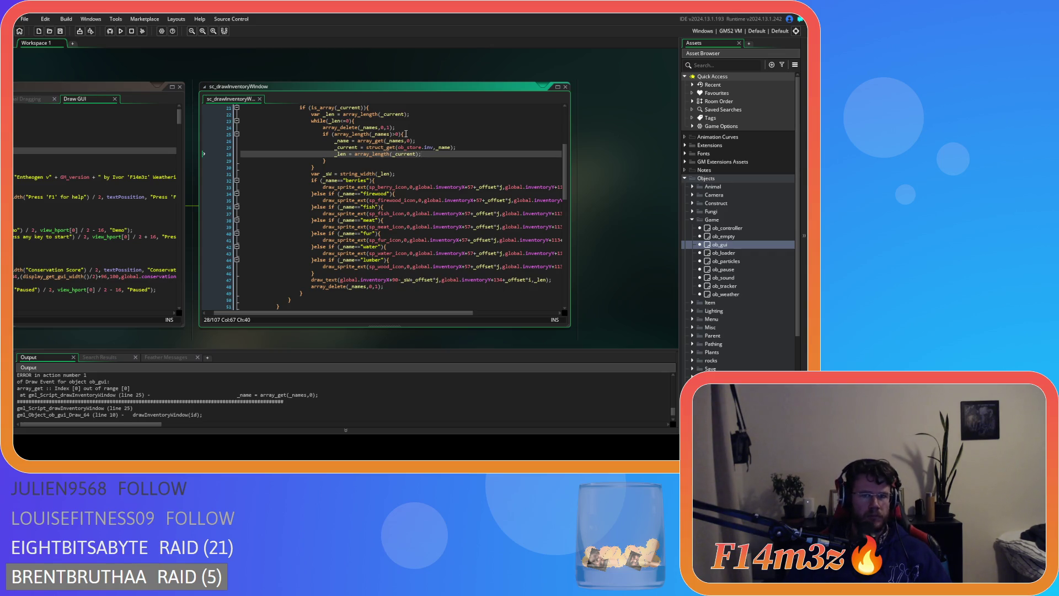
left_click_drag(403, 134, 322, 135)
key("ctrl+c")
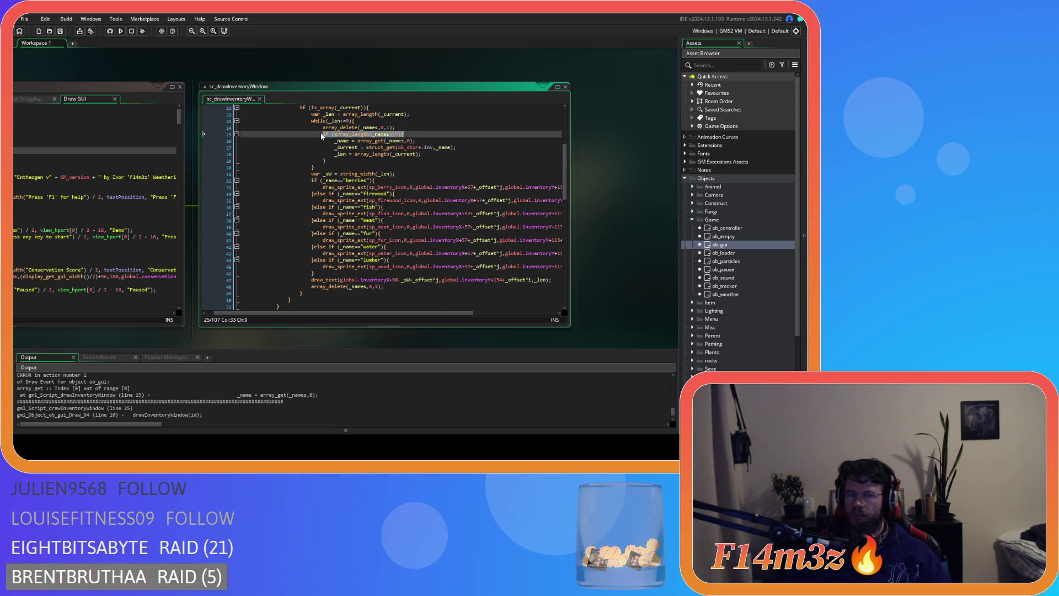
left_click(557, 280)
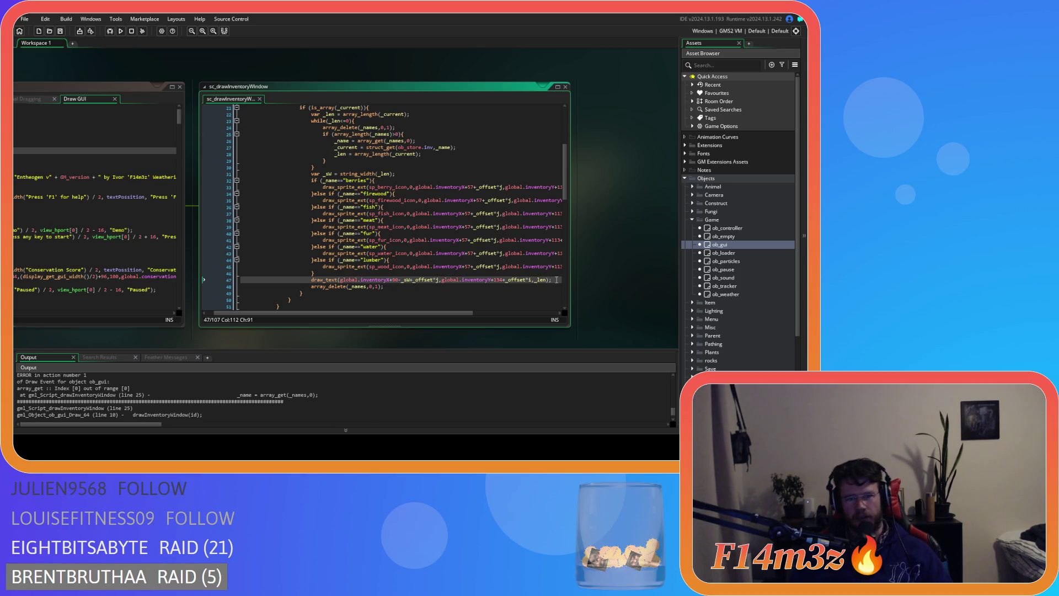
key("Return")
key("ctrl+v")
left_click(369, 293)
key("Home")
key("Tab")
key("Return")
type("}")
key("ctrl+s")
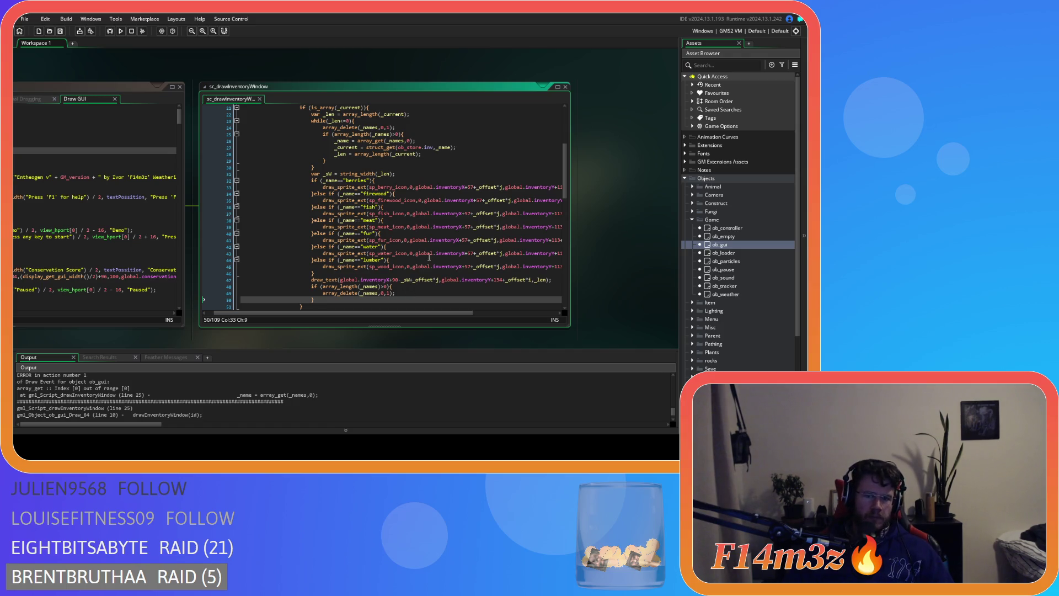
scroll(453, 226, "up", 3)
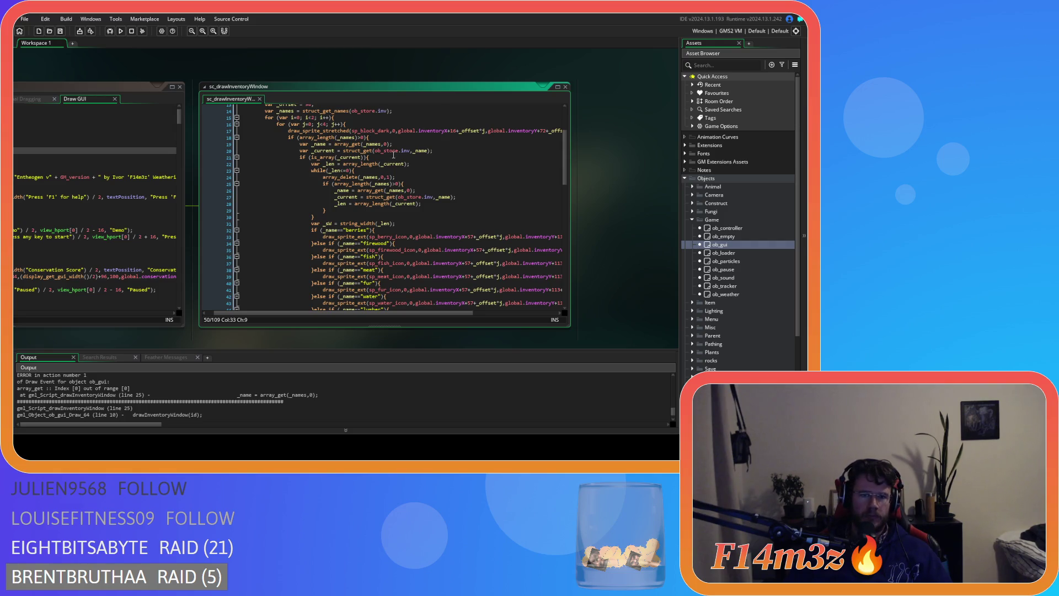
- Wrap the Tribe loop's three lookup lines in an array_length(_names)>0 check block
scroll(393, 155, "up", 1)
scroll(390, 159, "up", 1)
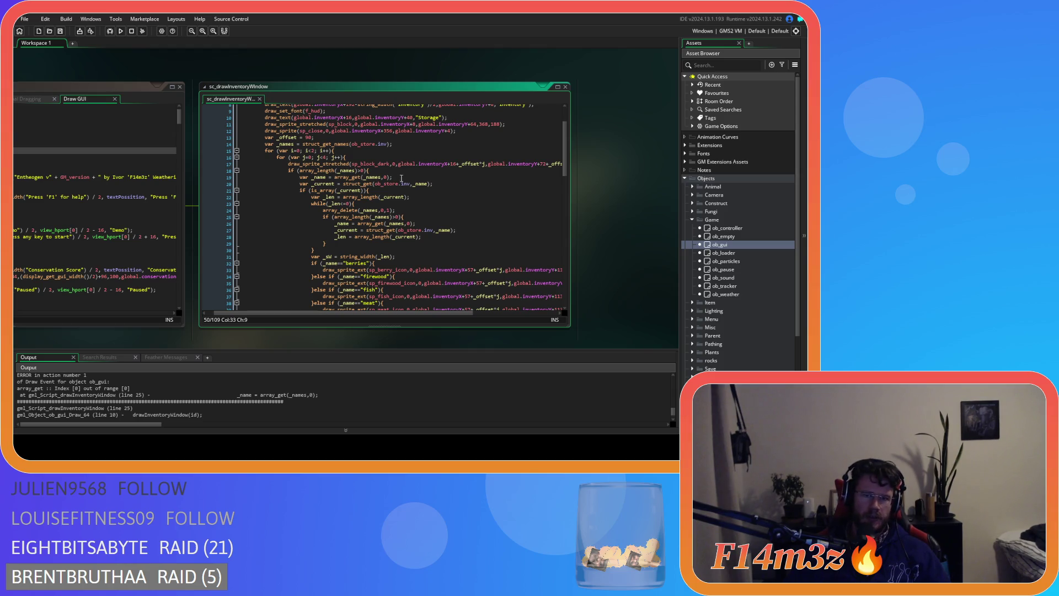
scroll(405, 174, "down", 1)
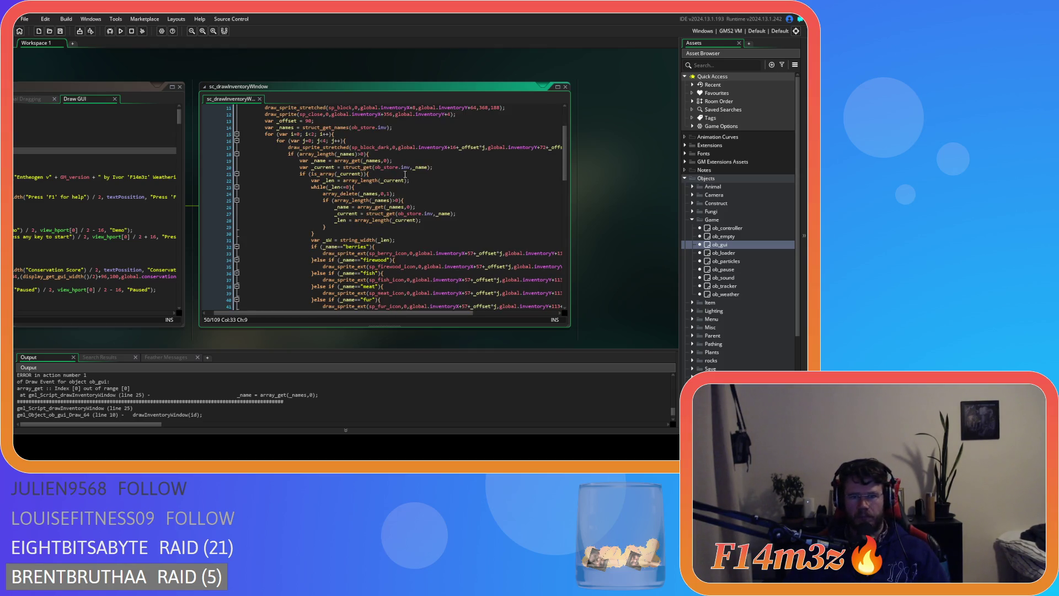
scroll(406, 175, "down", 4)
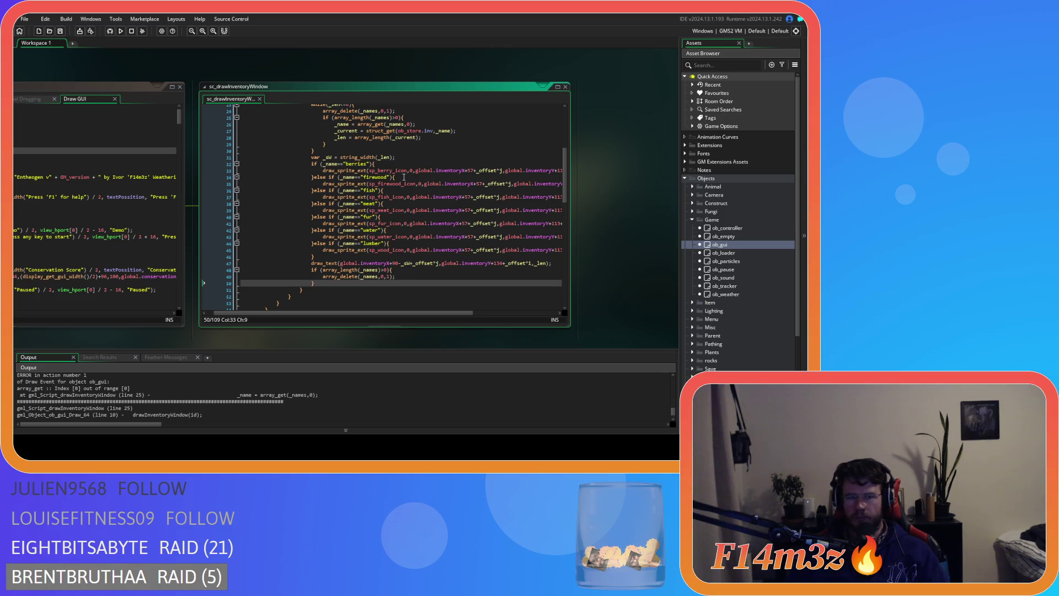
scroll(404, 177, "down", 4)
scroll(404, 177, "down", 5)
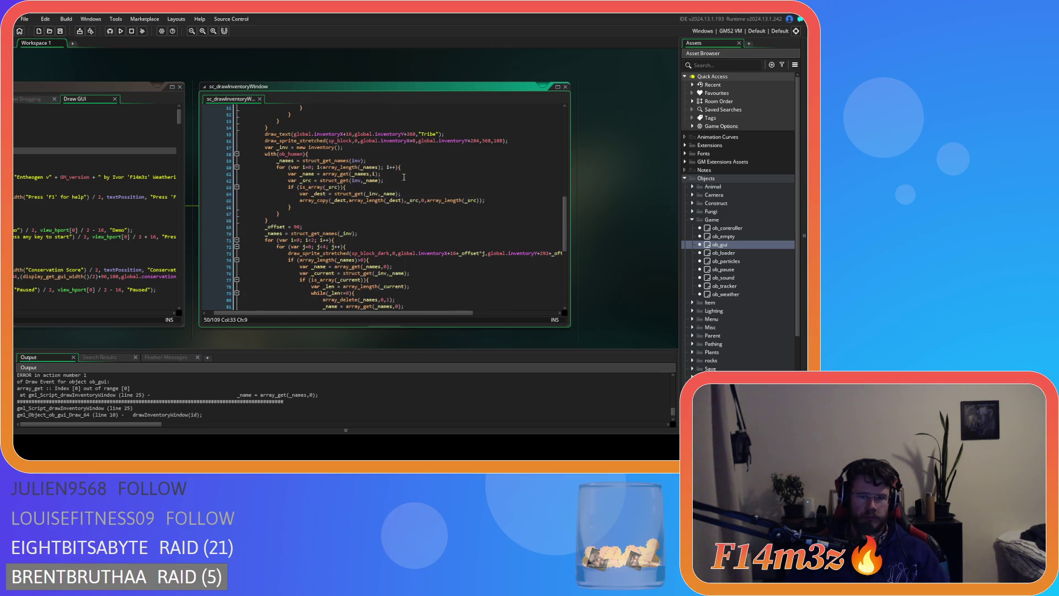
scroll(416, 182, "down", 5)
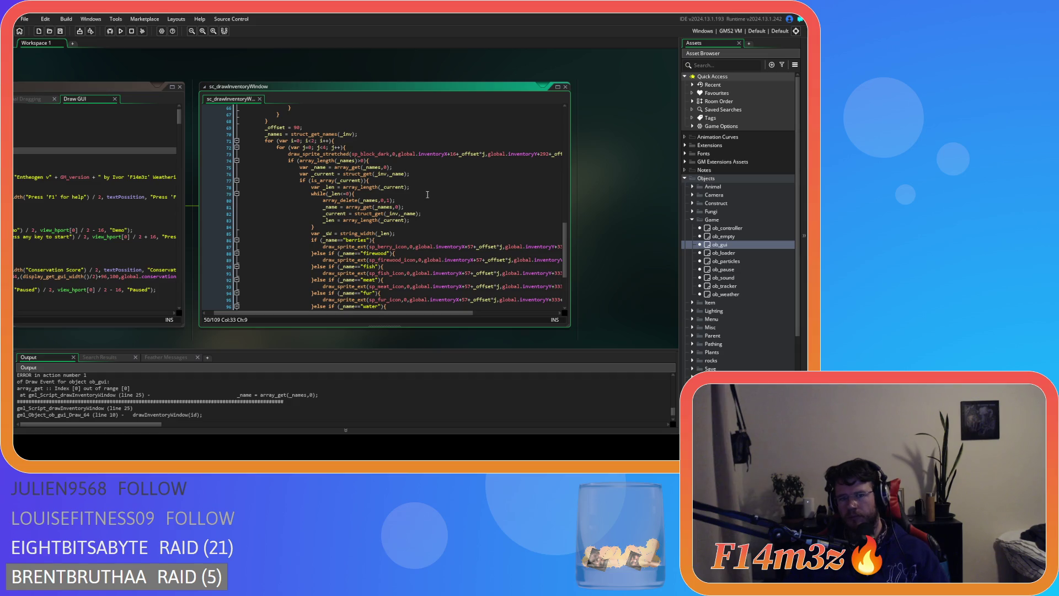
left_click(411, 201)
key("Return")
key("ctrl+v")
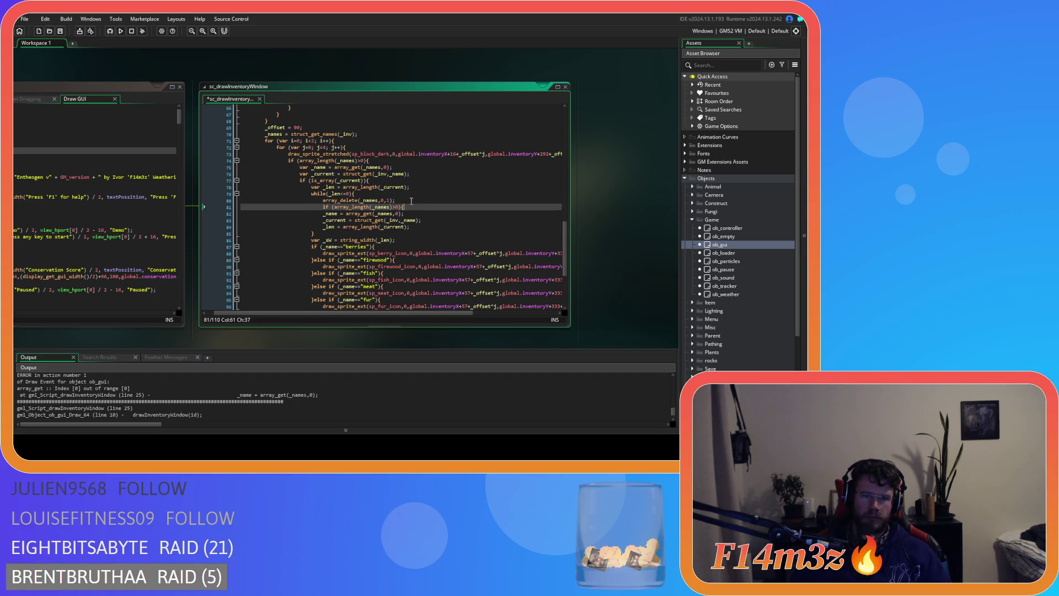
left_click_drag(414, 226, 324, 214)
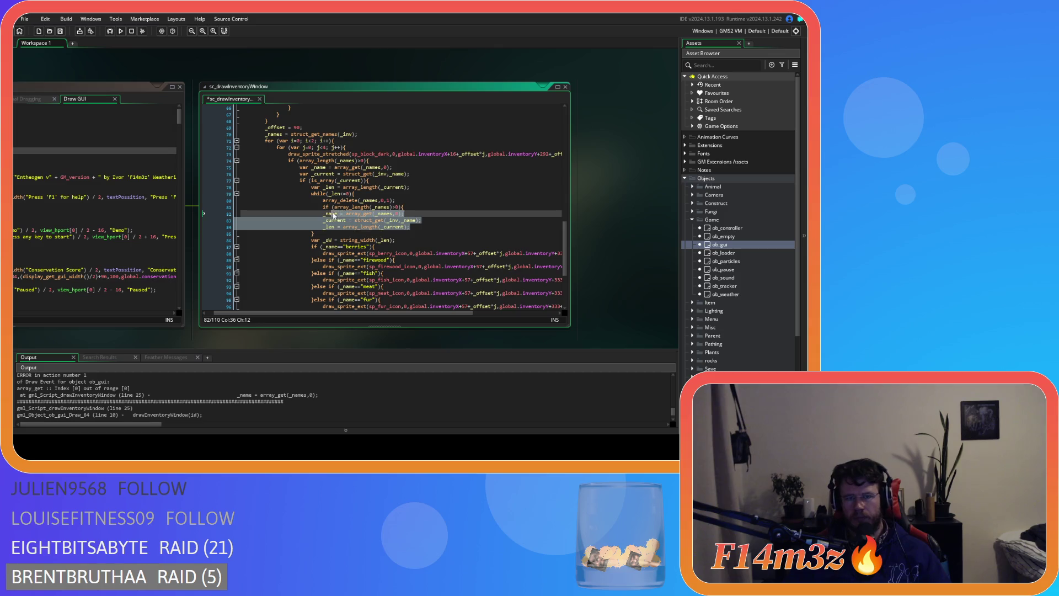
key("Tab")
left_click(433, 227)
key("Return")
type("}")
- Guard the Tribe loop's final array_delete with the same check, save, and build and run with F5
scroll(431, 226, "down", 6)
left_click(312, 243)
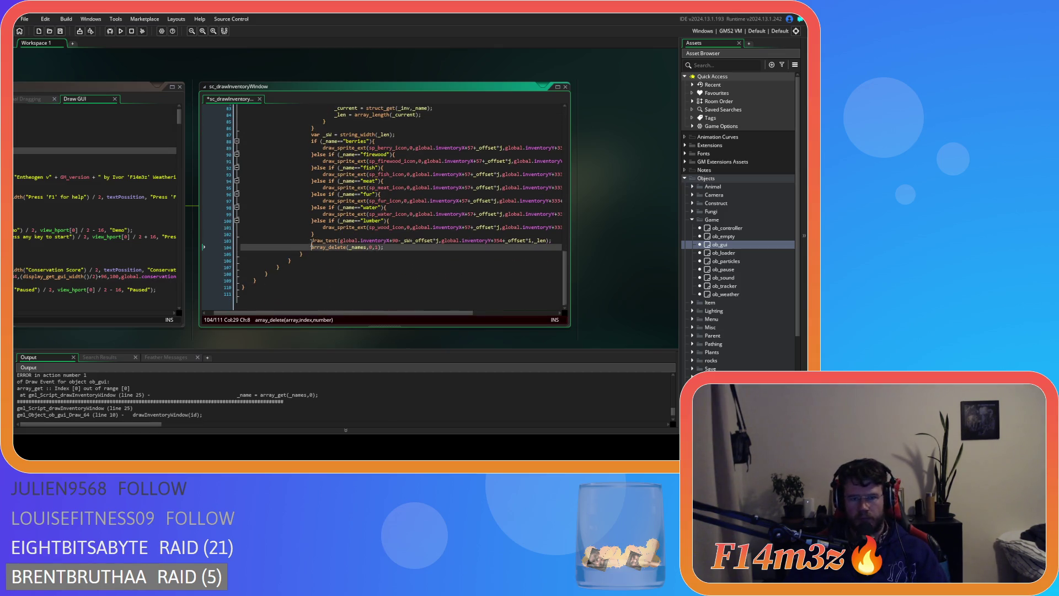
key("ctrl+v")
key("Tab")
left_click(405, 254)
key("Return")
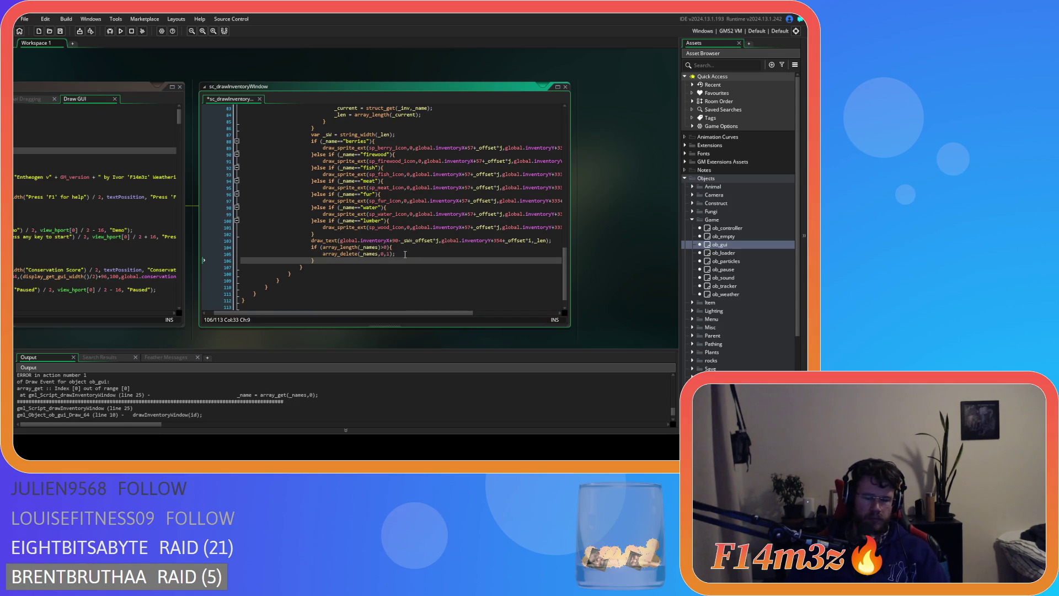
key("ctrl+s")
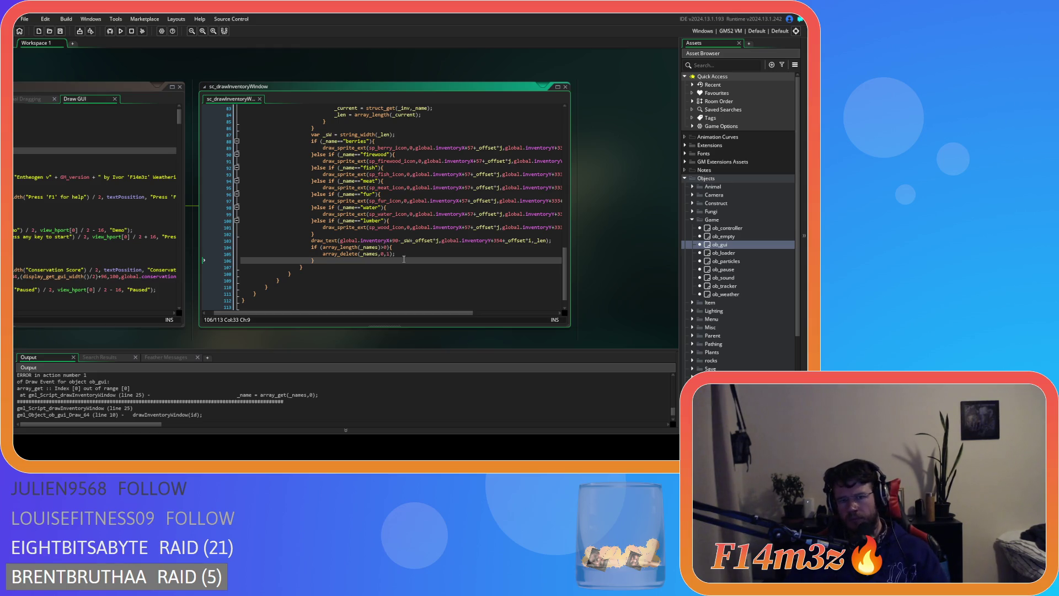
key("F5")
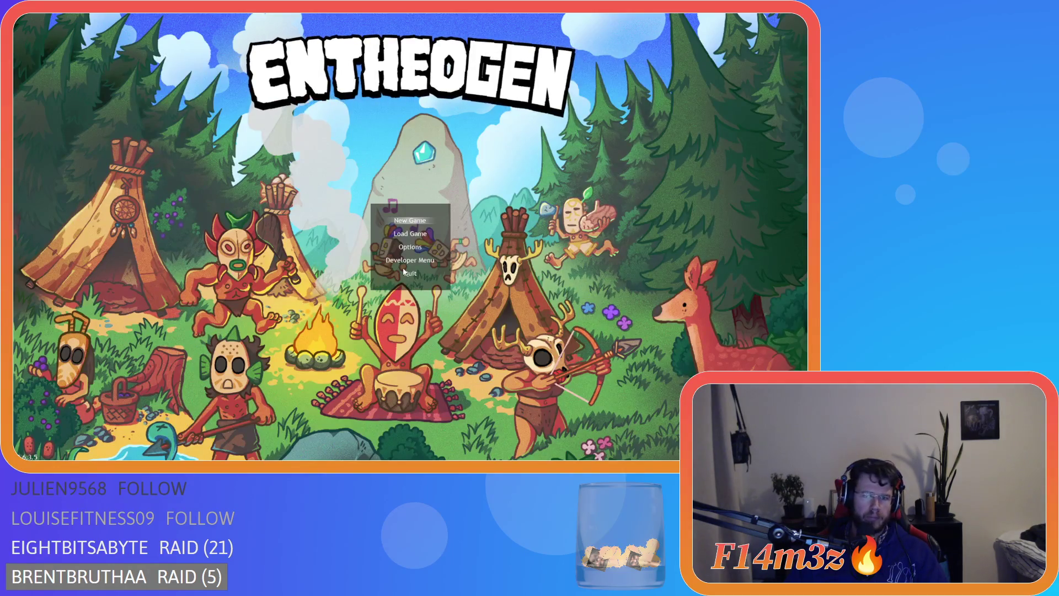
- Choose Load Game on the title menu to quickload the saved village
key("Down")
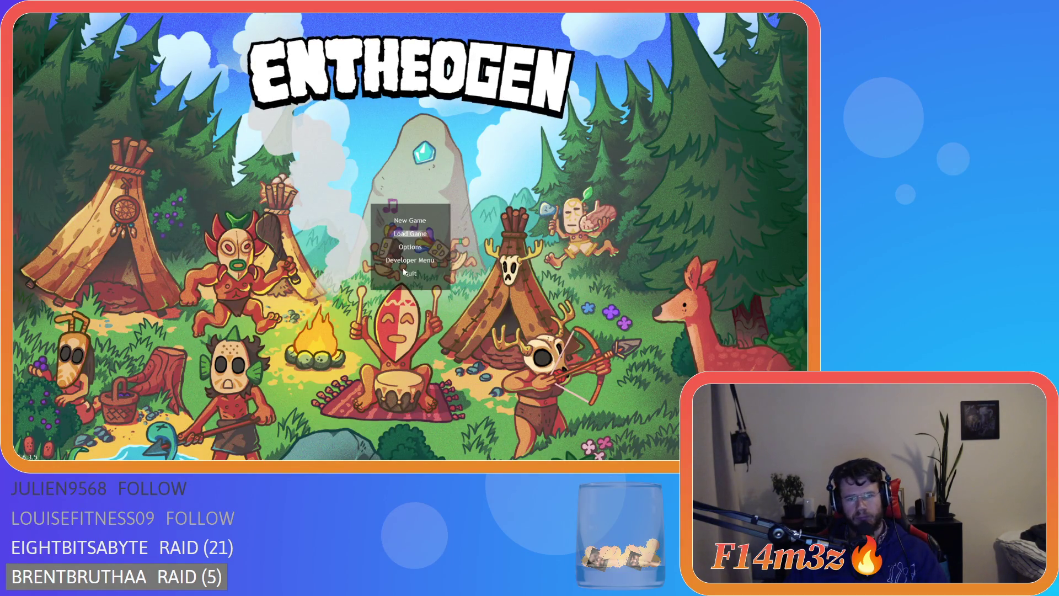
key("Return")
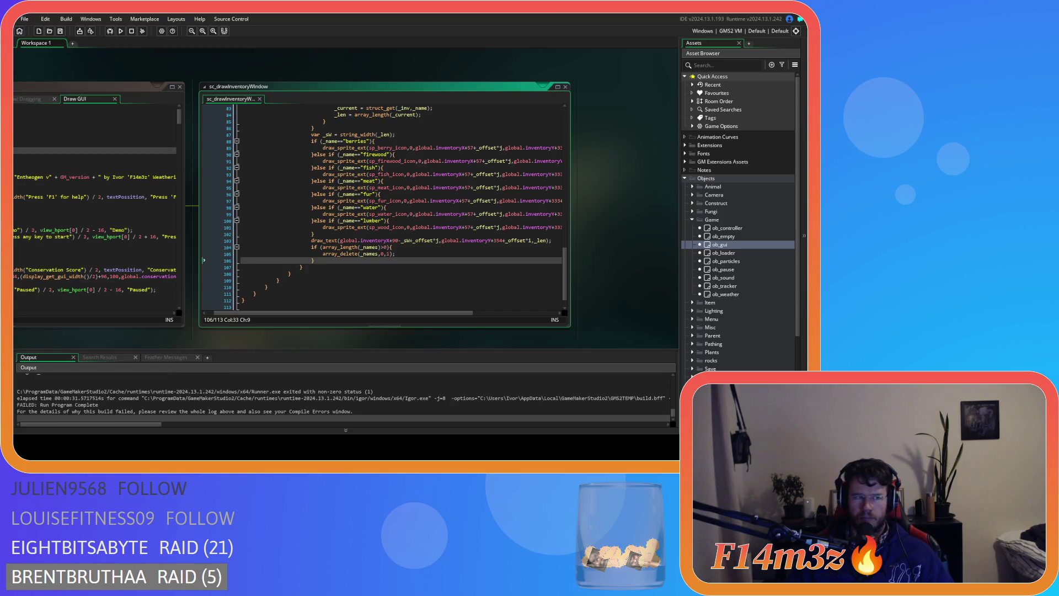
- Scroll sc_drawInventoryWindow to review the Tribe slot-drawing and with(ob_human) merge code near the end
left_click(383, 200)
scroll(373, 254, "up", 10)
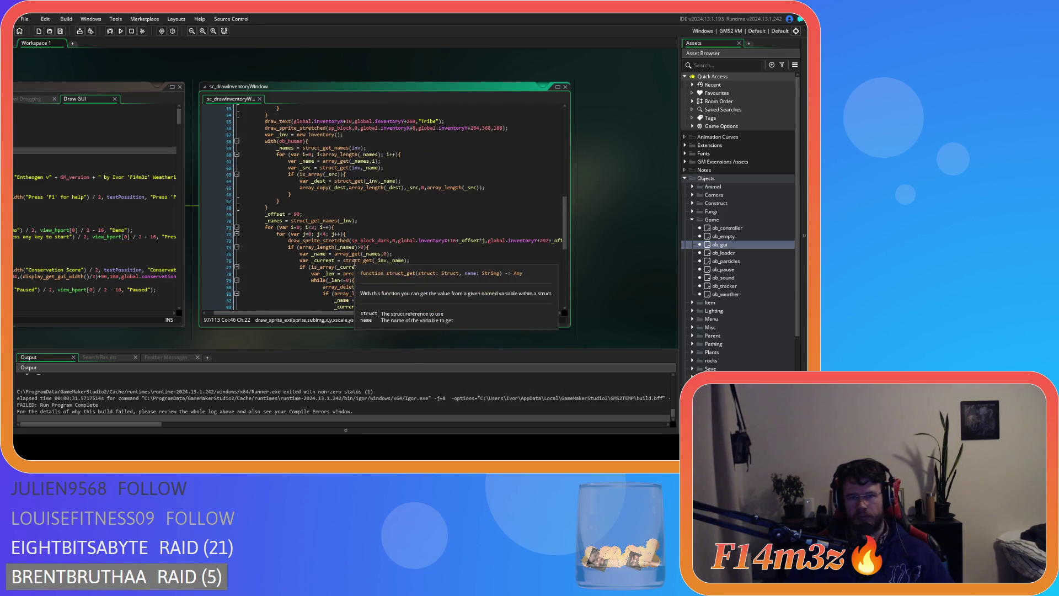
scroll(373, 254, "up", 17)
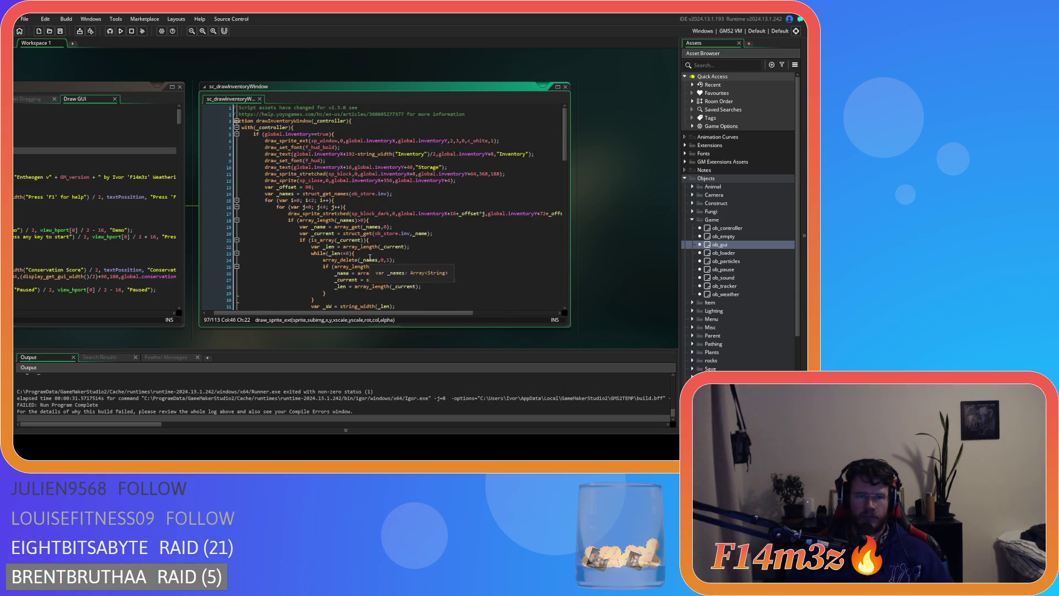
scroll(369, 258, "down", 17)
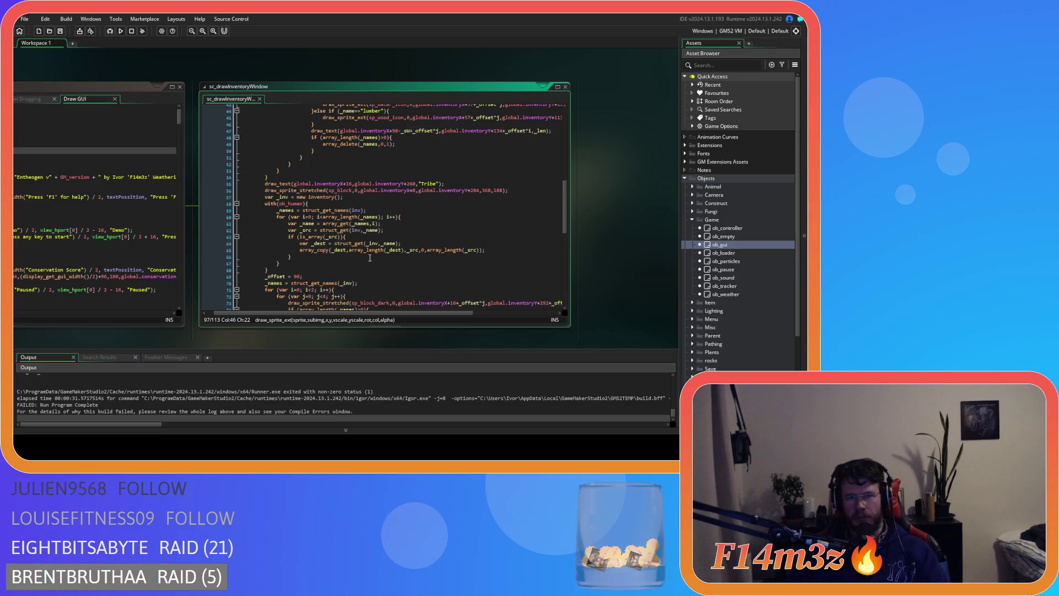
scroll(366, 255, "down", 3)
scroll(305, 243, "up", 6)
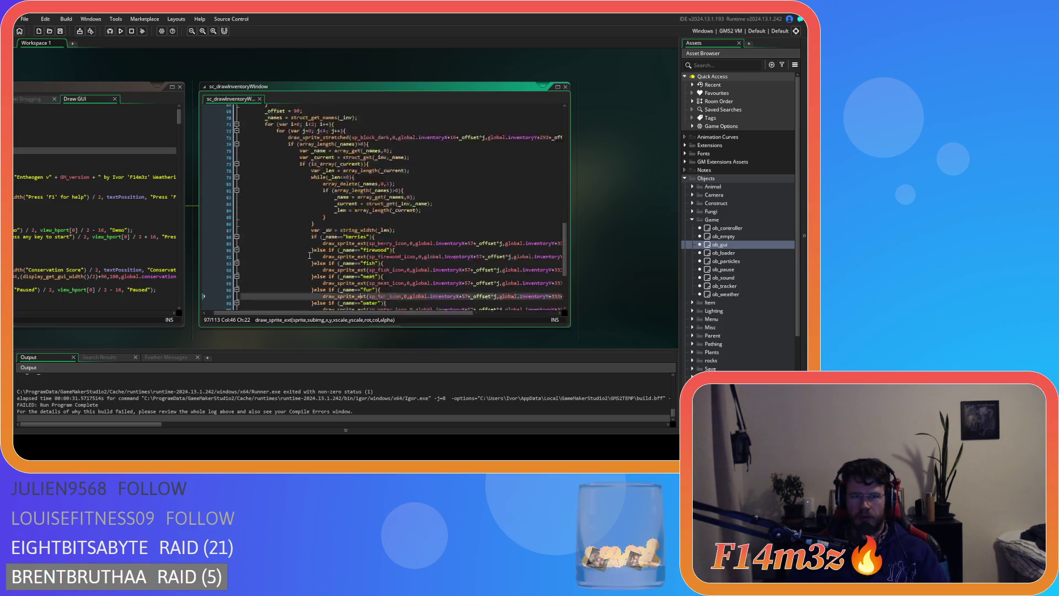
scroll(267, 250, "down", 10)
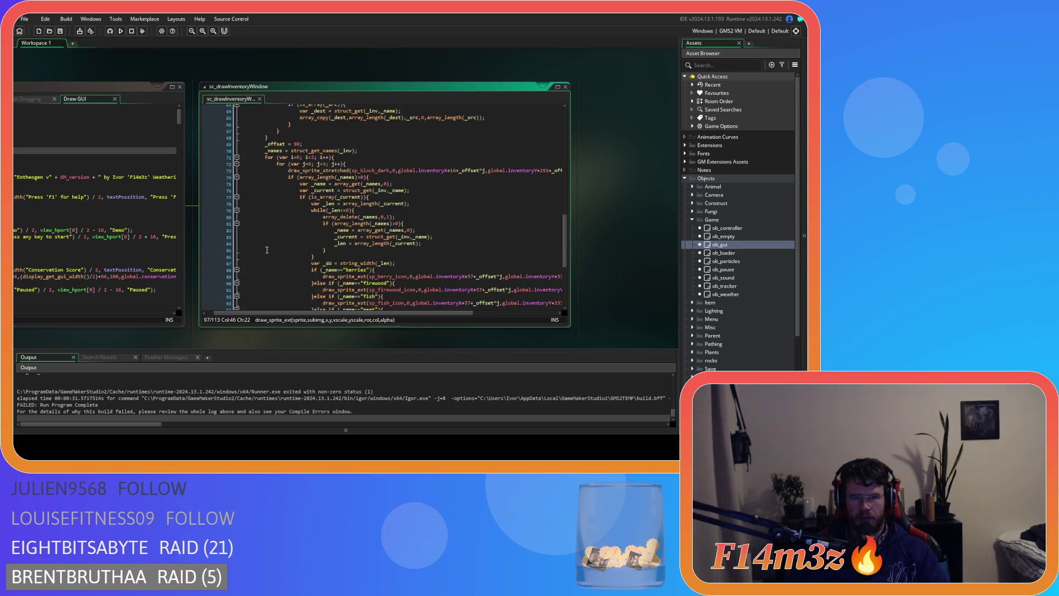
scroll(267, 250, "down", 4)
left_click(267, 250)
scroll(270, 264, "up", 11)
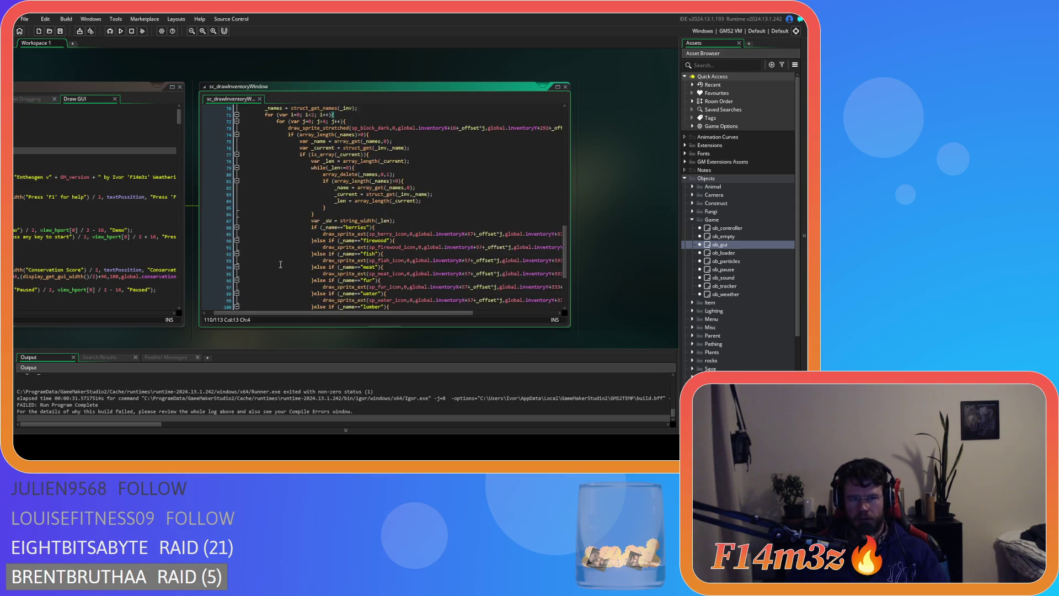
scroll(280, 264, "up", 3)
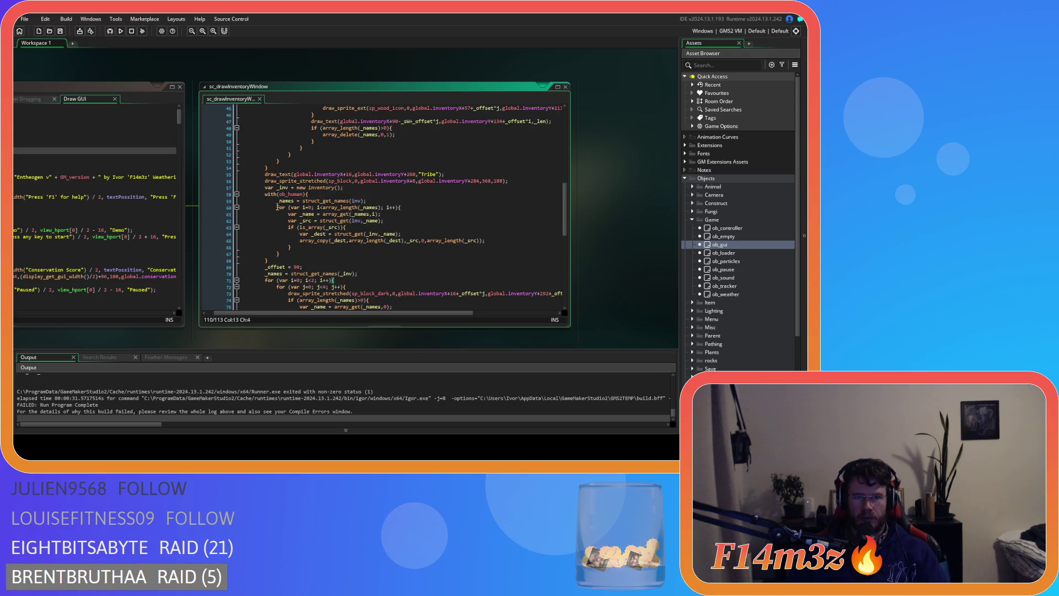
scroll(320, 200, "down", 13)
- Comment out lines 55–110 with Ctrl+K and run the game with F5
mouse_move(268, 274)
left_mouse_down()
mouse_move(271, 108)
mouse_move(262, 144)
left_mouse_up()
key("ctrl+k")
scroll(294, 206, "down", 10)
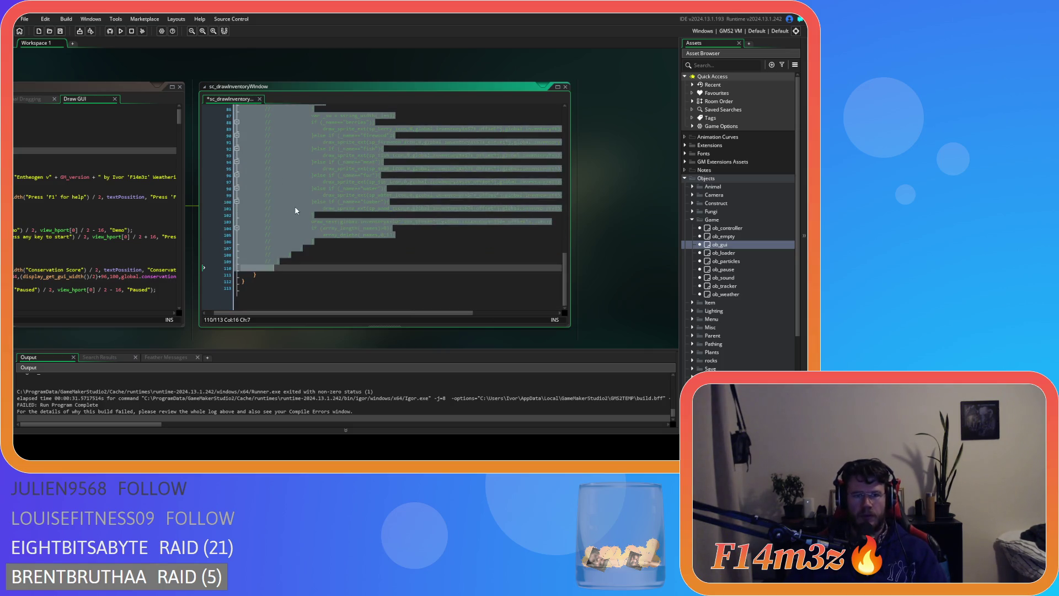
left_click(343, 221)
key("F5")
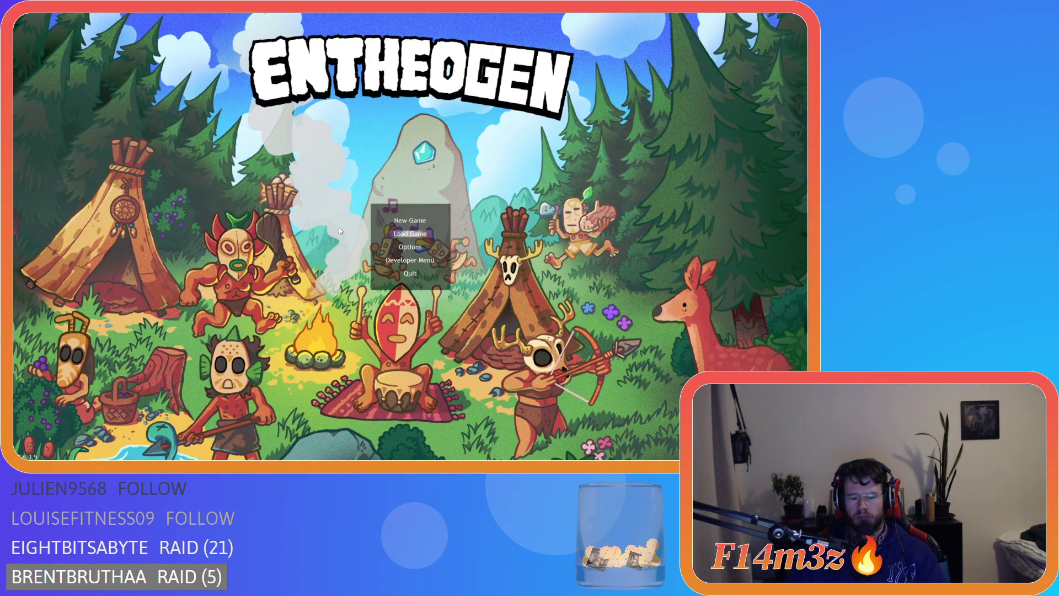
- Quickload the save, drag the Inventory window around and pan the map, then close it and quit
key("Return")
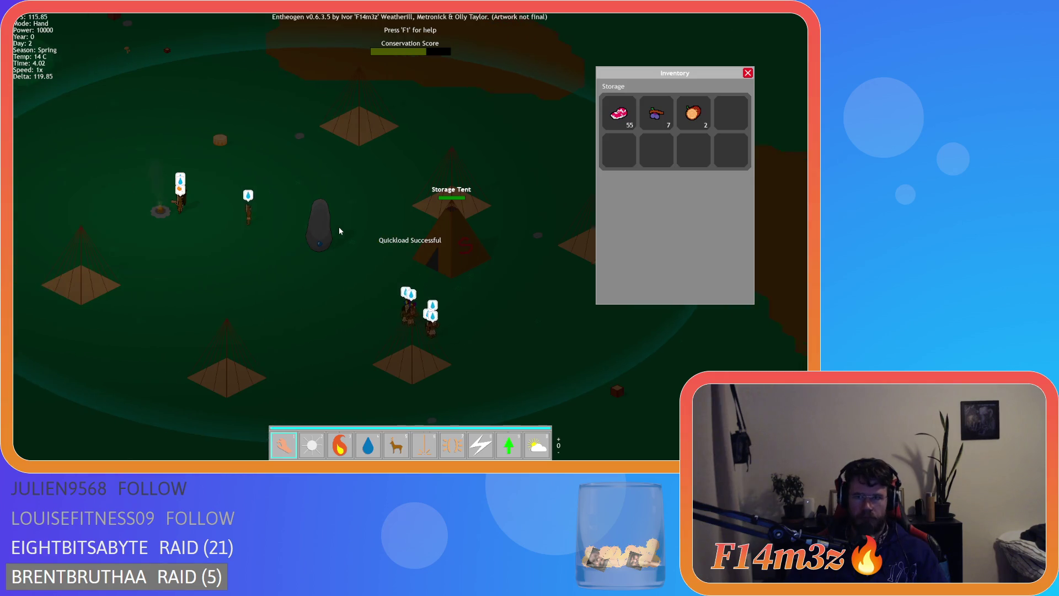
left_click_drag(642, 74, 596, 68)
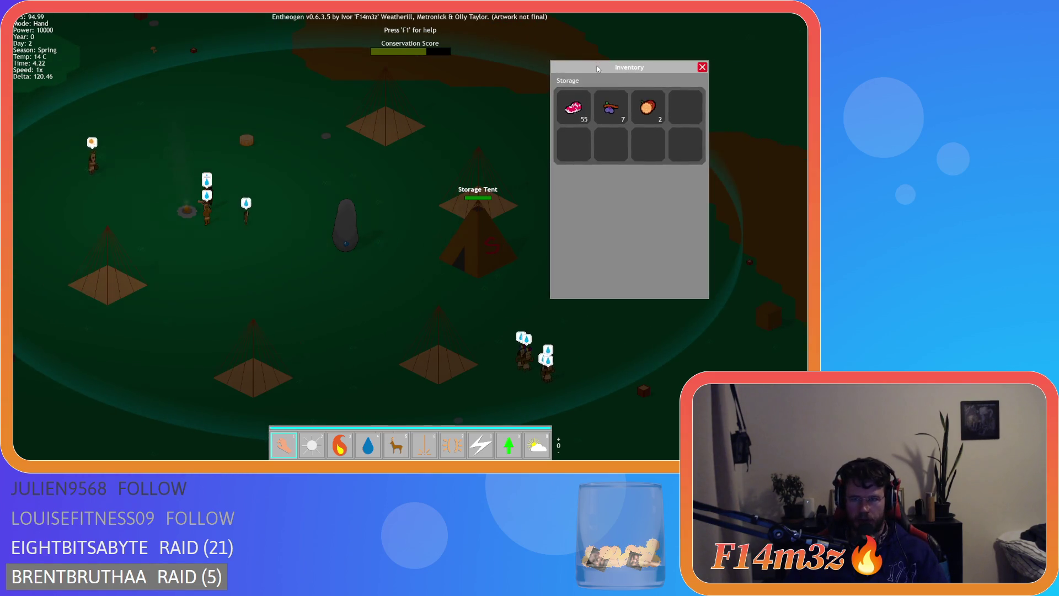
key("d")
key("w")
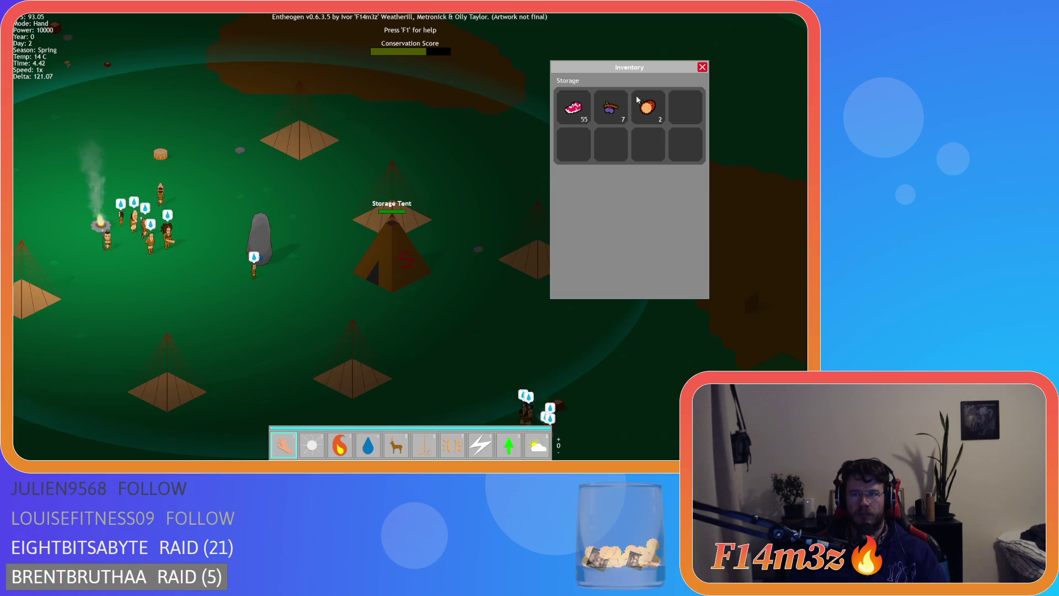
mouse_move(621, 72)
left_mouse_down()
mouse_move(603, 98)
mouse_move(611, 109)
left_mouse_up()
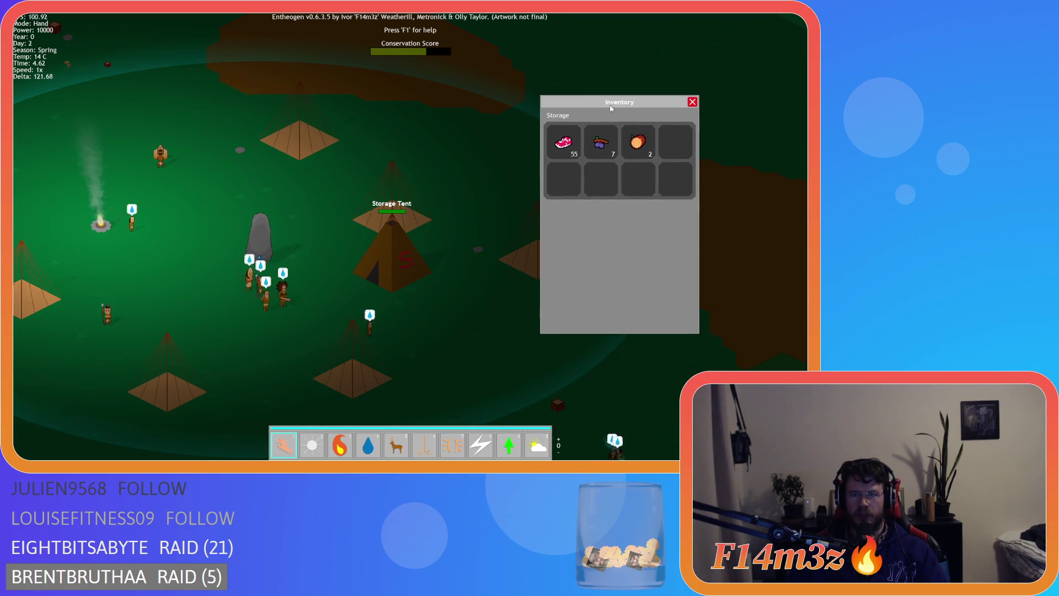
left_click(693, 102)
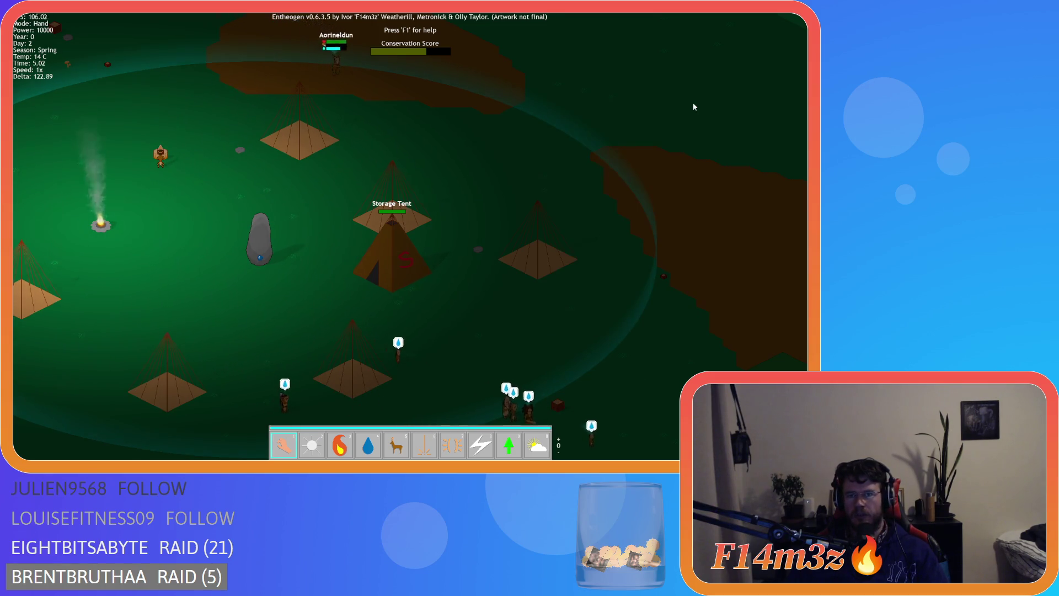
key("Escape")
- Confirm quitting the game and undo the commenting so the inventory code is active again
key("y")
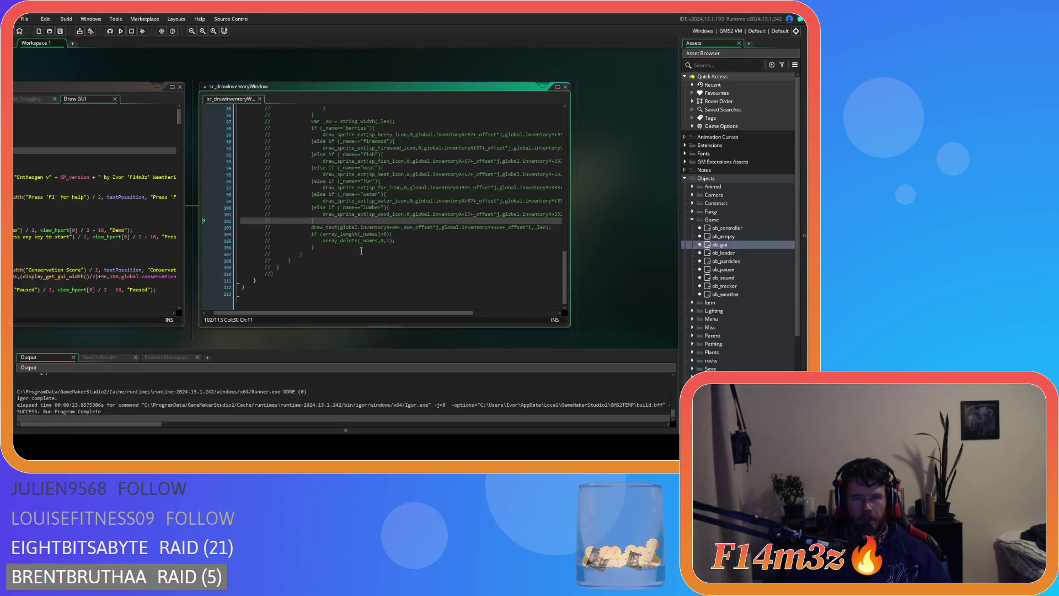
key("ctrl+z")
scroll(350, 237, "up", 3)
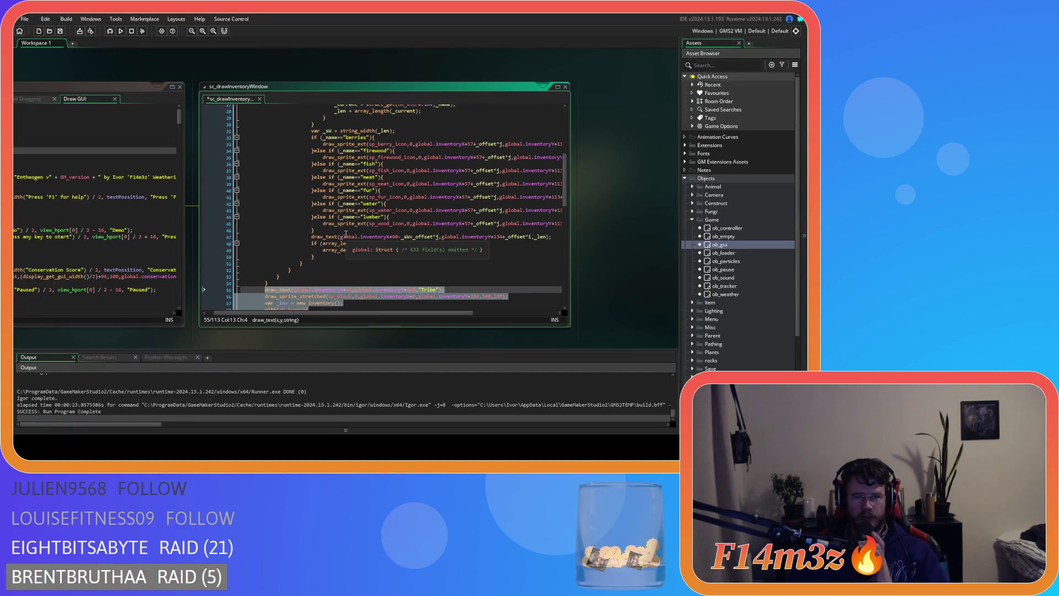
scroll(346, 234, "down", 4)
- Review the is_array check on line 63 and the slot loops on lines 71 and 74
left_click(324, 261)
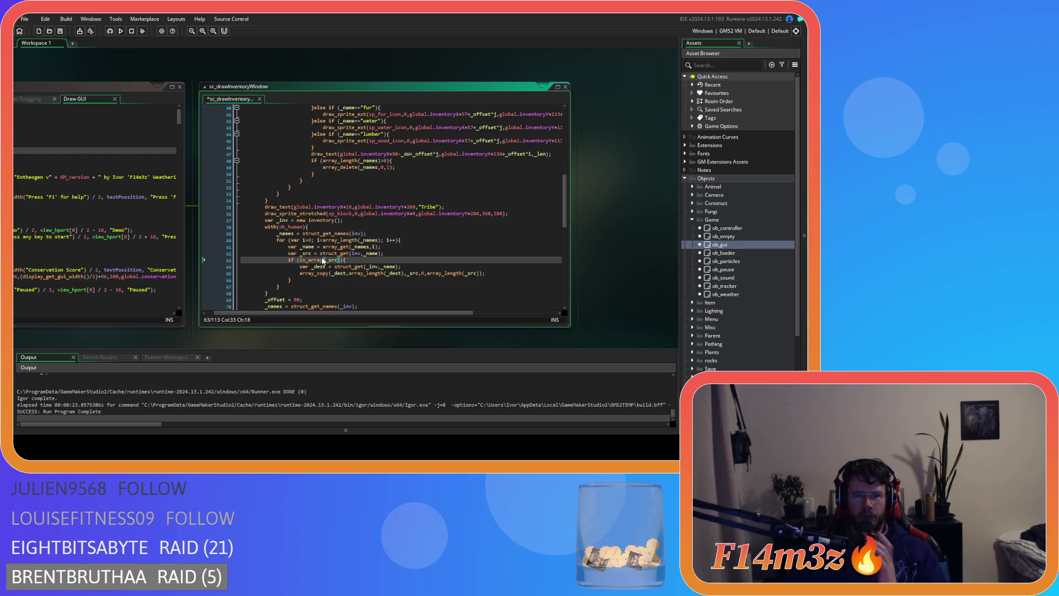
type(")")
left_click(387, 262)
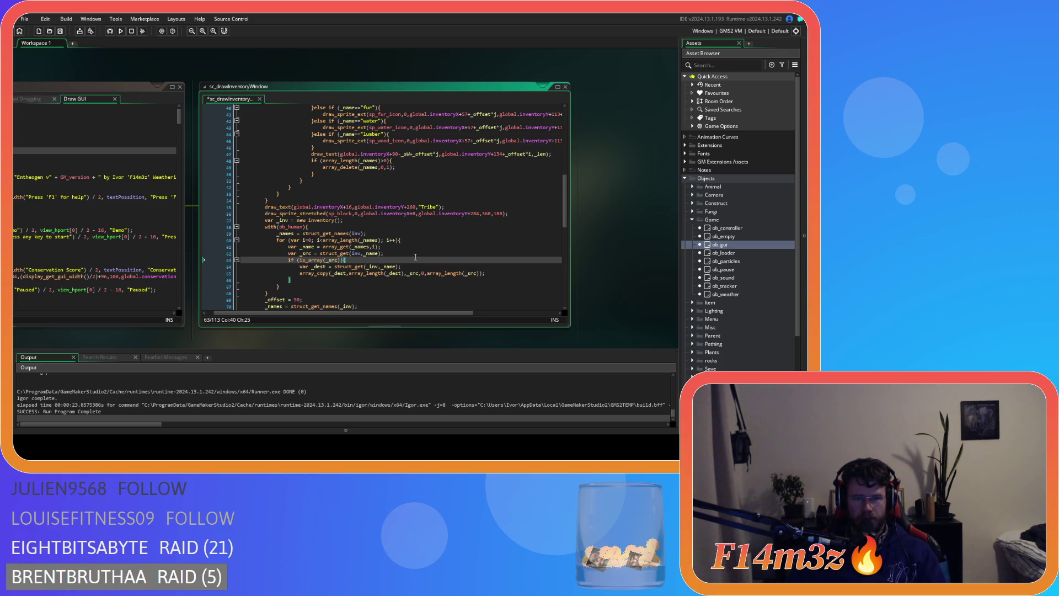
scroll(405, 256, "down", 3)
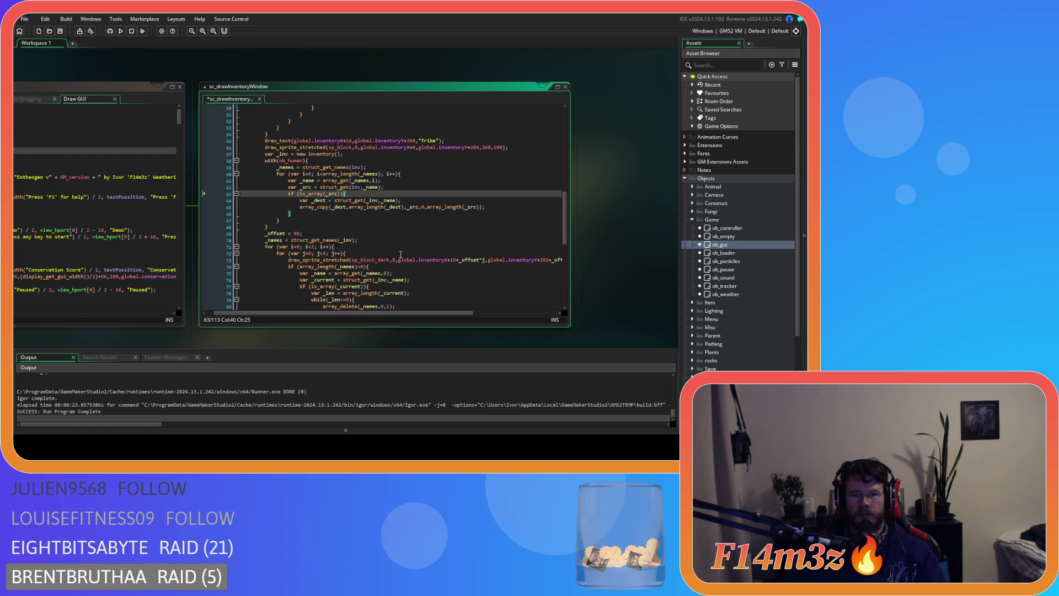
left_click(374, 231)
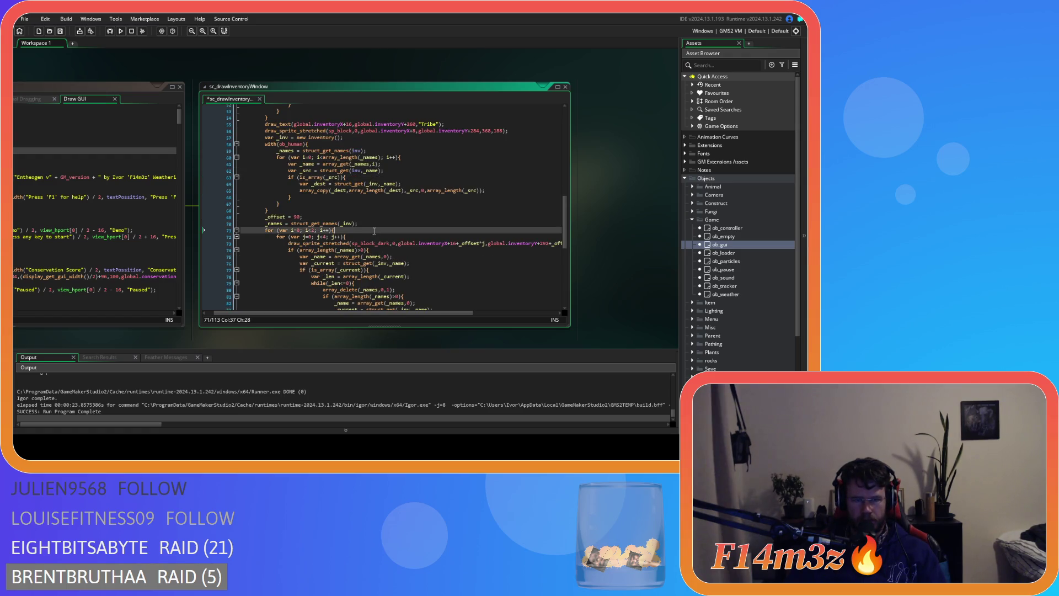
scroll(374, 231, "down", 1)
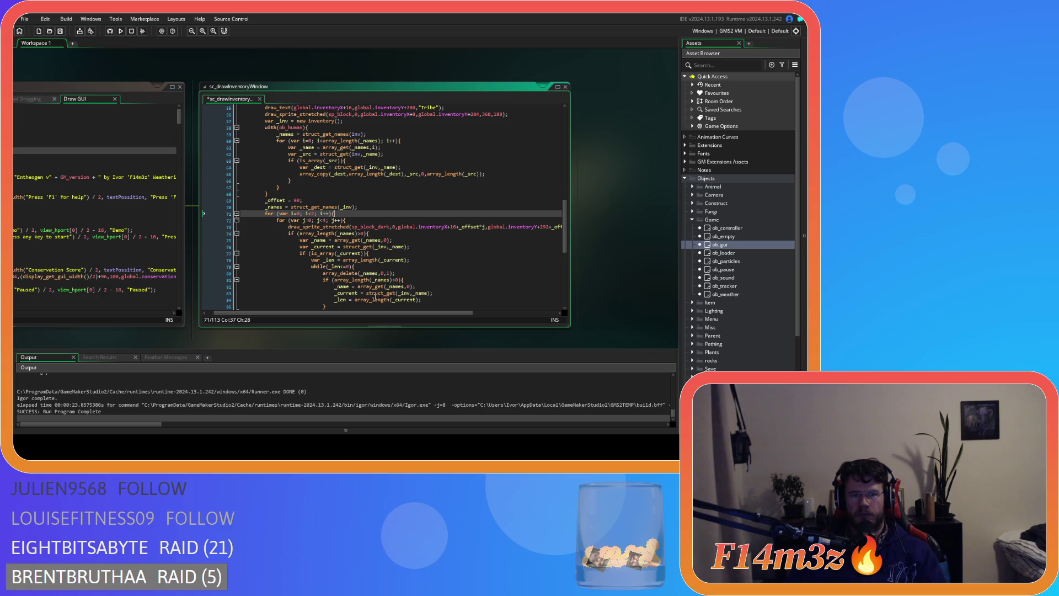
left_click(391, 235)
scroll(391, 238, "down", 2)
scroll(391, 246, "up", 3)
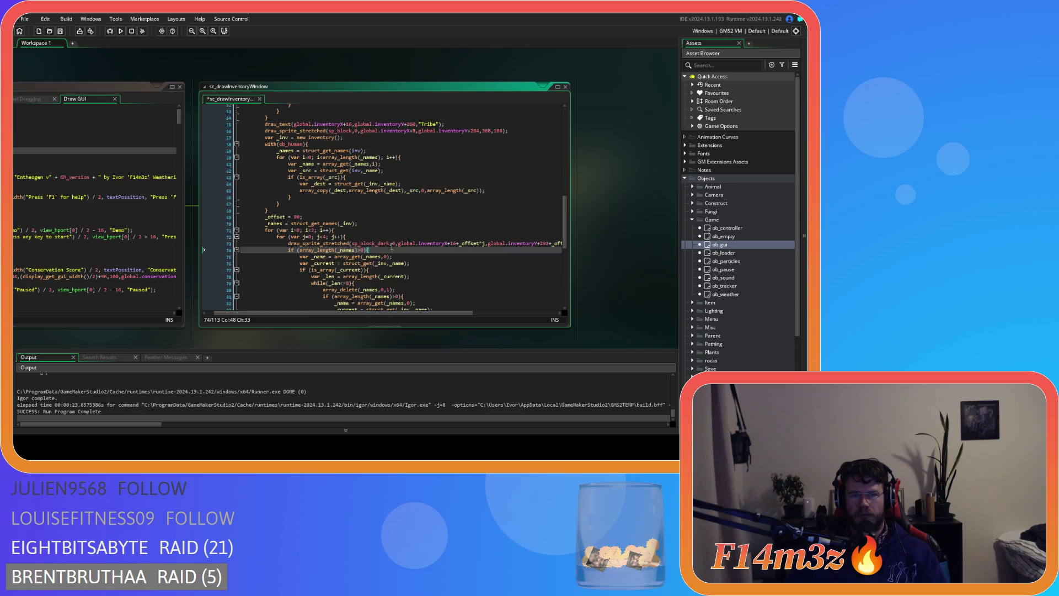
scroll(391, 247, "down", 12)
scroll(324, 264, "up", 8)
left_click(351, 179)
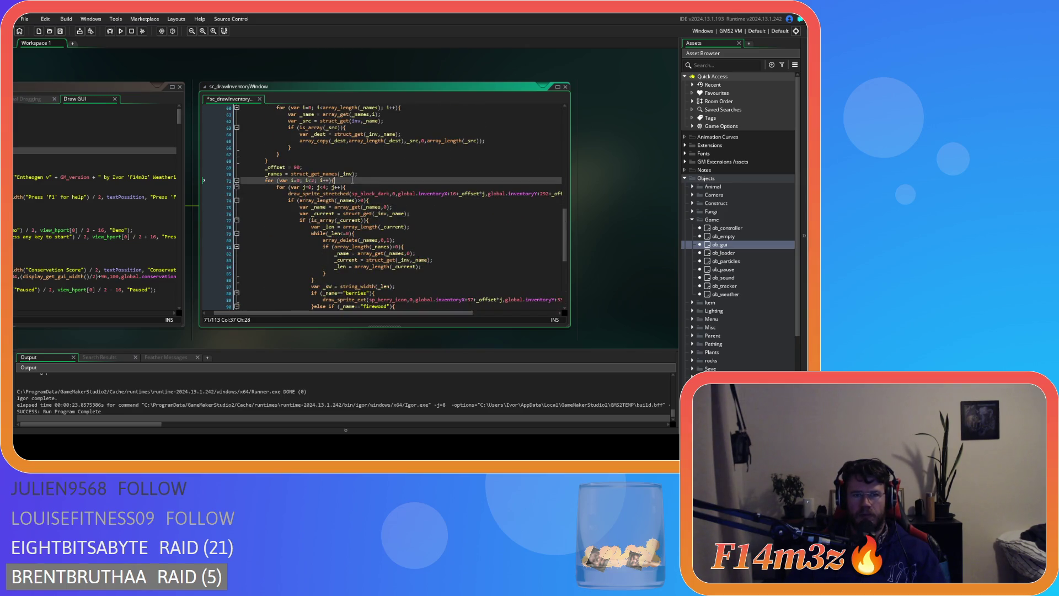
scroll(280, 269, "down", 8)
scroll(281, 269, "up", 3)
- Comment out the slot-drawing code from line 69 down, run the game, and quickload the save
left_click_drag(320, 287, 271, 215)
key("shift+Up")
key("shift+Up")
key("shift+Up")
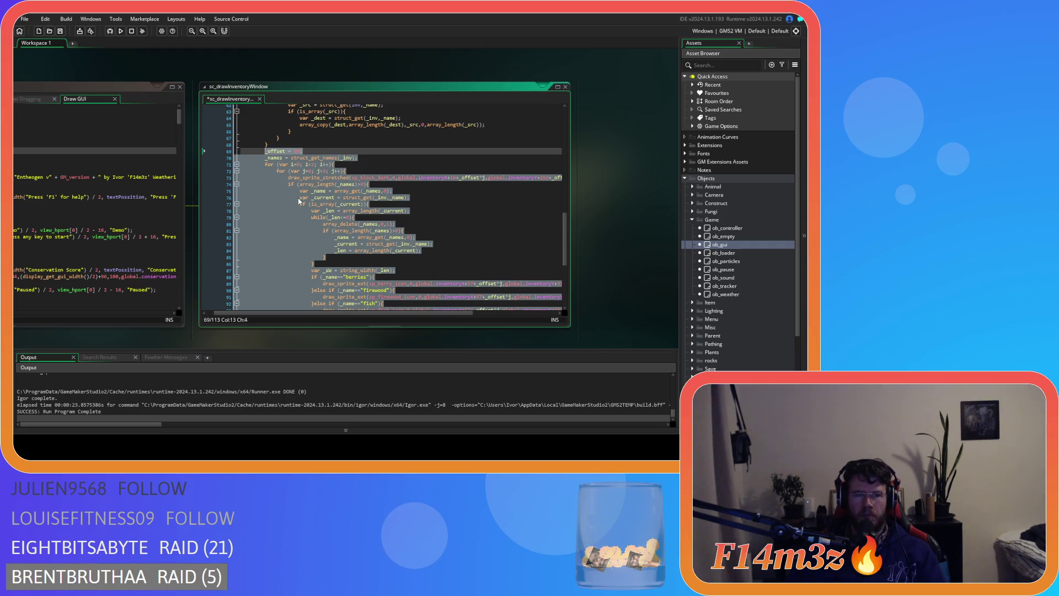
scroll(296, 196, "down", 3)
scroll(321, 187, "up", 5)
key("ctrl+k")
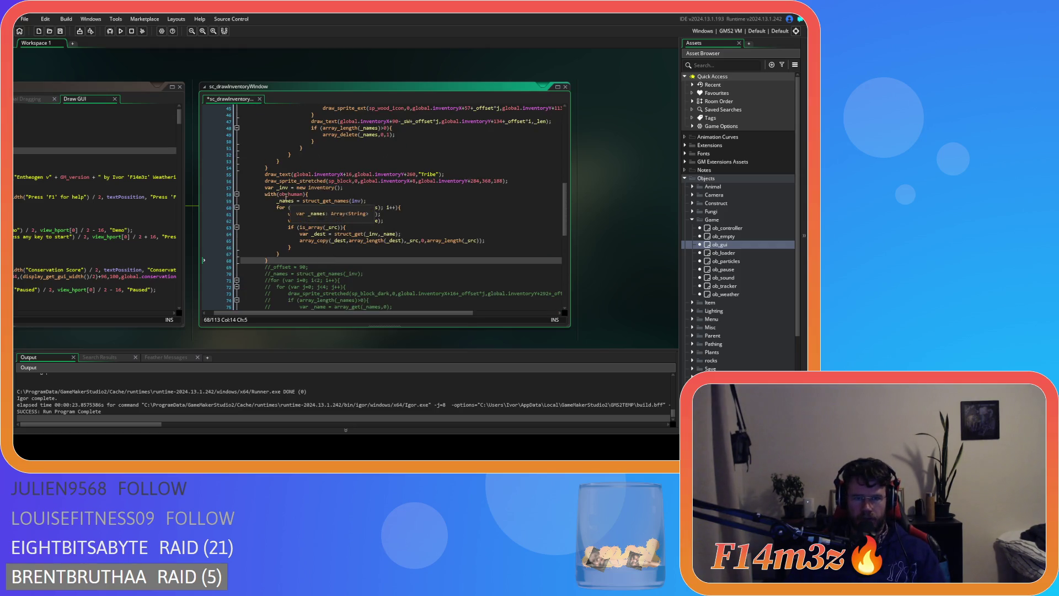
key("F5")
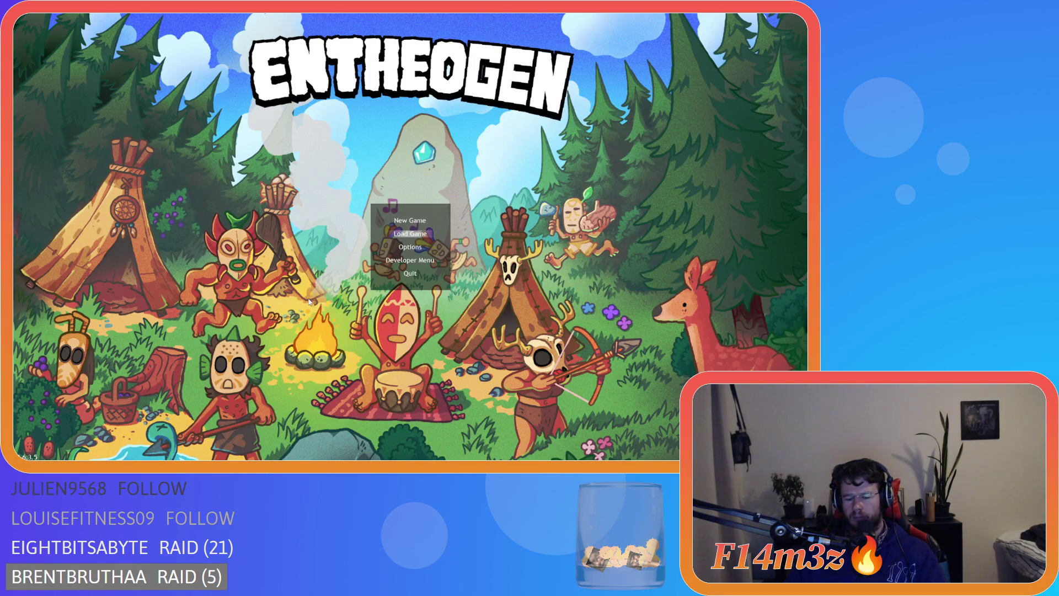
key("Return")
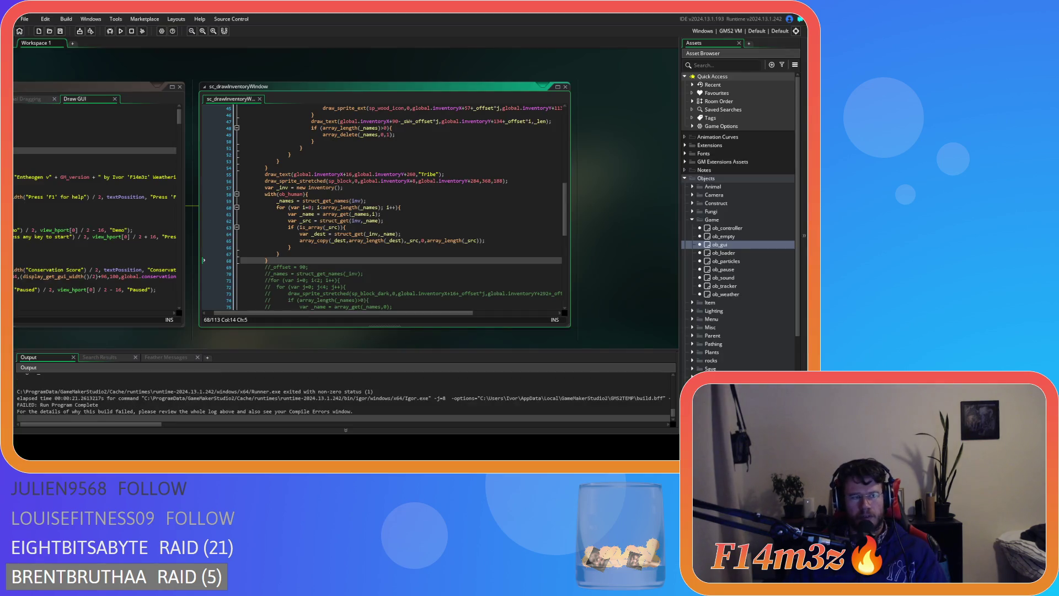
- Uncomment lines 69–75 and inspect the struct_get_names and array_get lines 59 and 61
left_click_drag(264, 267, 398, 308)
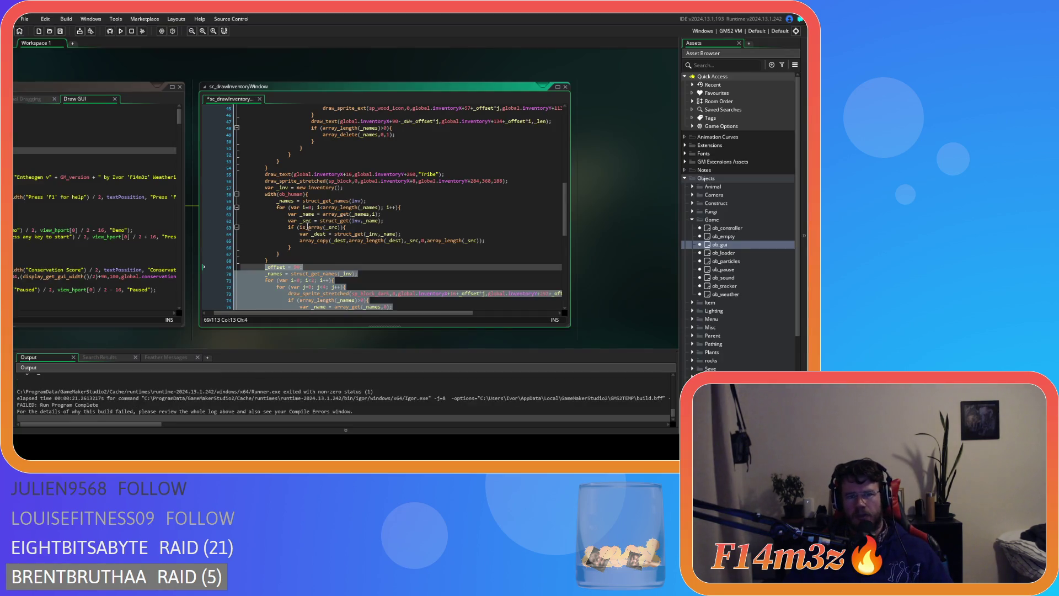
key("ctrl+shift+k")
left_click(339, 250)
left_click(348, 214)
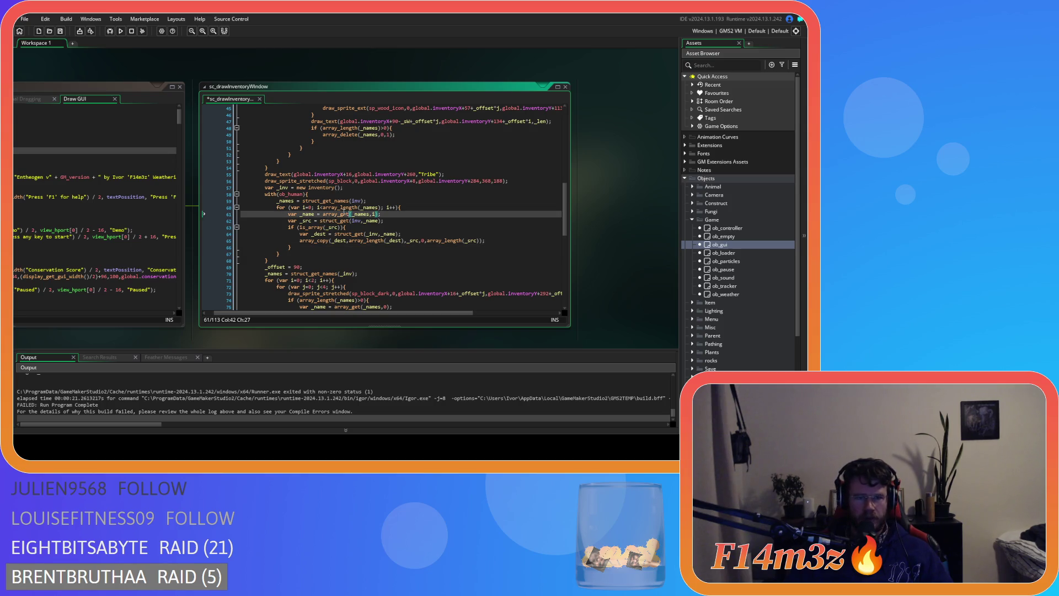
left_click(381, 200)
left_click(381, 199)
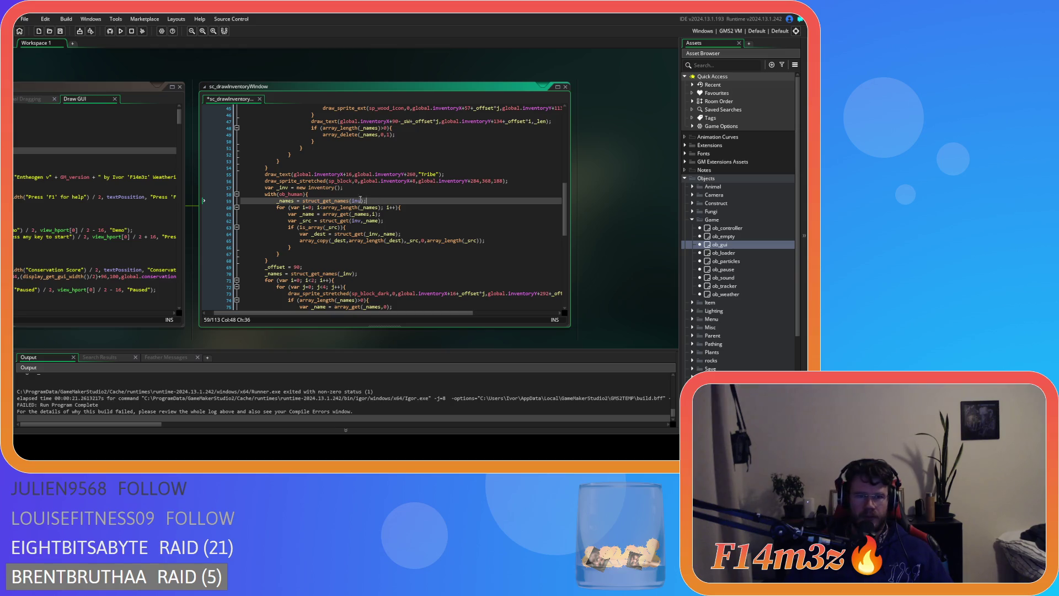
mouse_move(338, 202)
left_click(387, 214)
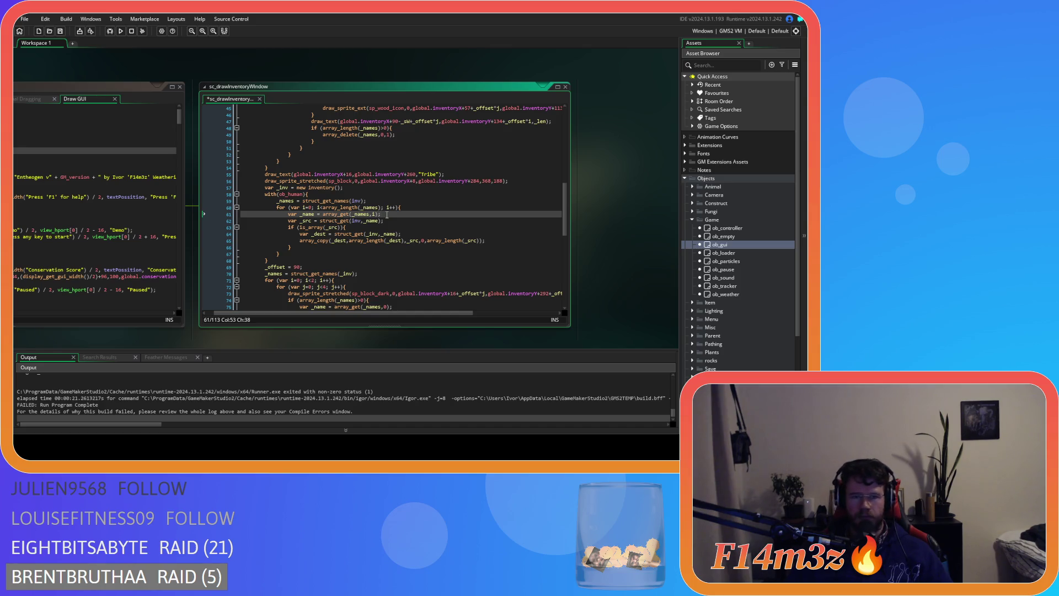
- Save sc_drawInventoryWindow, then inspect array_length, _dest and the Tribe loop lines 60–62
key("ctrl+s")
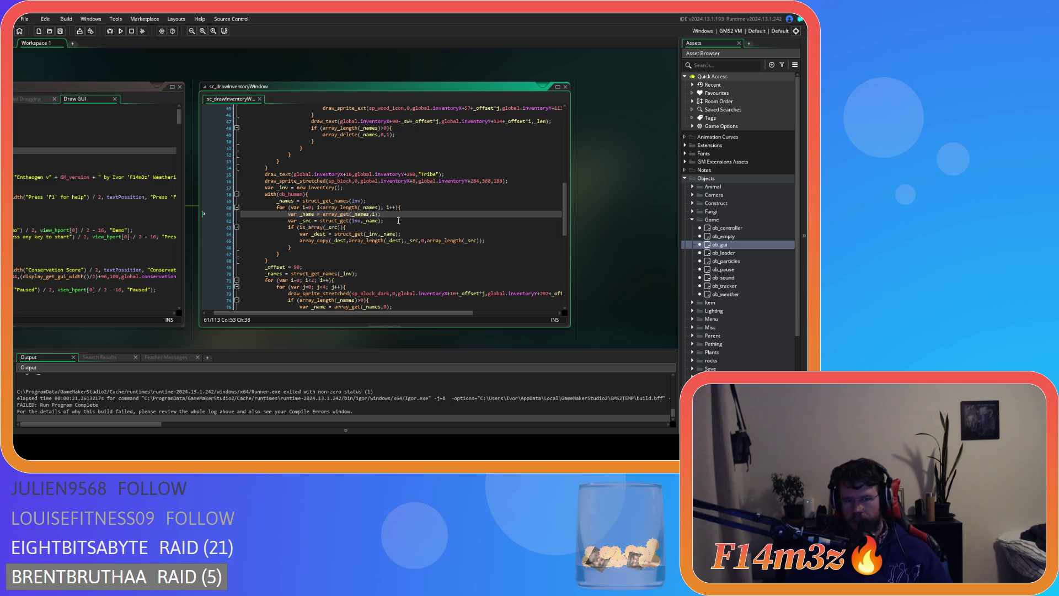
mouse_move(373, 242)
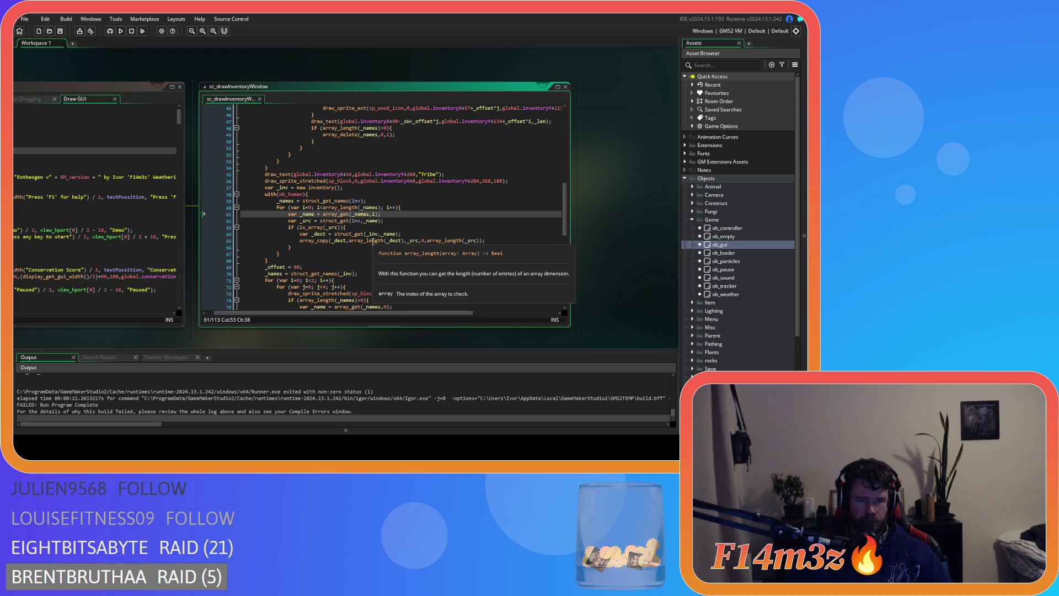
mouse_move(335, 239)
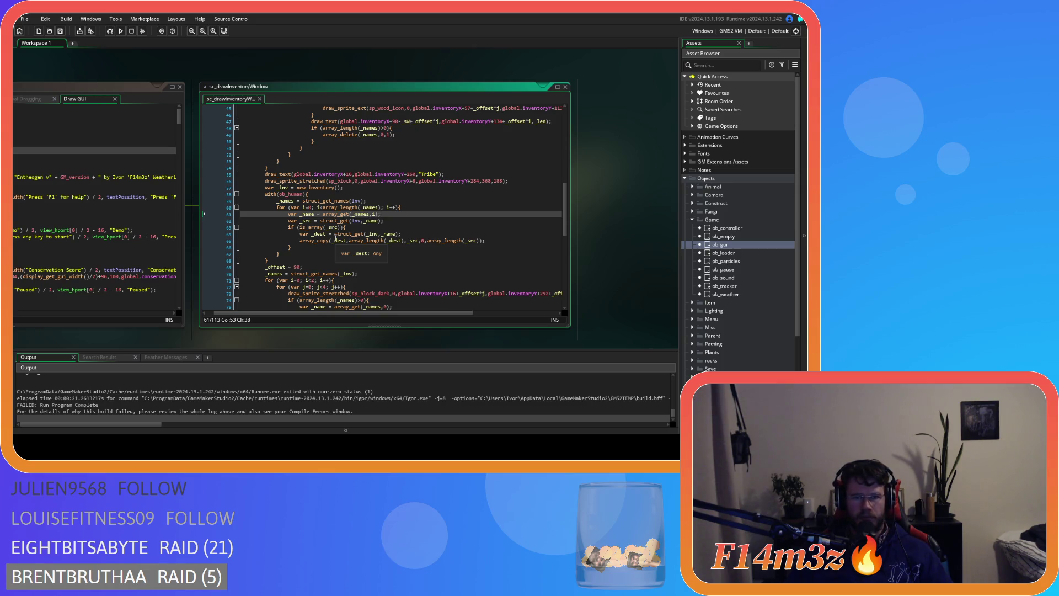
left_click(406, 208)
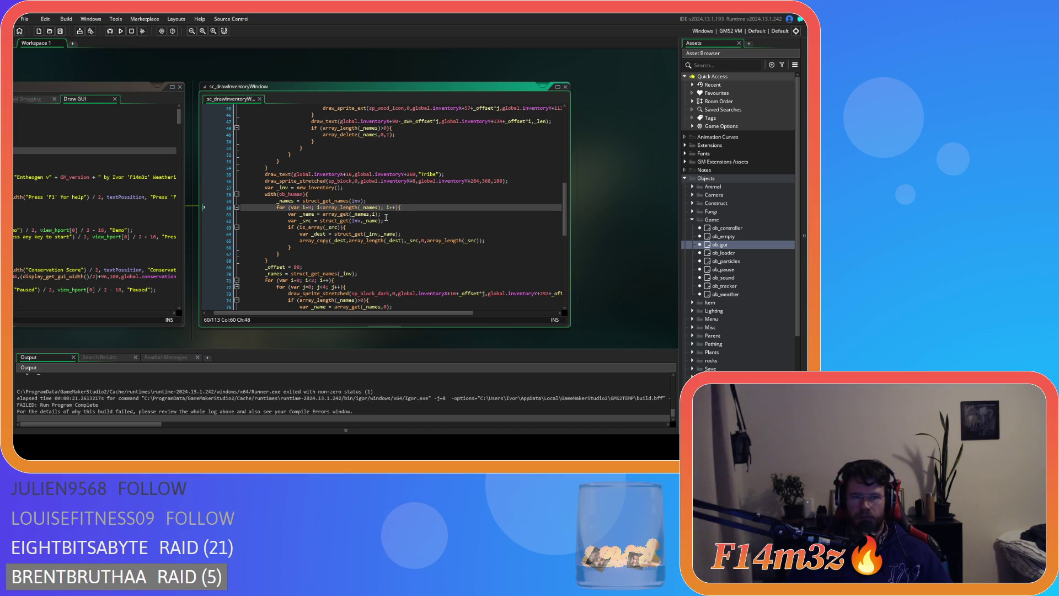
key("Down")
key("Down")
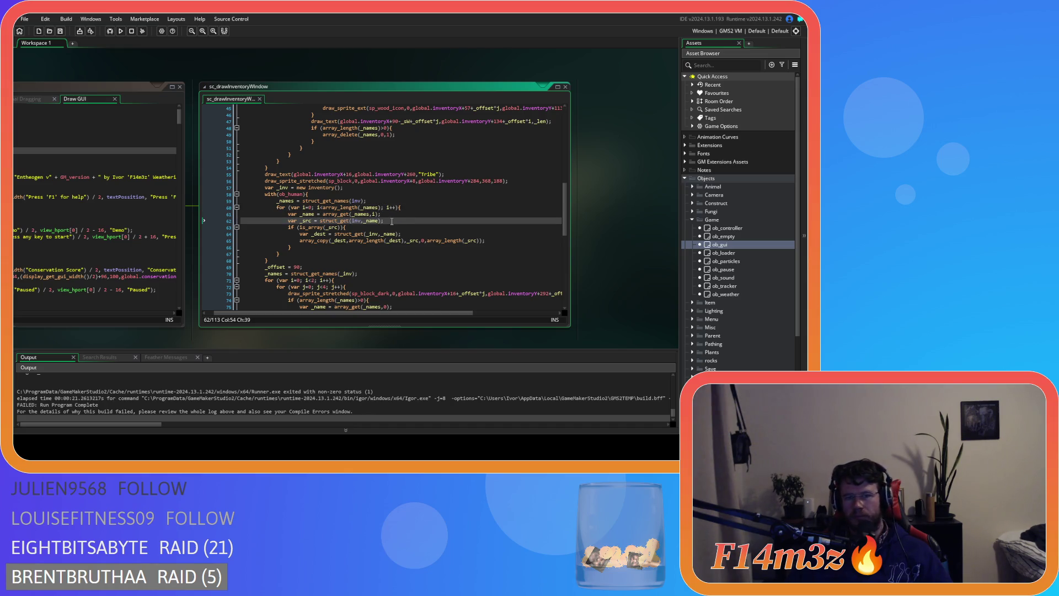
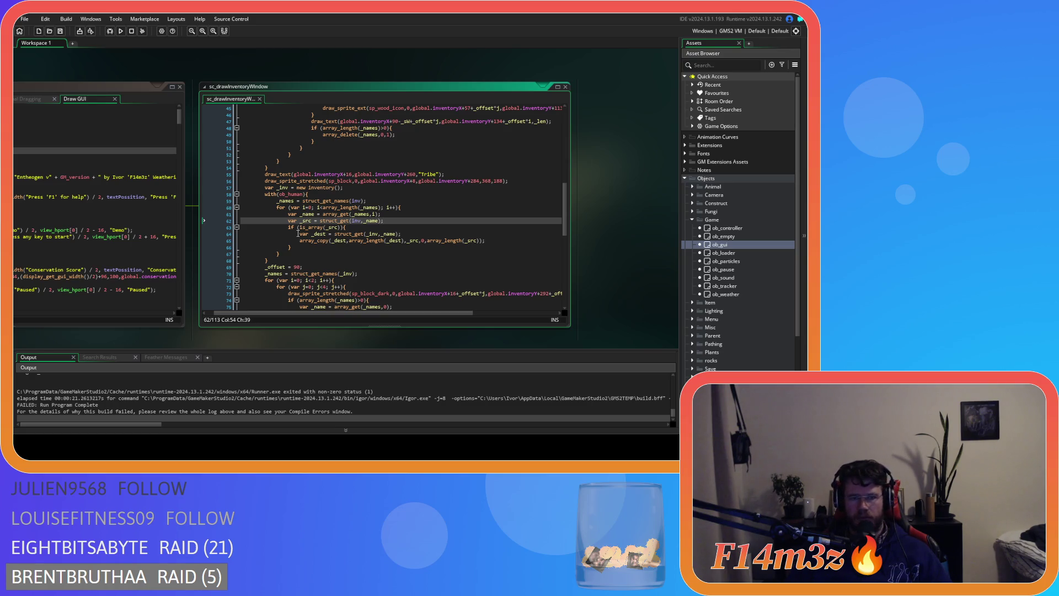
- Insert a blank line after the with(ob_human) block's closing brace on line 68
scroll(408, 232, "down", 1)
scroll(408, 232, "down", 5)
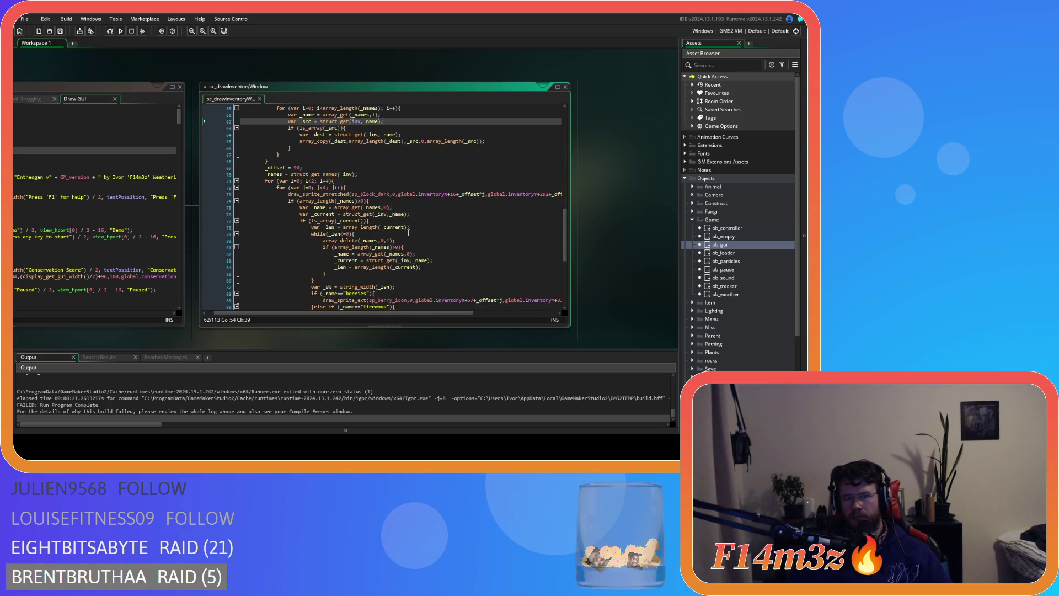
scroll(409, 232, "down", 1)
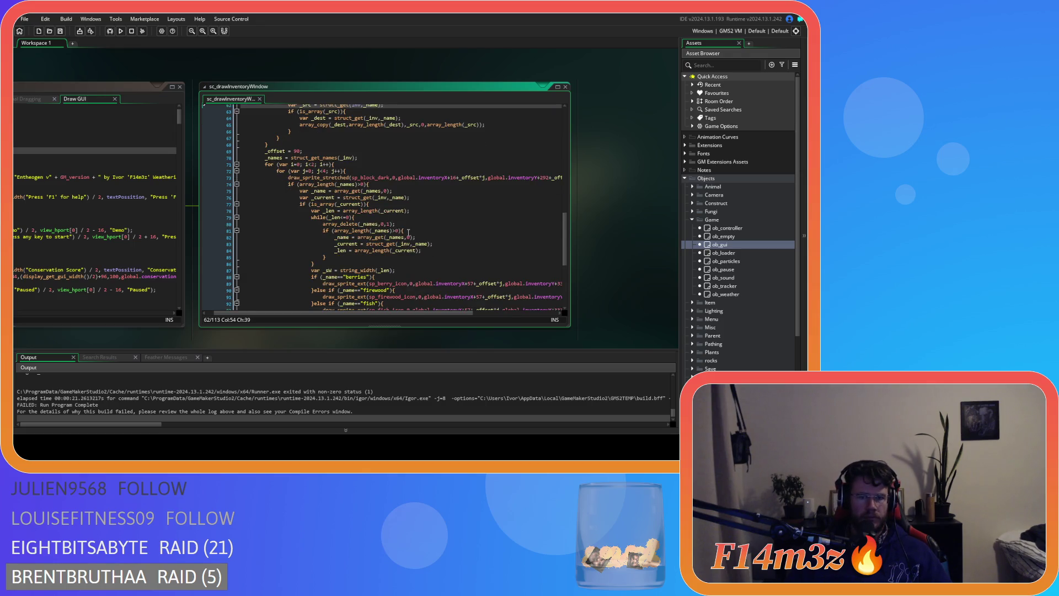
scroll(408, 233, "up", 3)
scroll(408, 232, "up", 3)
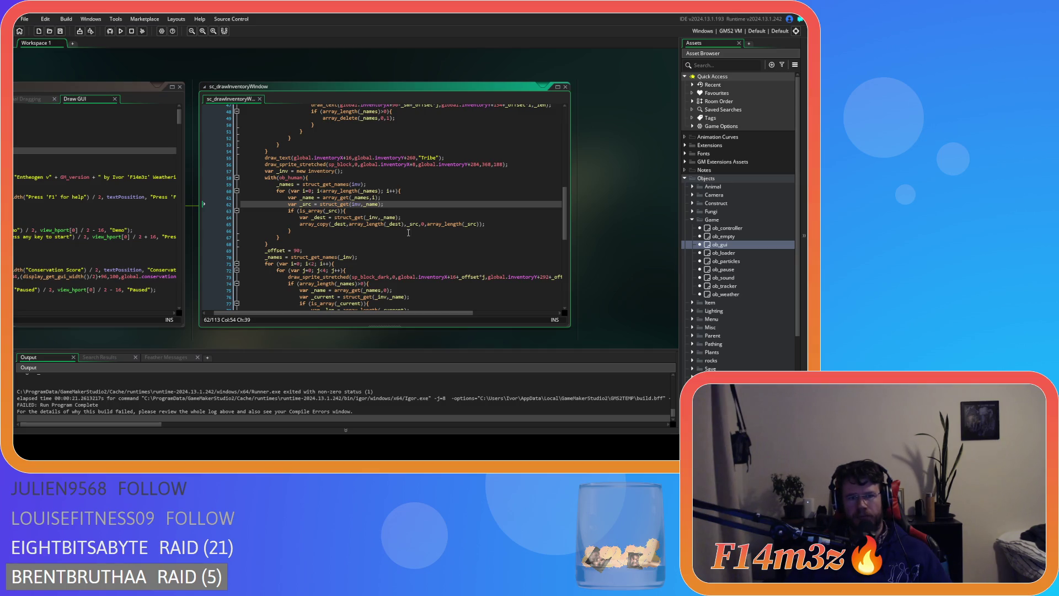
scroll(408, 232, "down", 2)
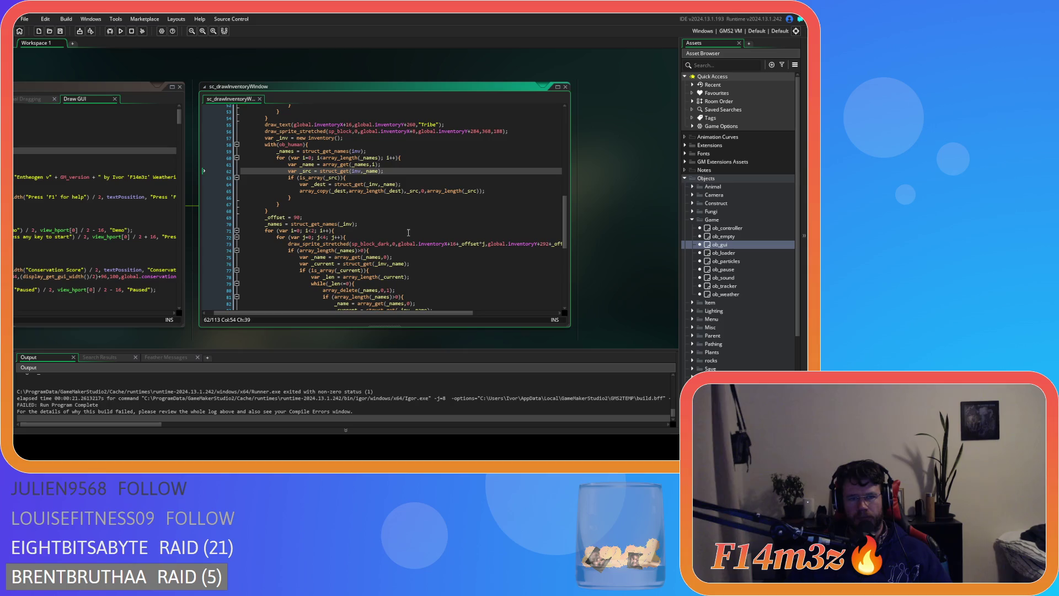
left_click(303, 210)
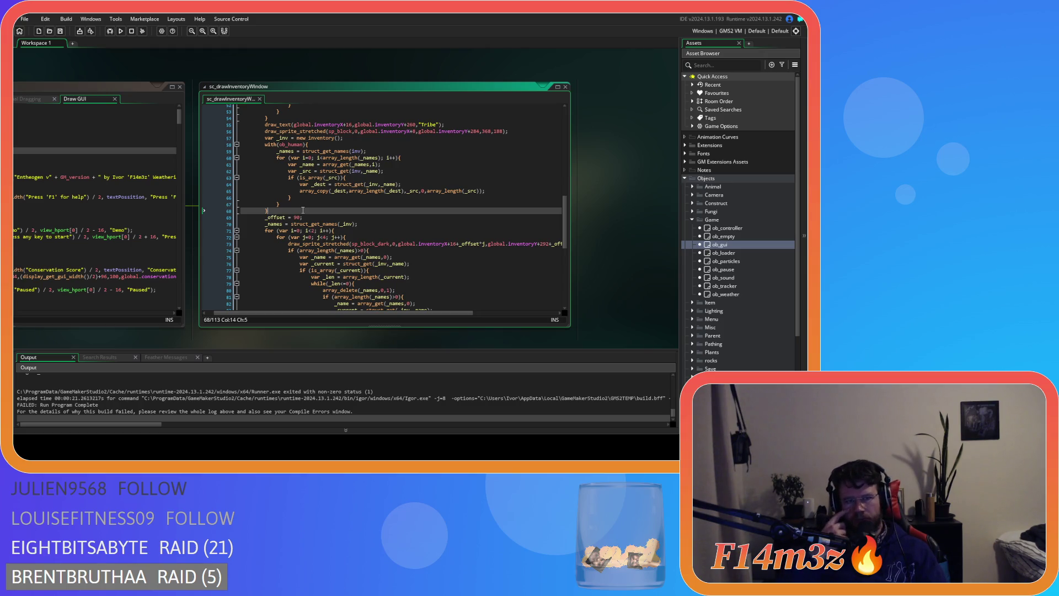
key("Return")
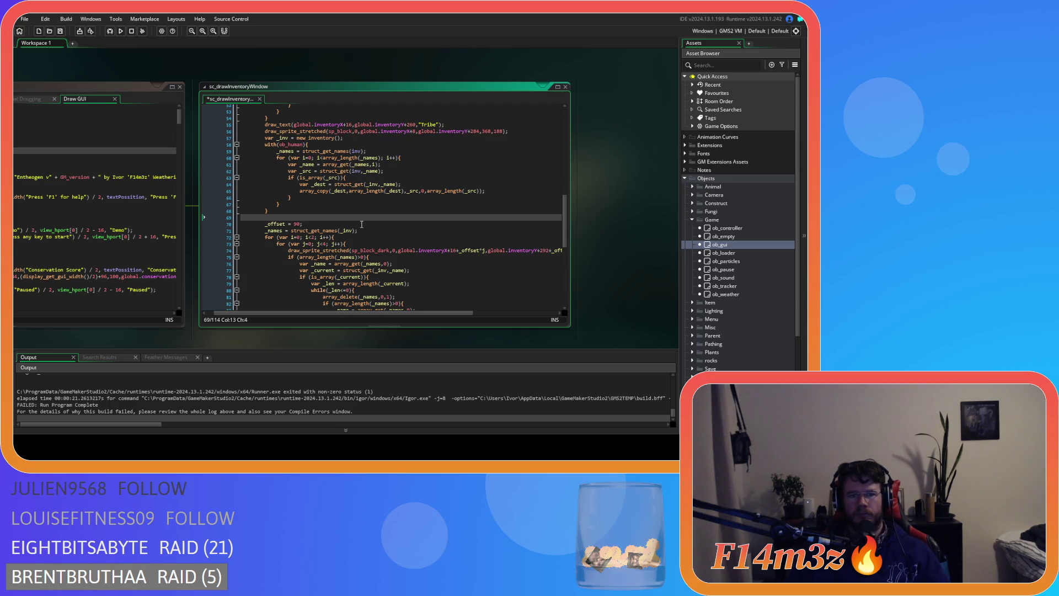
- Wrap the _offset and drawing loop in an indented if (instance_exists(ob_human)){ block
type("if ")
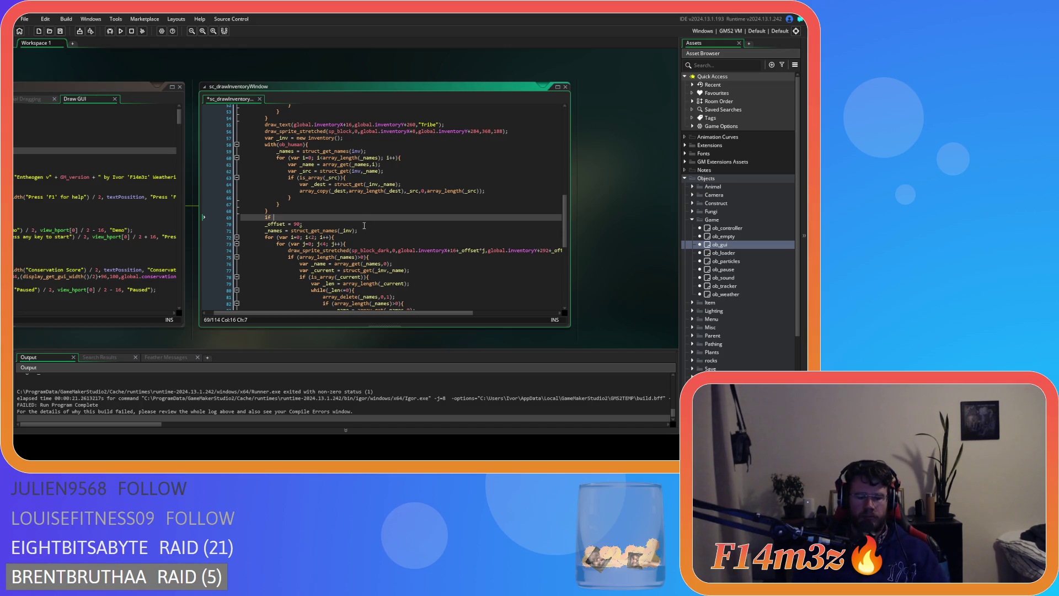
type("(instance_")
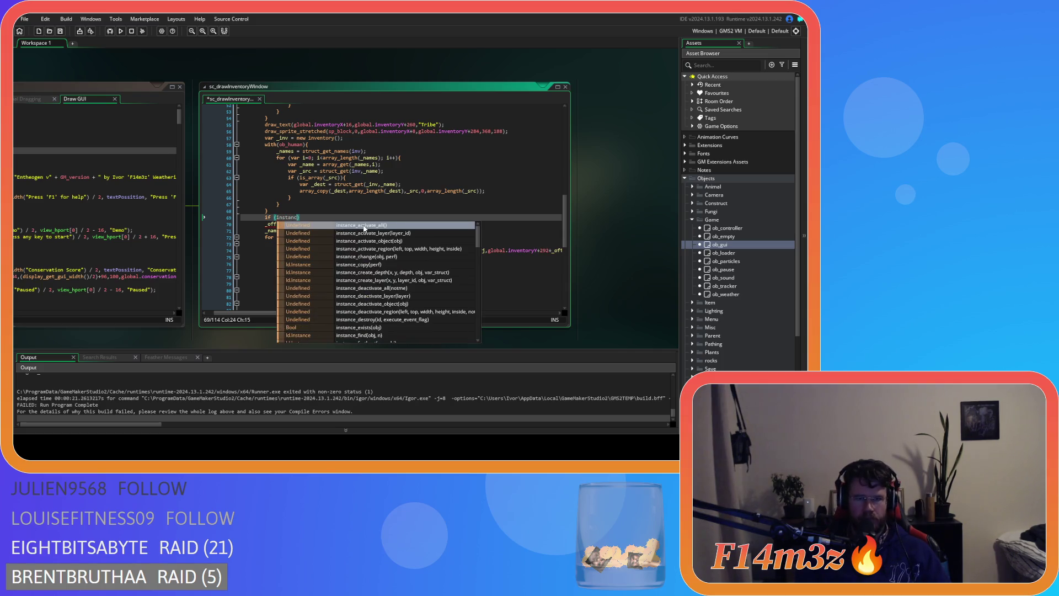
type("exists(ob_")
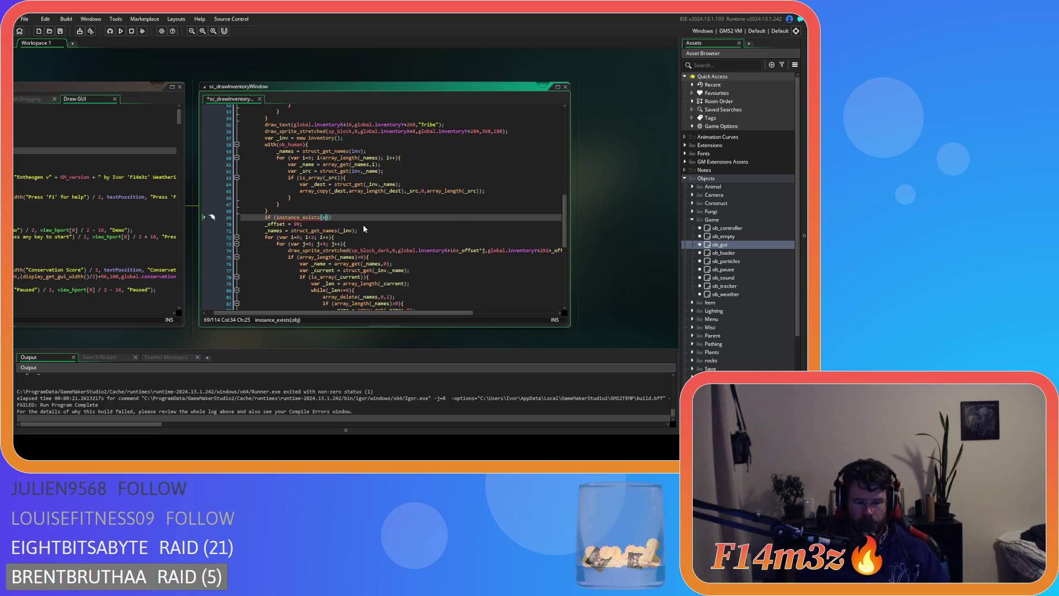
type("human))")
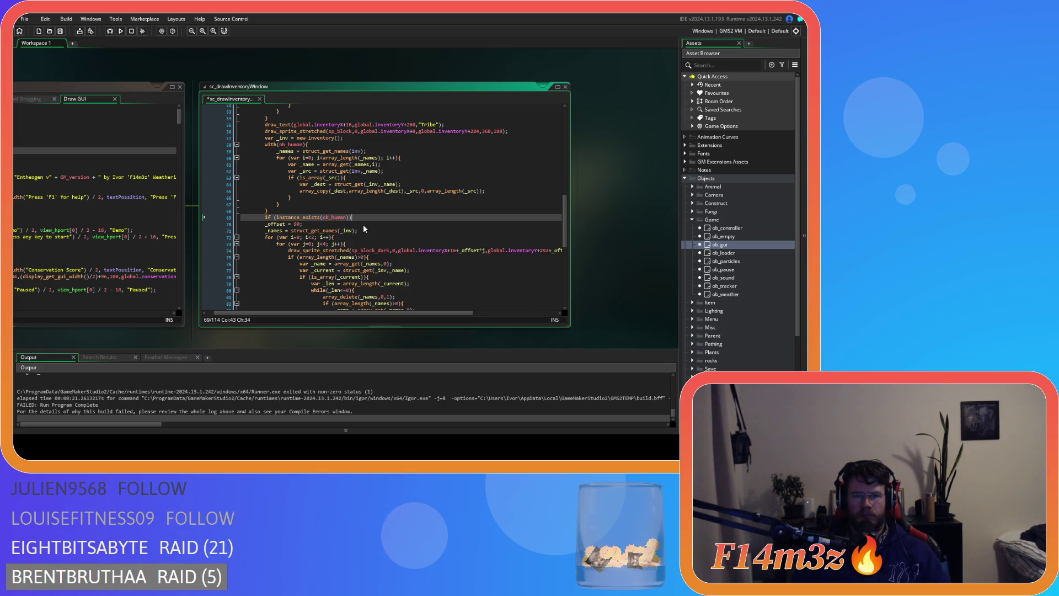
type("{")
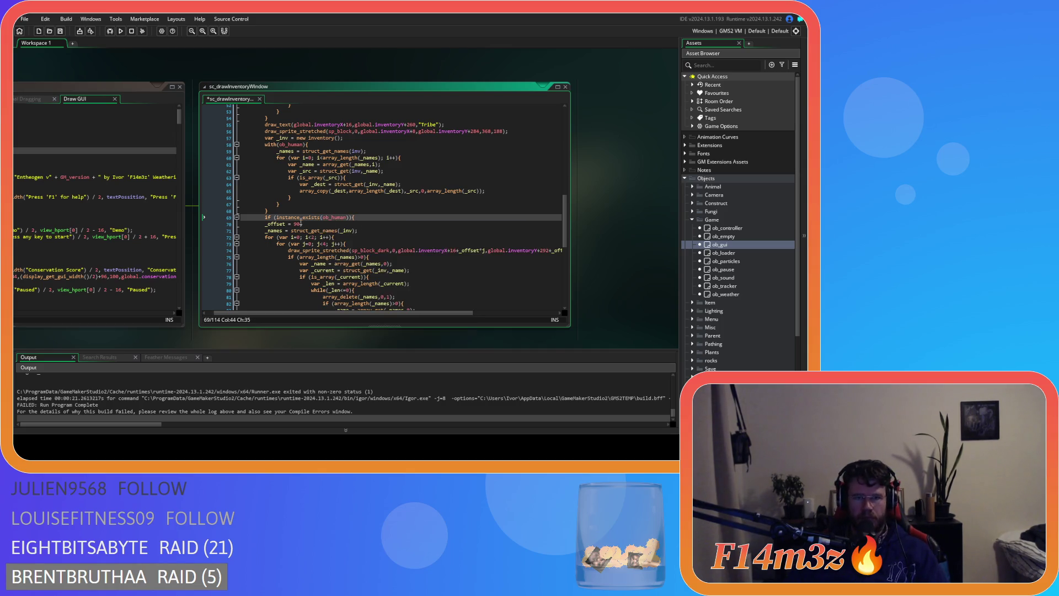
scroll(267, 229, "down", 10)
left_click_drag(259, 288, 259, 187)
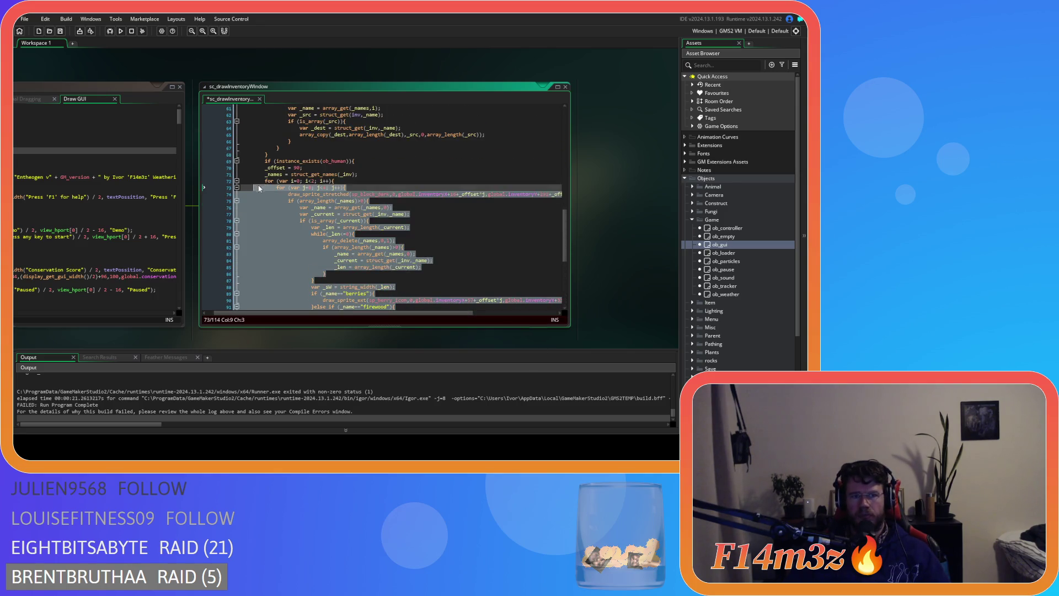
key("Tab")
scroll(291, 290, "down", 7)
left_click(292, 290)
key("Return")
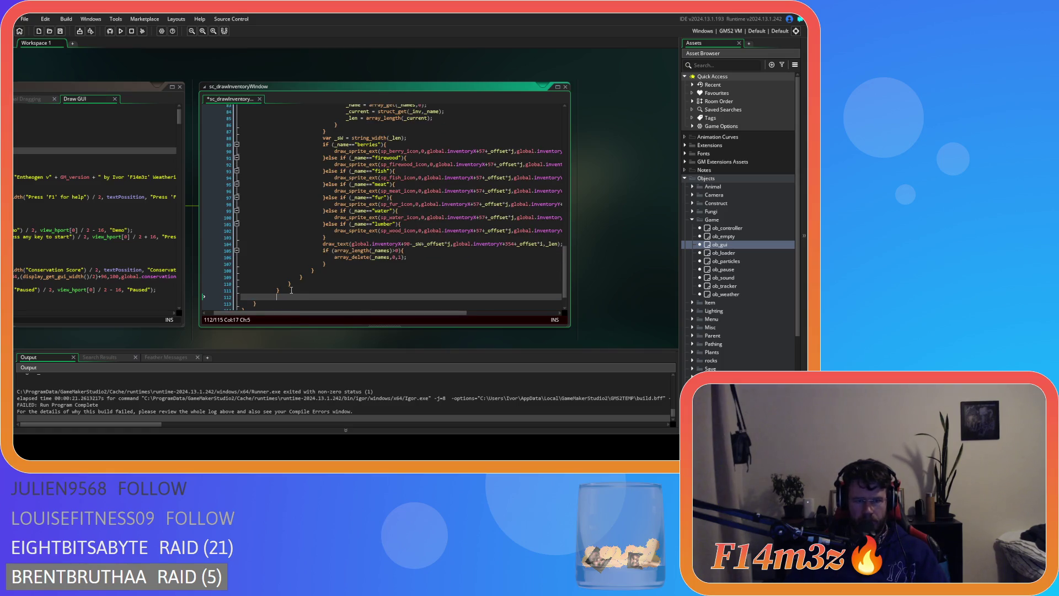
- Save sc_drawInventoryWindow and return to the is_array check on line 63
key("ctrl+s")
scroll(370, 246, "up", 12)
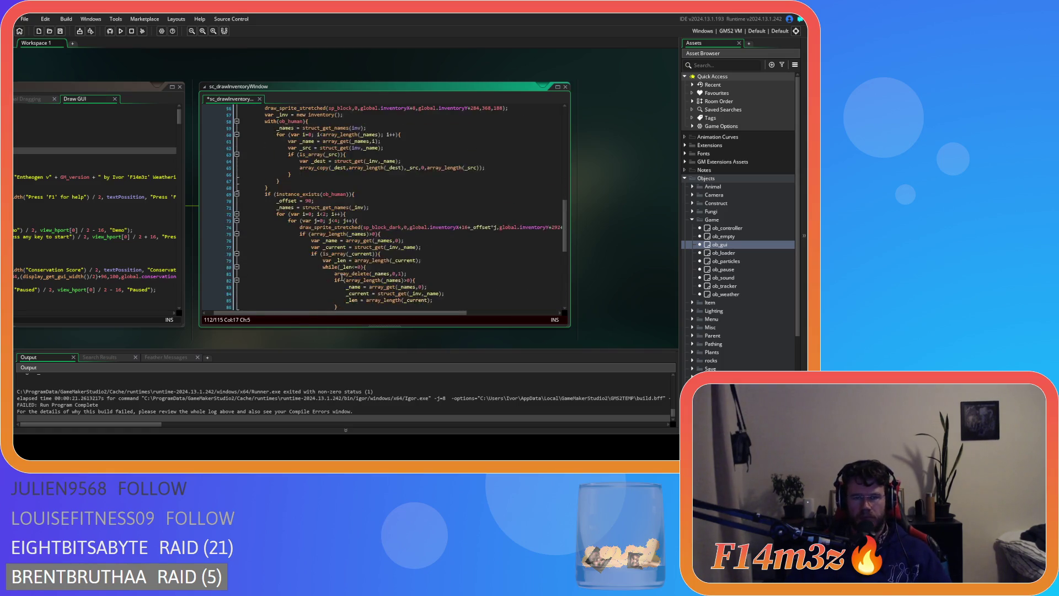
scroll(370, 246, "up", 2)
left_click(357, 254)
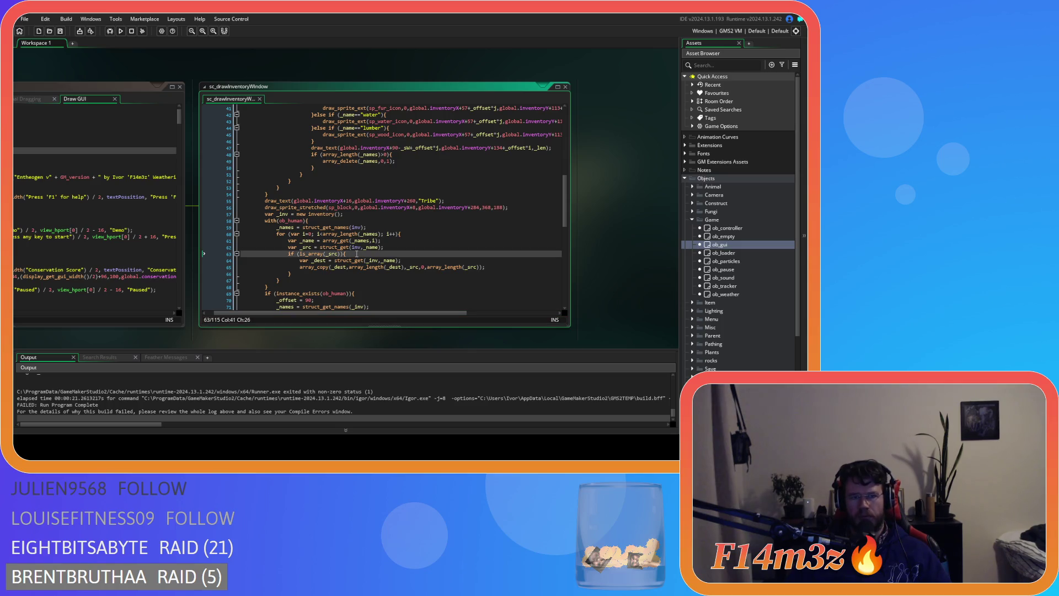
scroll(353, 255, "down", 2)
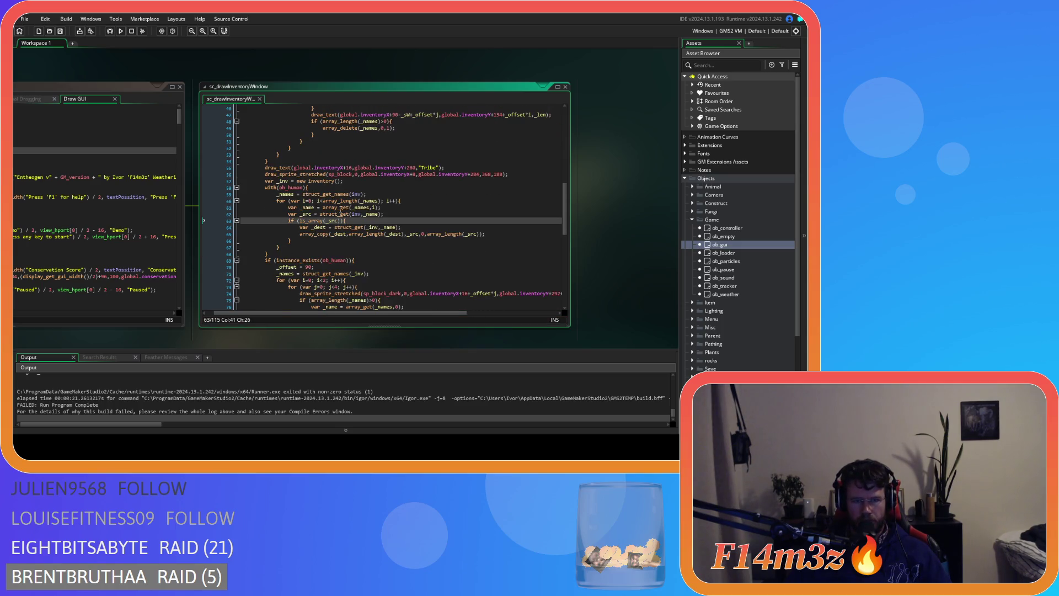
- Check the array_copy and struct_get_names documentation, then bring the ob_gui Draw GUI event into view
mouse_move(337, 195)
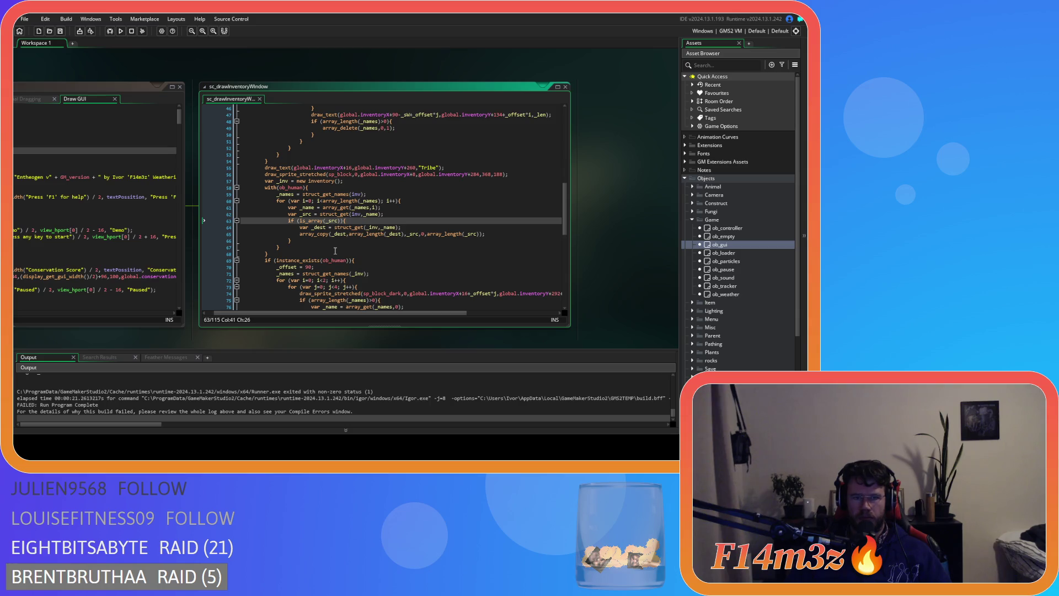
mouse_move(329, 232)
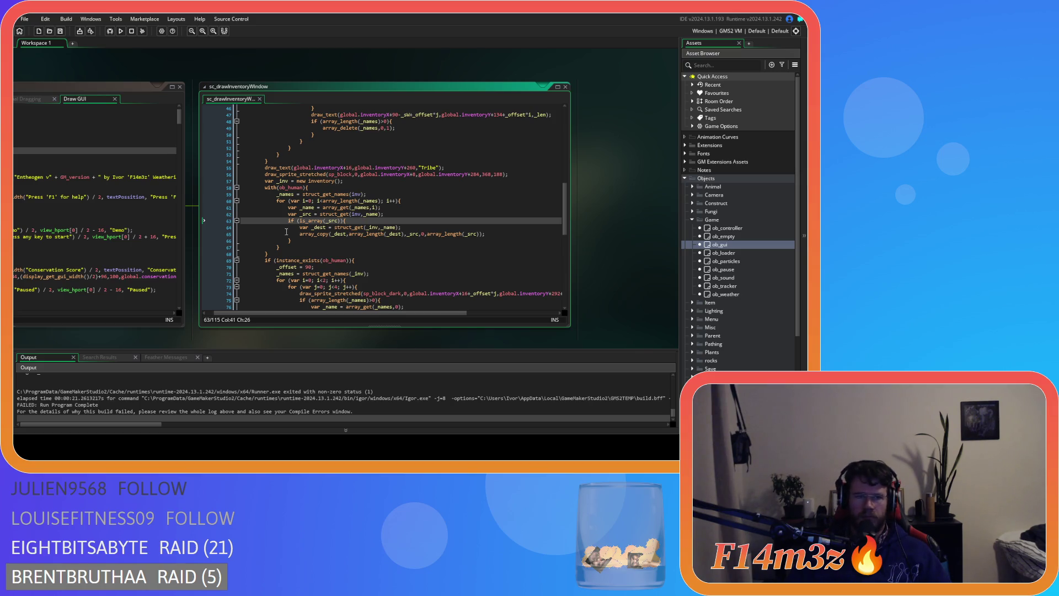
scroll(111, 347, "left", 5)
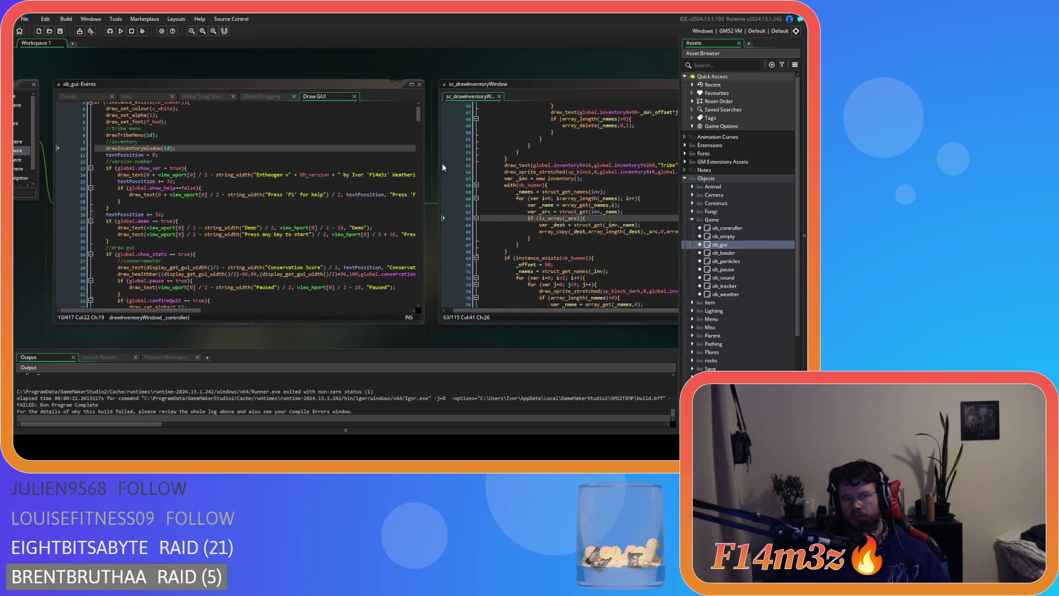
- Pan back to sc_drawInventoryWindow and place the cursor at the end of line 66
left_click_drag(418, 115, 417, 111)
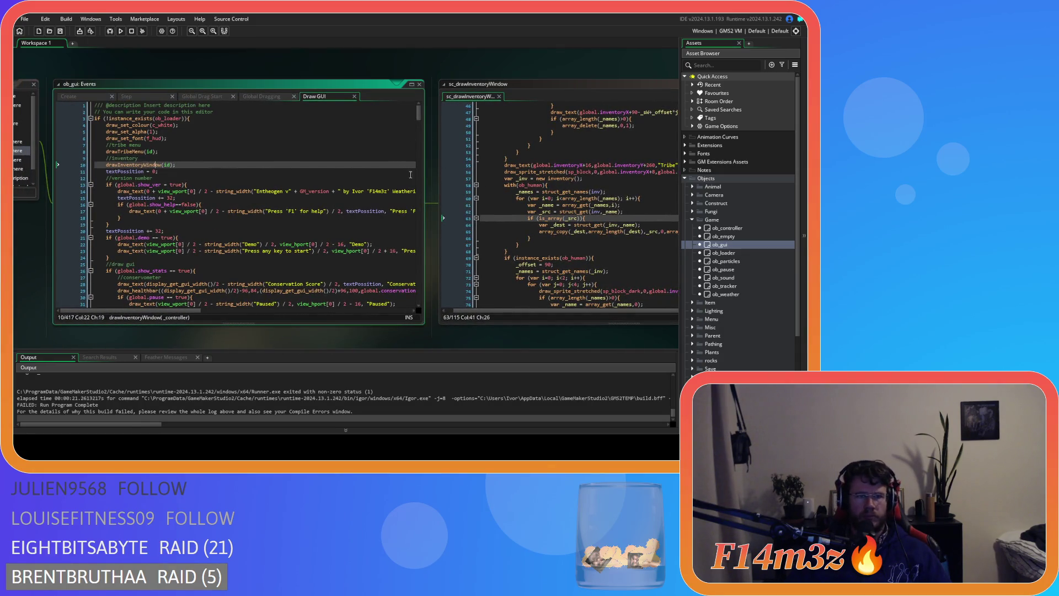
left_click_drag(439, 334, 135, 345)
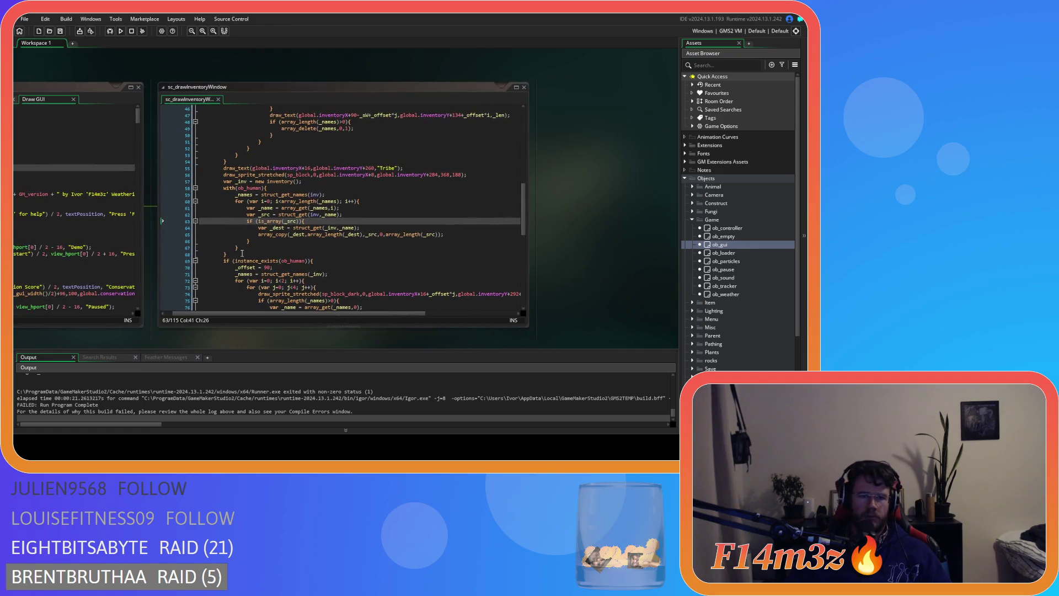
left_click(170, 228)
left_click(362, 243)
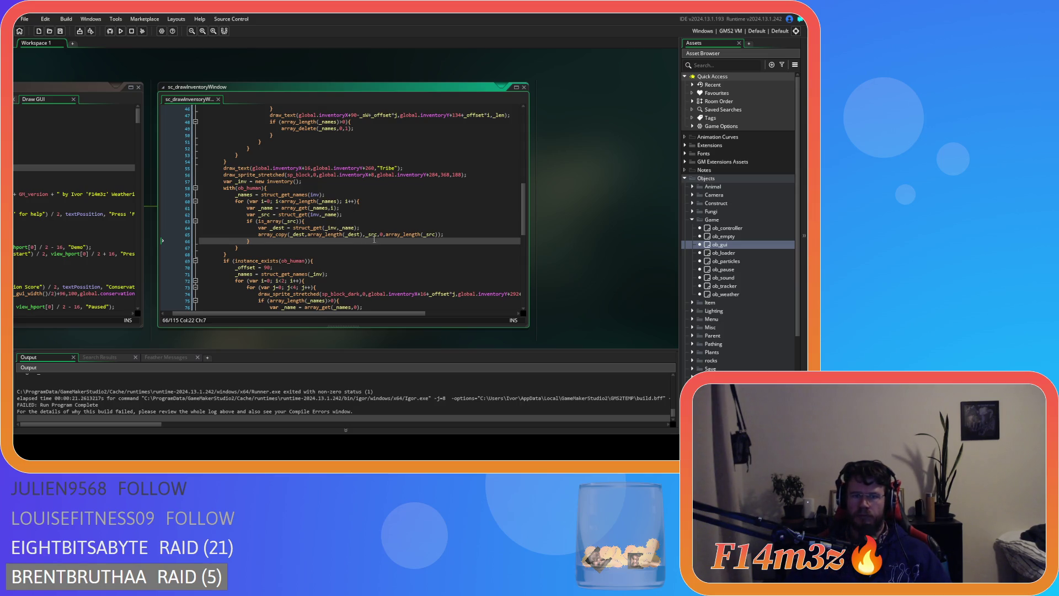
- Review the array_copy arguments on line 65, inserting a comma before _src
left_click(381, 234)
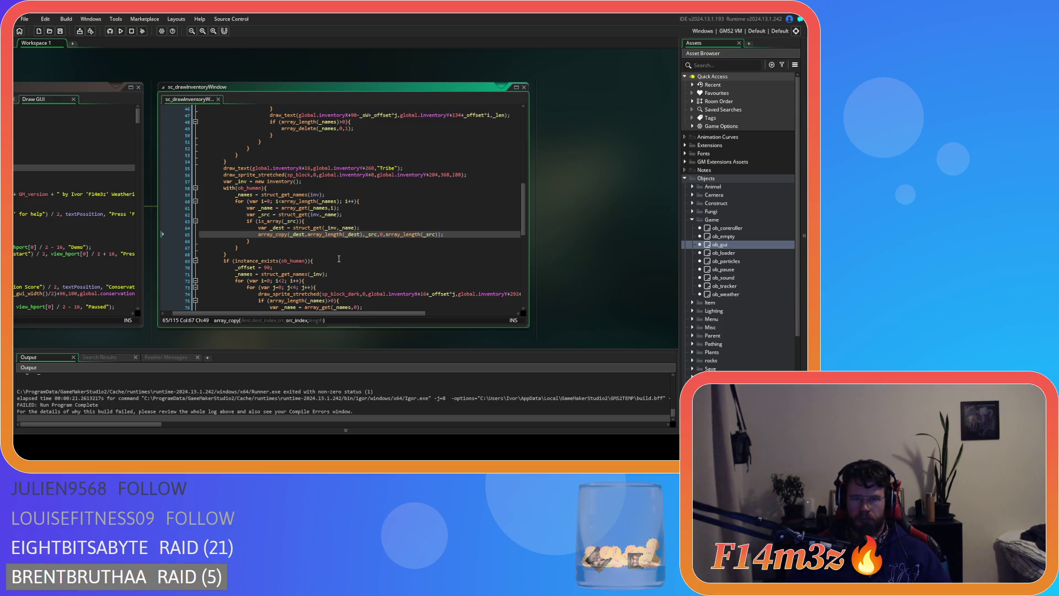
left_click(391, 234)
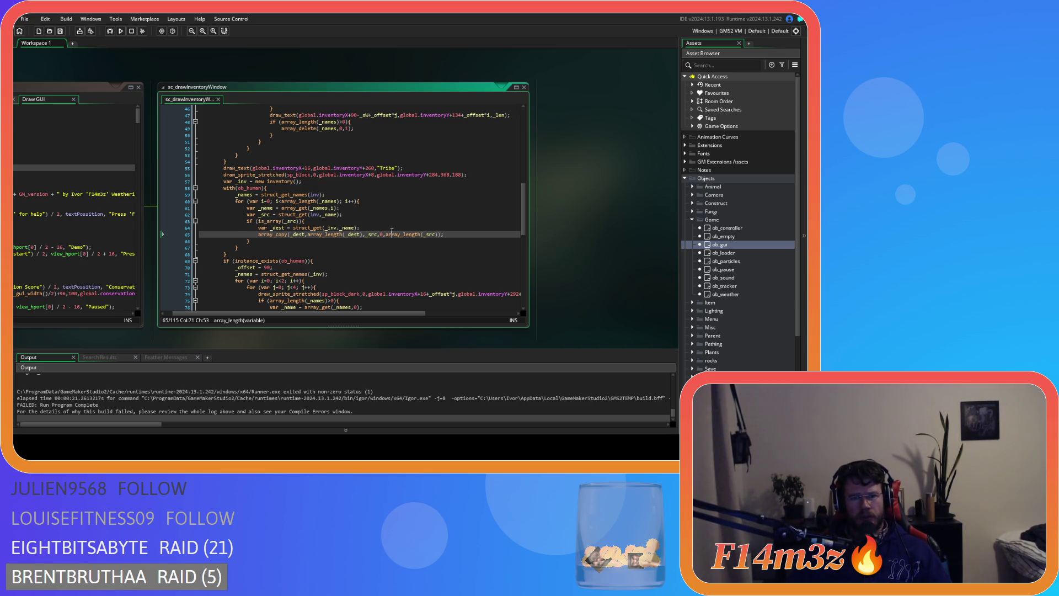
left_click(301, 234)
mouse_move(325, 234)
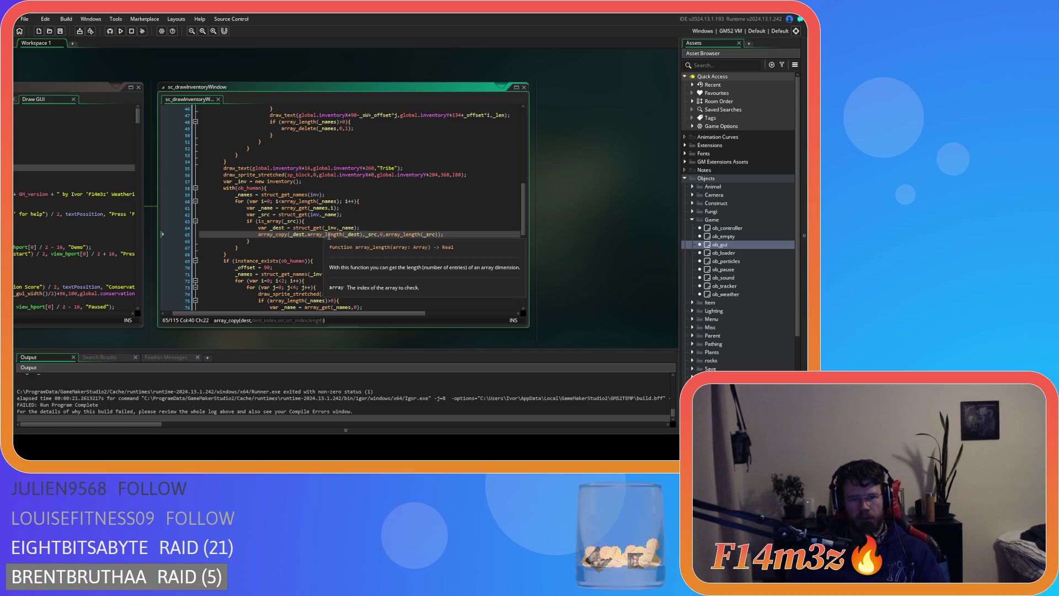
left_click(323, 235)
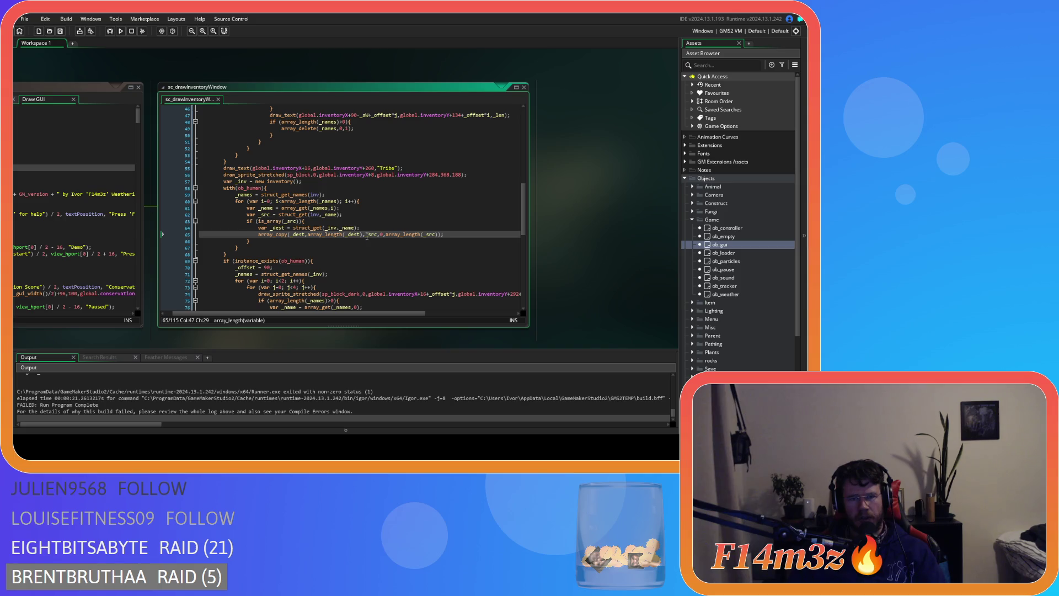
left_click(366, 235)
type(",")
key("Right")
key("Right")
left_click_drag(391, 235, 440, 237)
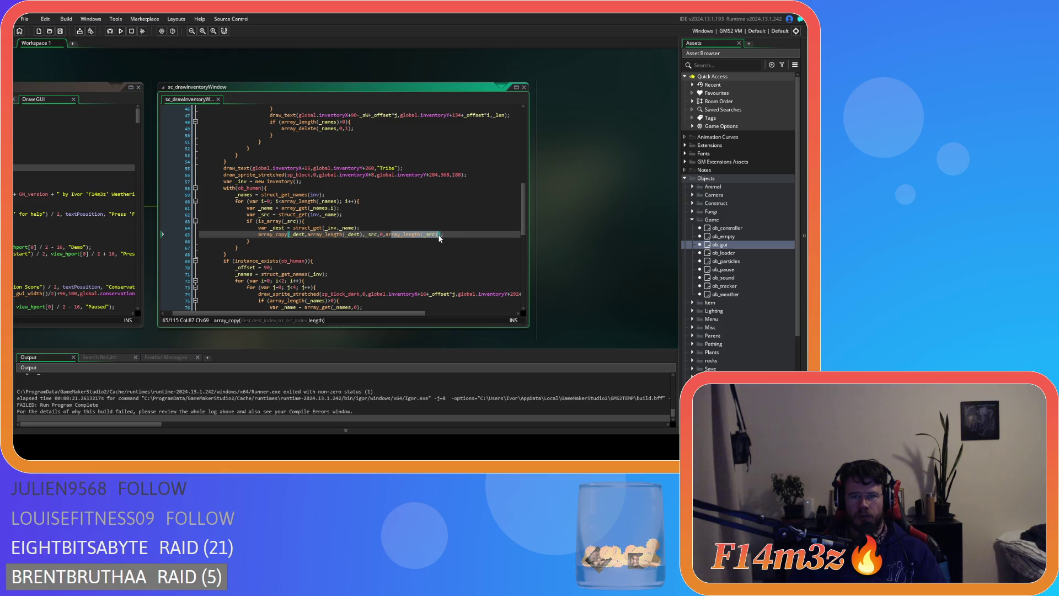
key("End")
- Review the struct_get and with(ob_human) lines, then build and run the game with F5
left_click(284, 214)
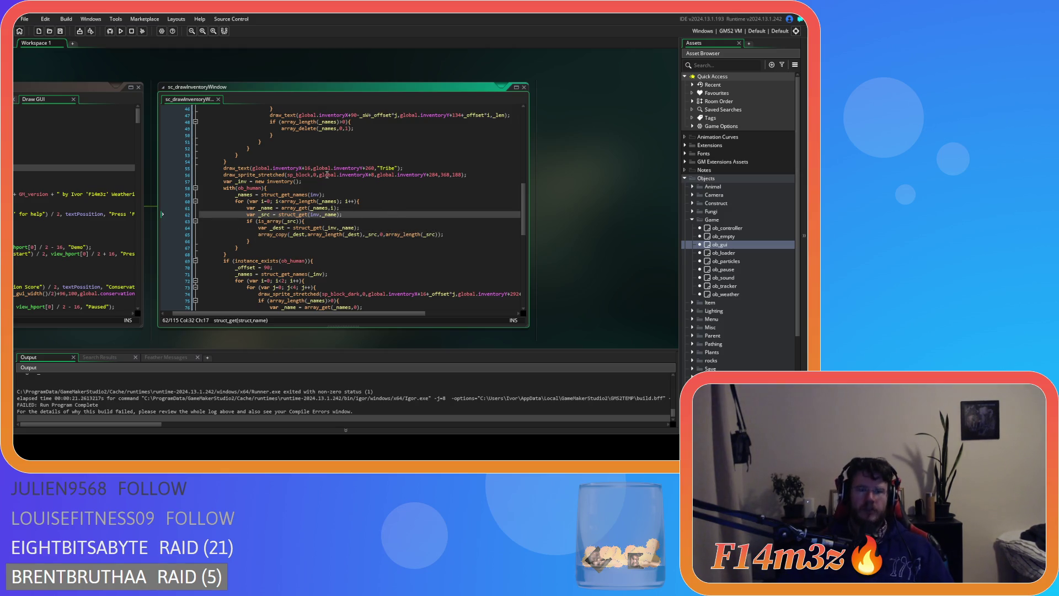
mouse_move(291, 200)
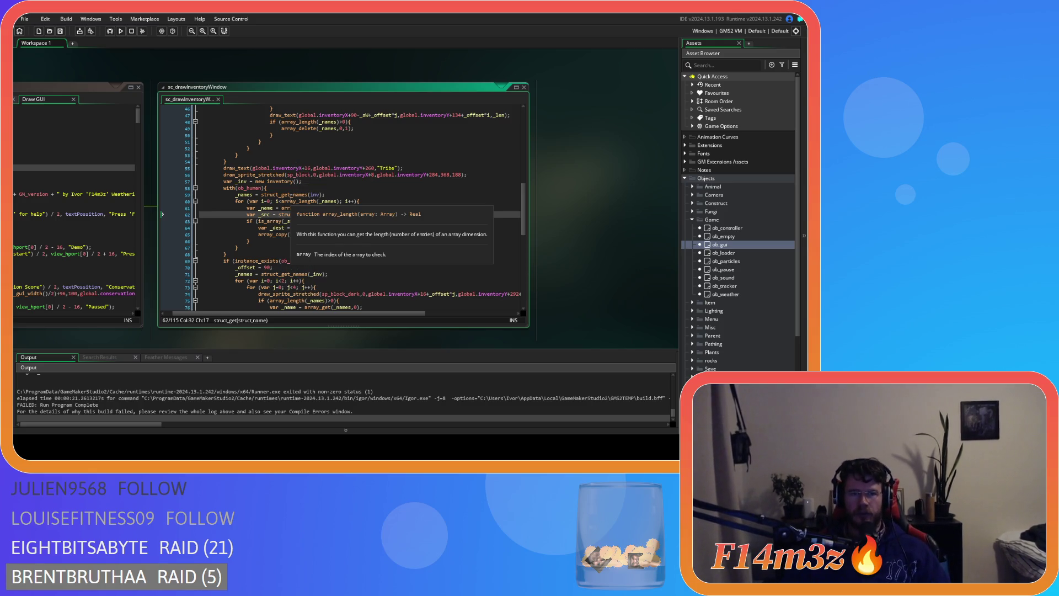
left_click_drag(223, 188, 276, 189)
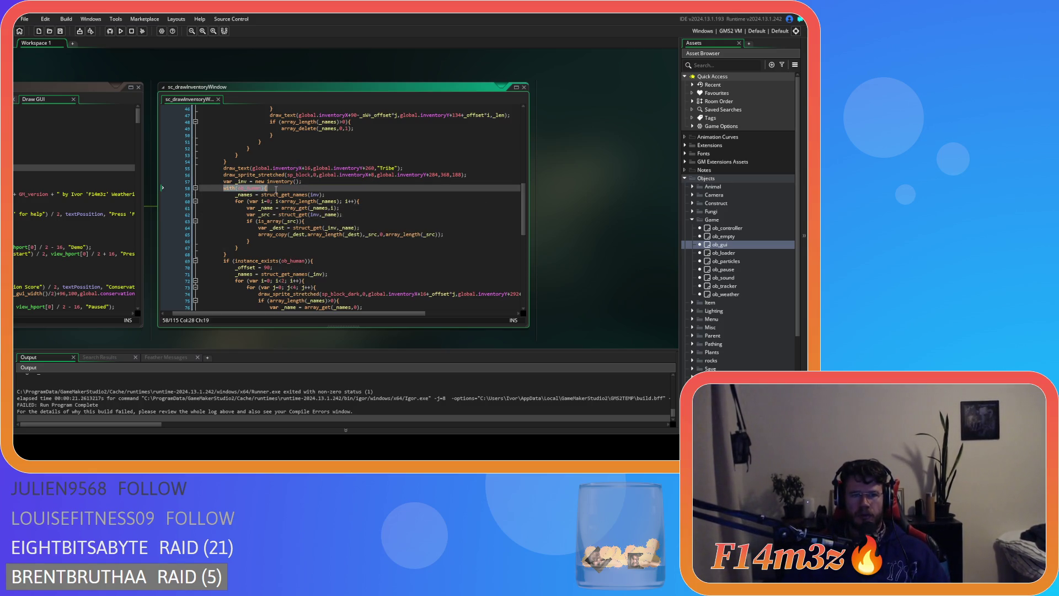
left_click(276, 189)
mouse_move(274, 197)
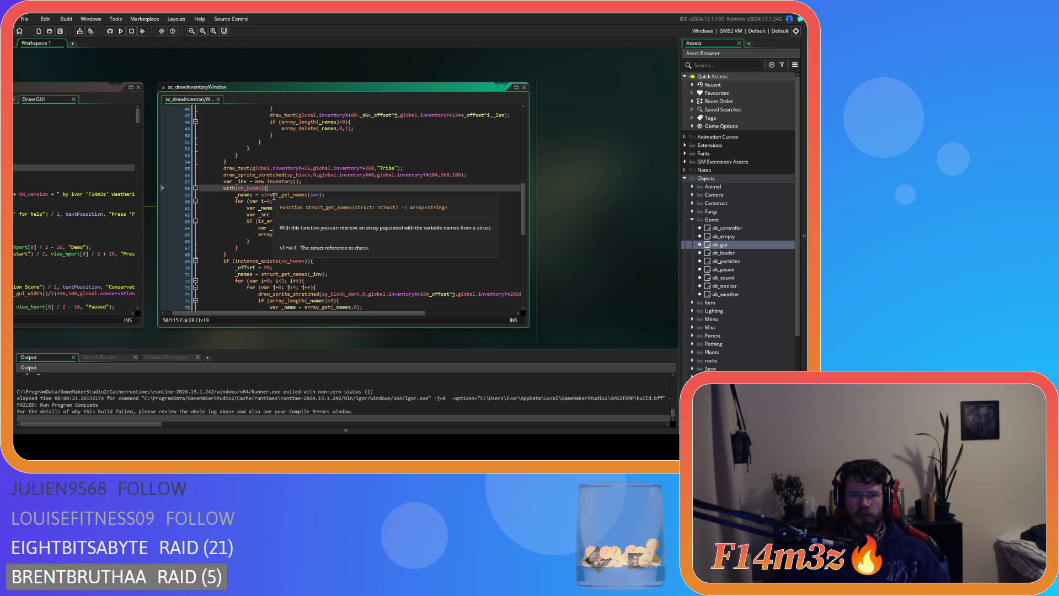
left_click(353, 194)
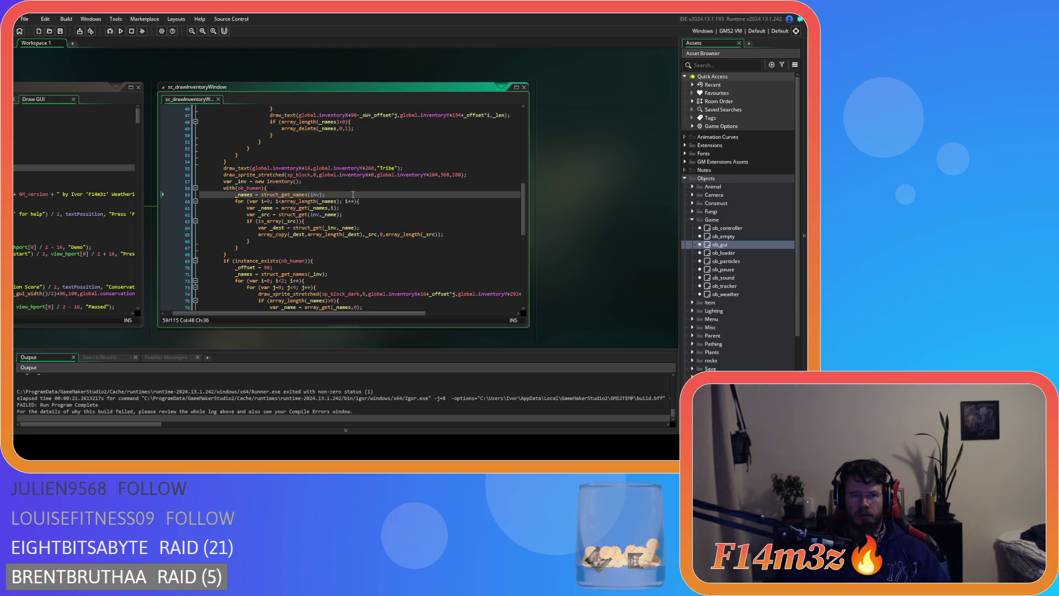
left_click_drag(267, 235, 453, 234)
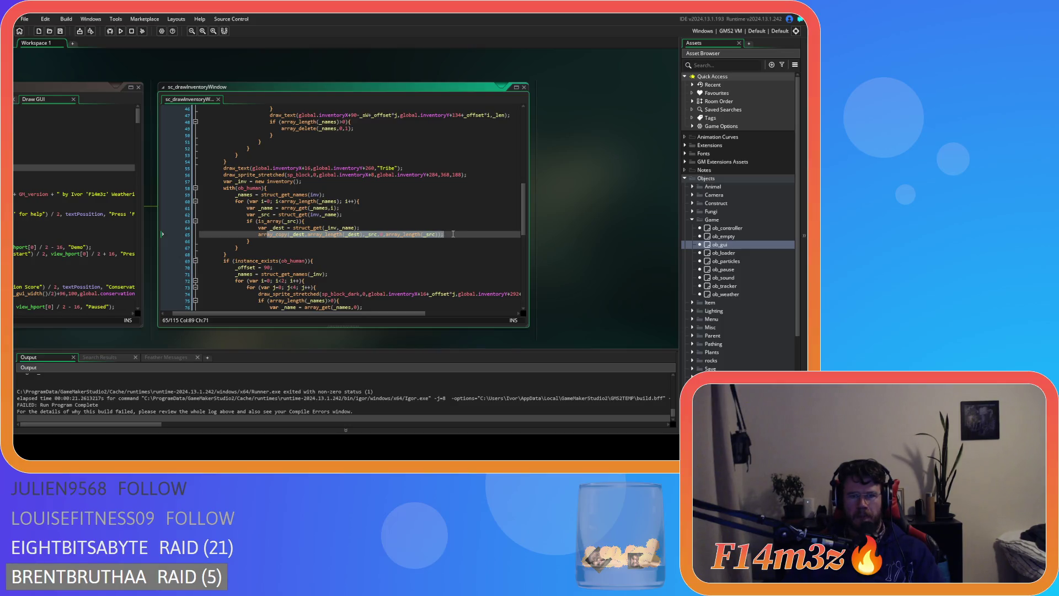
left_click(313, 245)
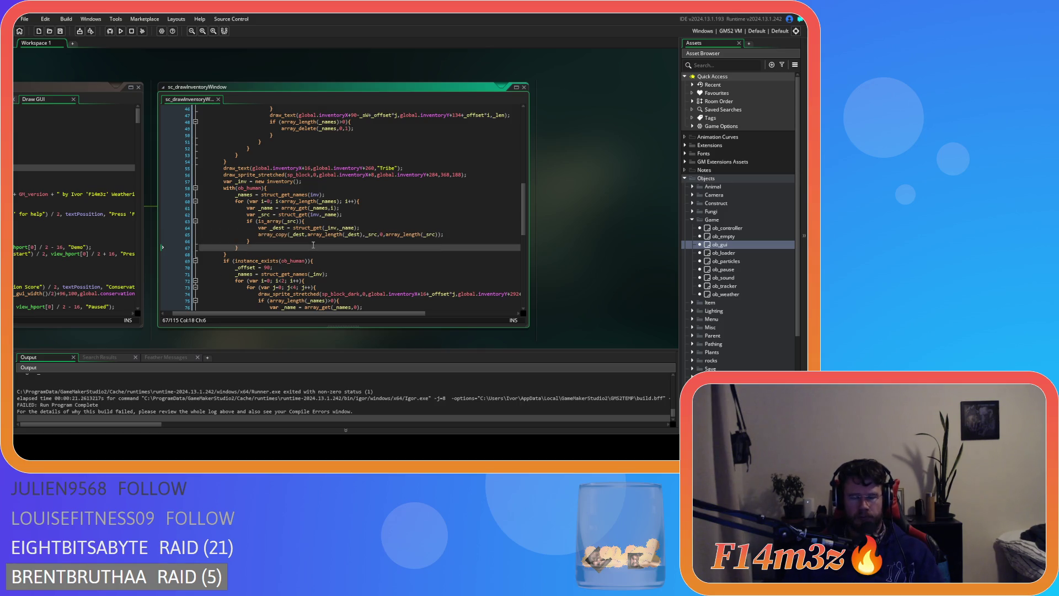
key("F5")
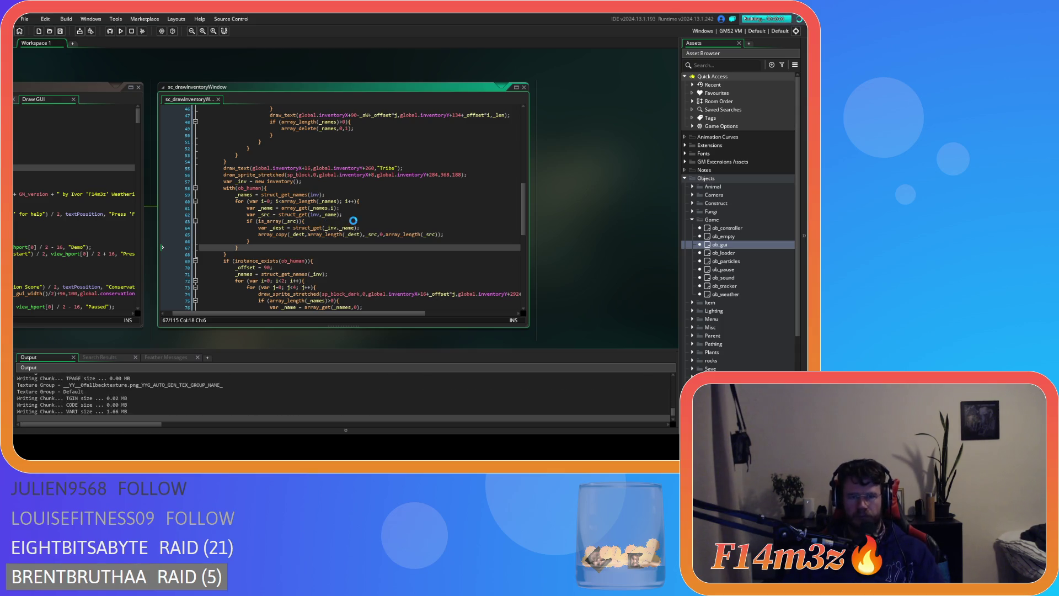
- Choose Load Game on the title menu, then return to the with(ob_human) line 58
key("Down")
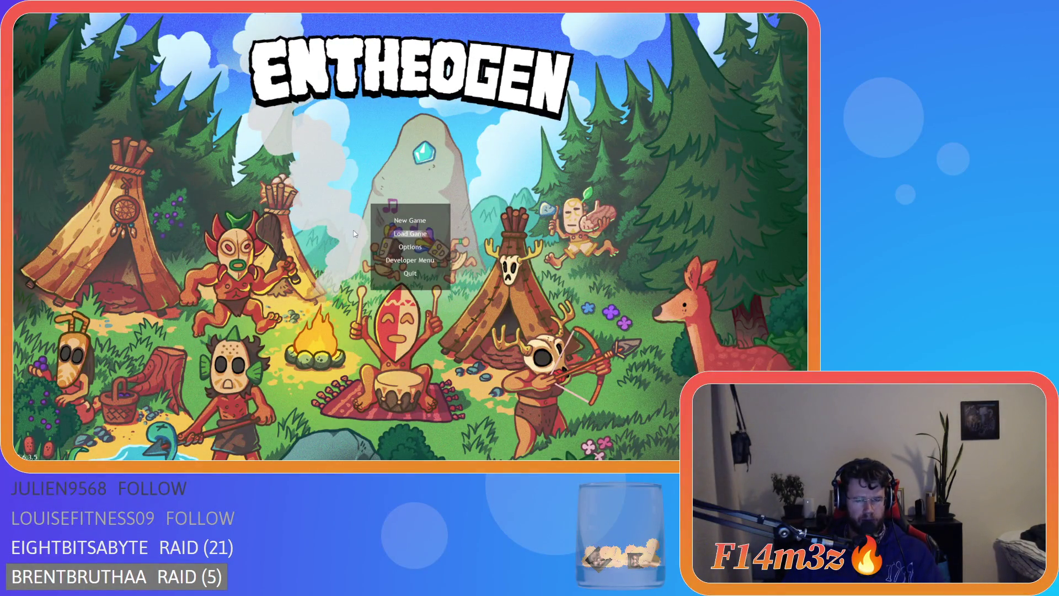
key("Return")
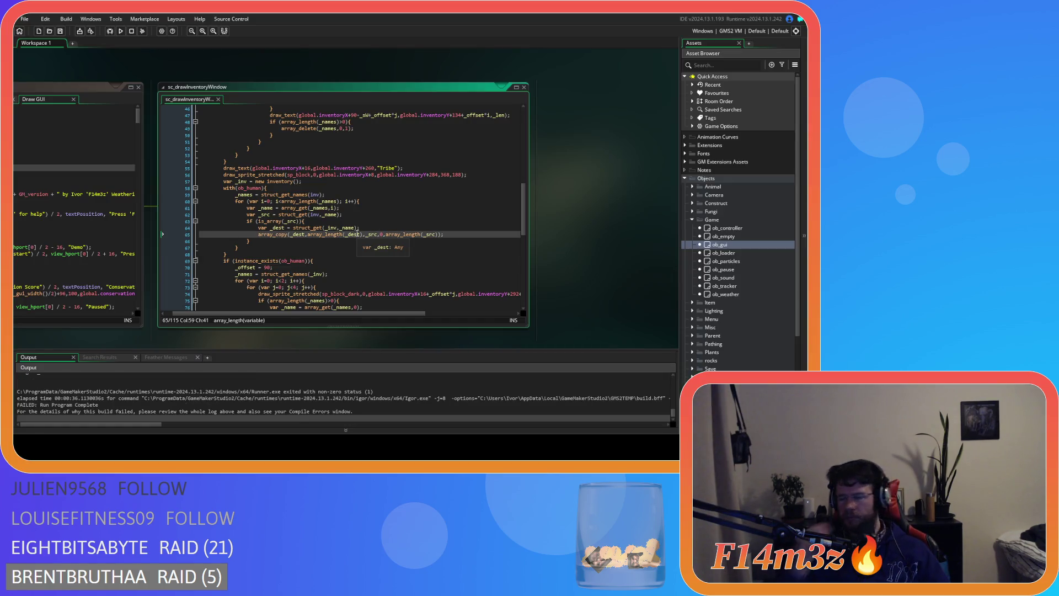
left_click(338, 248)
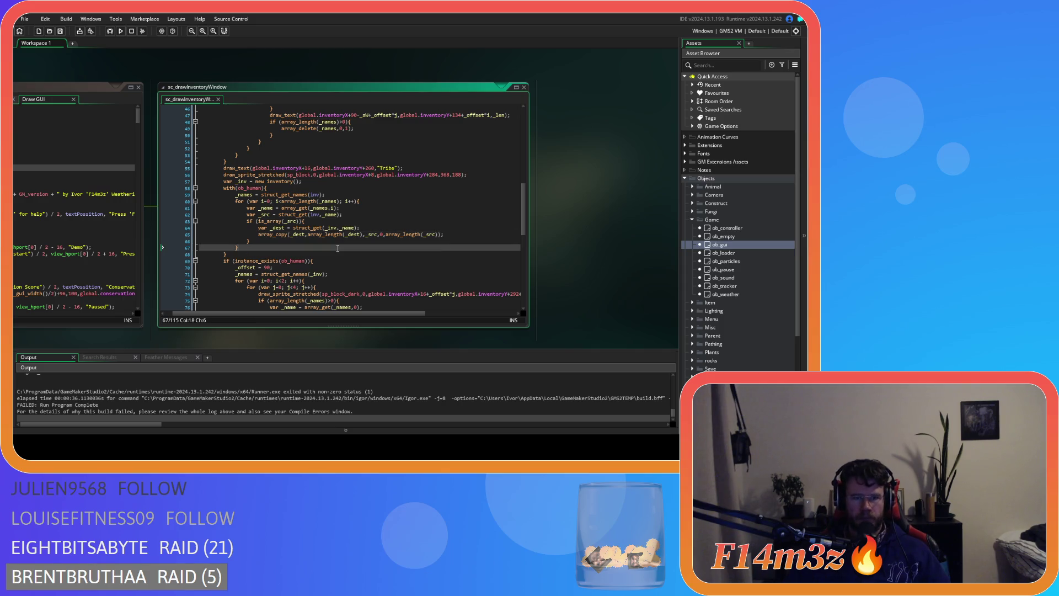
left_click(282, 188)
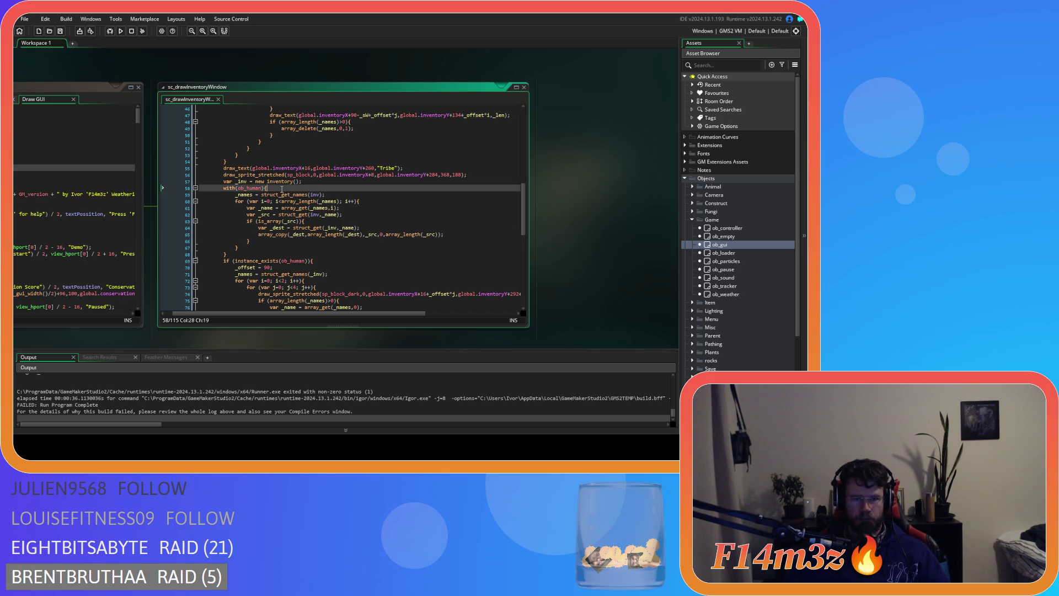
key("Left")
left_click(285, 214)
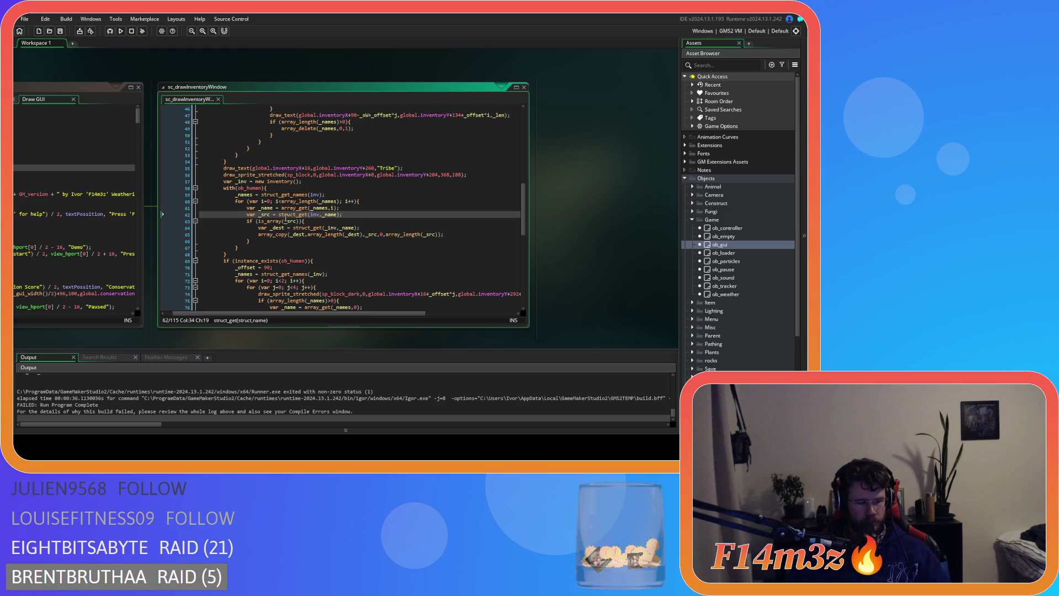
left_click(360, 235)
left_click(360, 221)
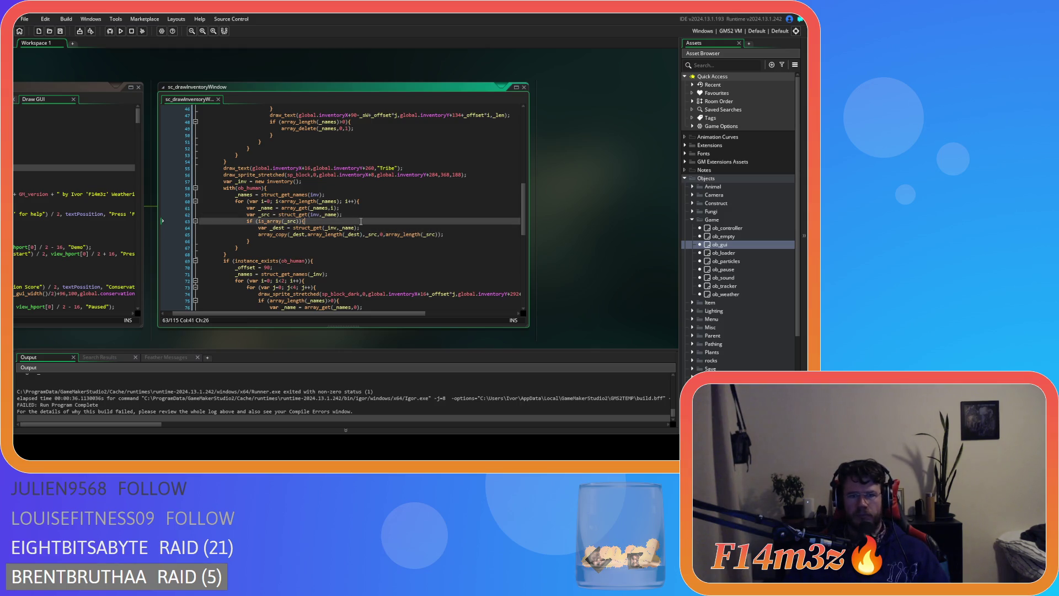
left_click(364, 201)
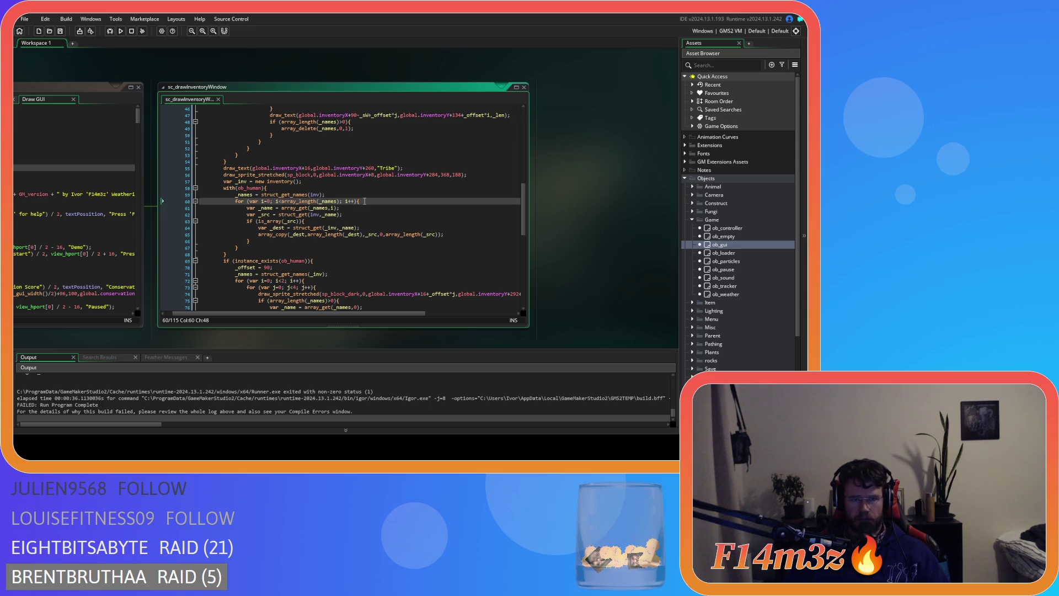
left_click(326, 194)
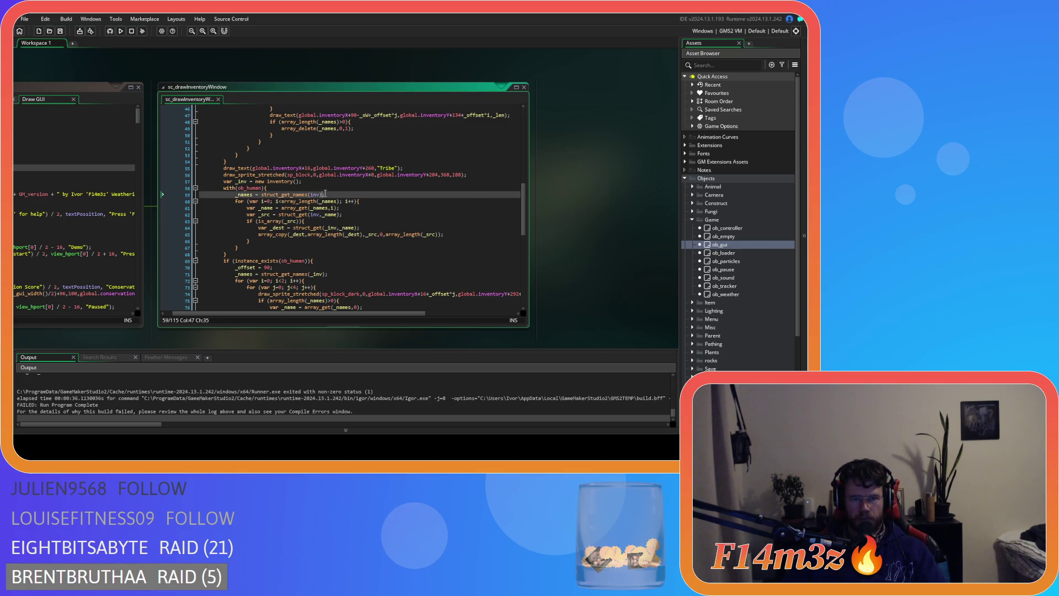
left_click(335, 228)
left_click(341, 222)
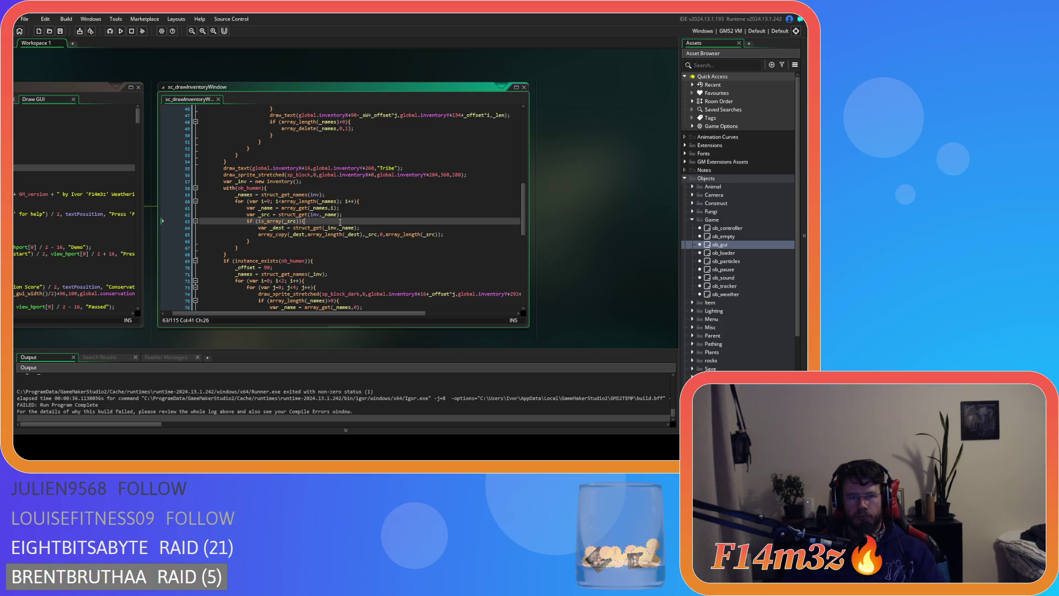
left_click(326, 240)
left_click(267, 188)
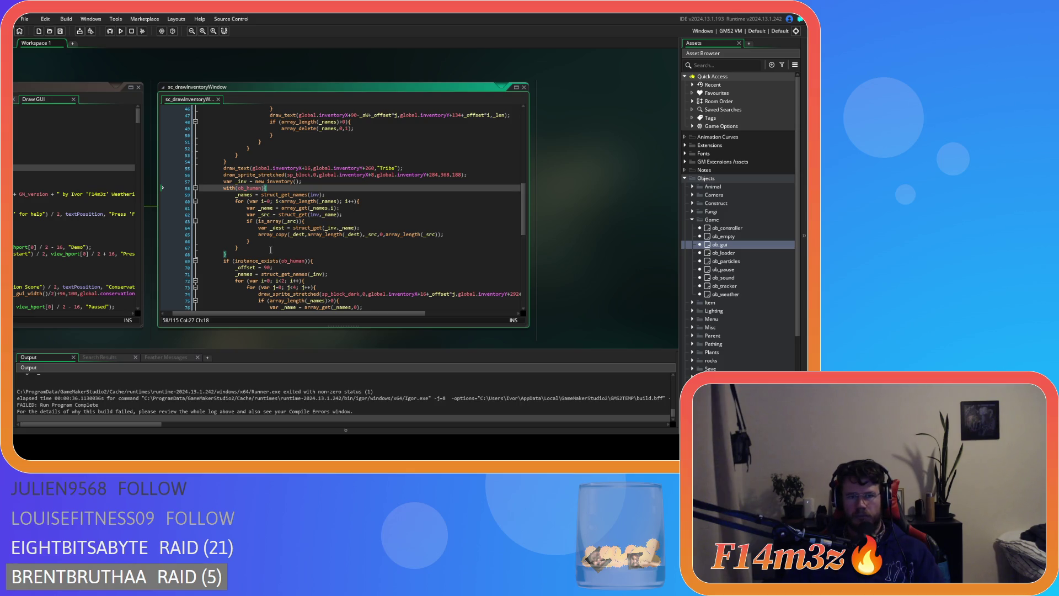
left_click(271, 250)
key("Left")
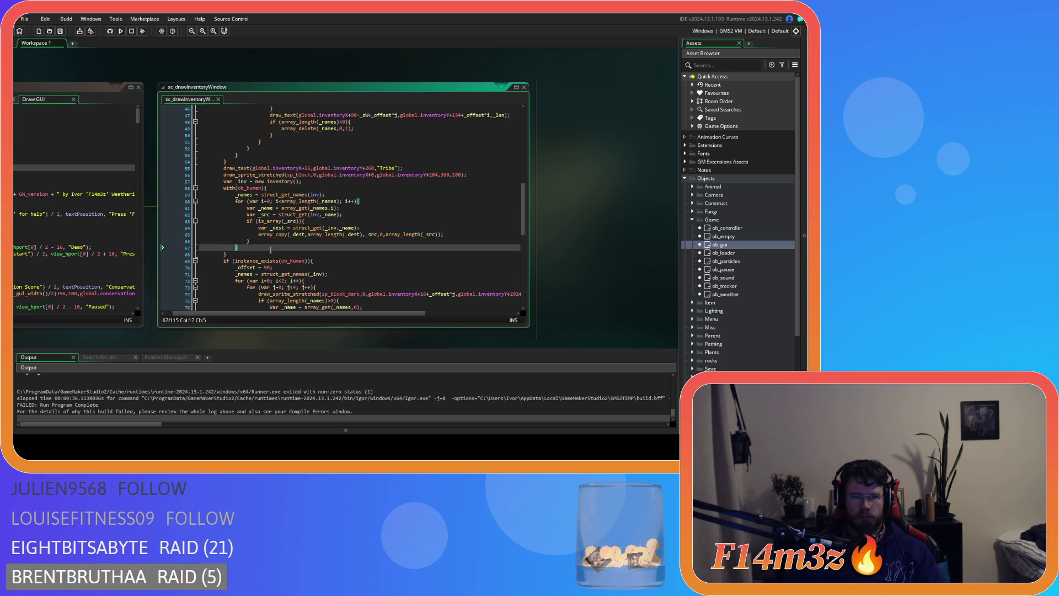
key("Right")
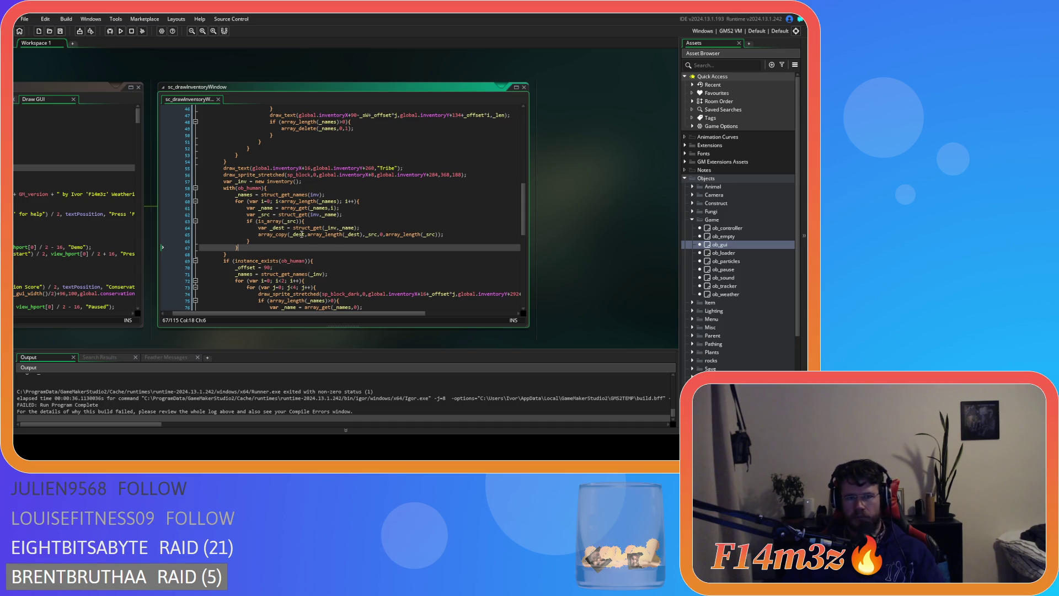
mouse_move(307, 237)
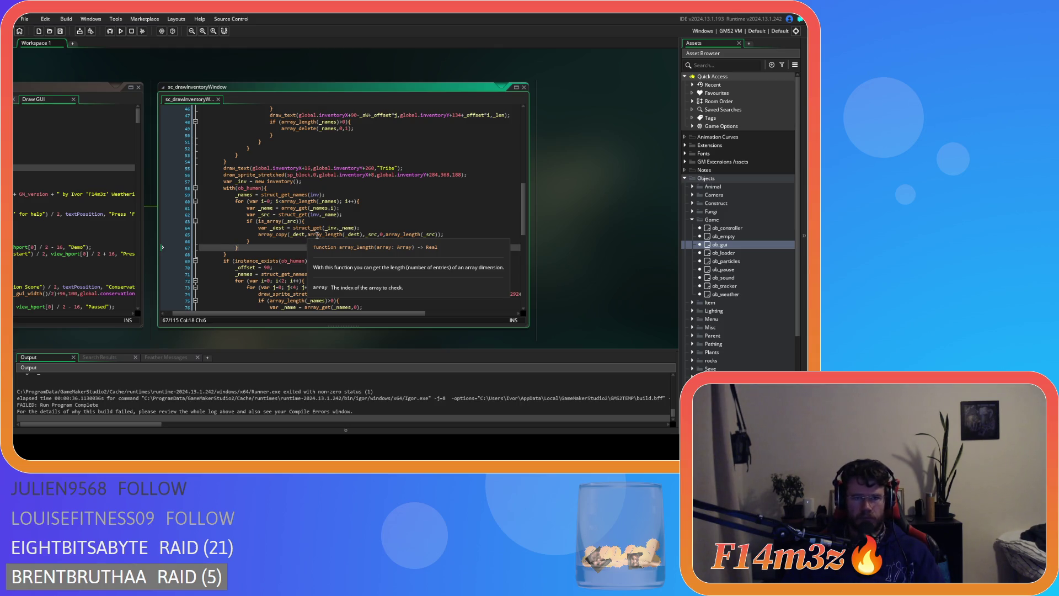
scroll(513, 220, "down", 2)
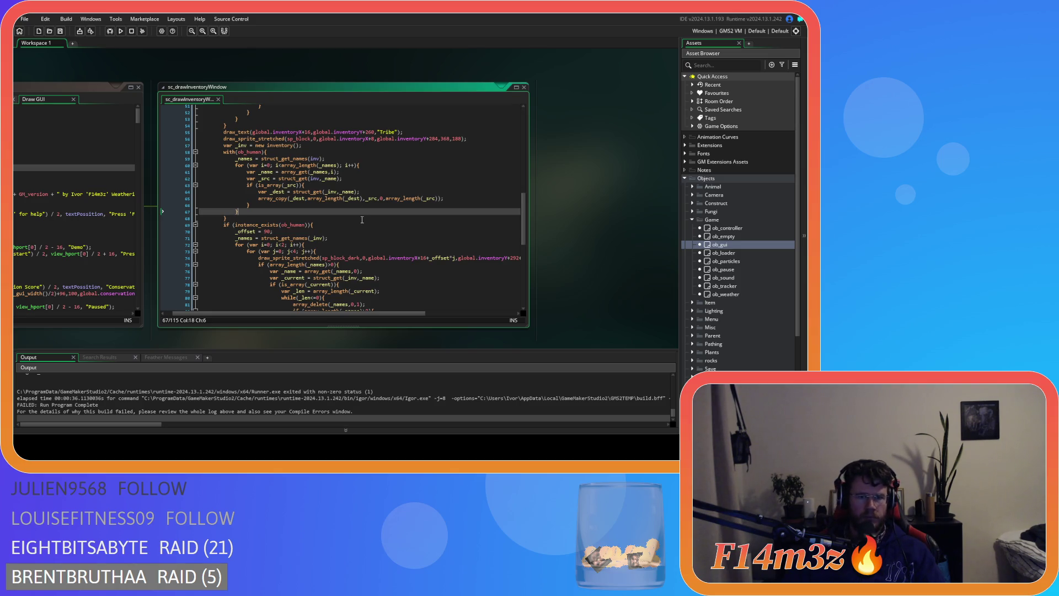
scroll(362, 219, "up", 1)
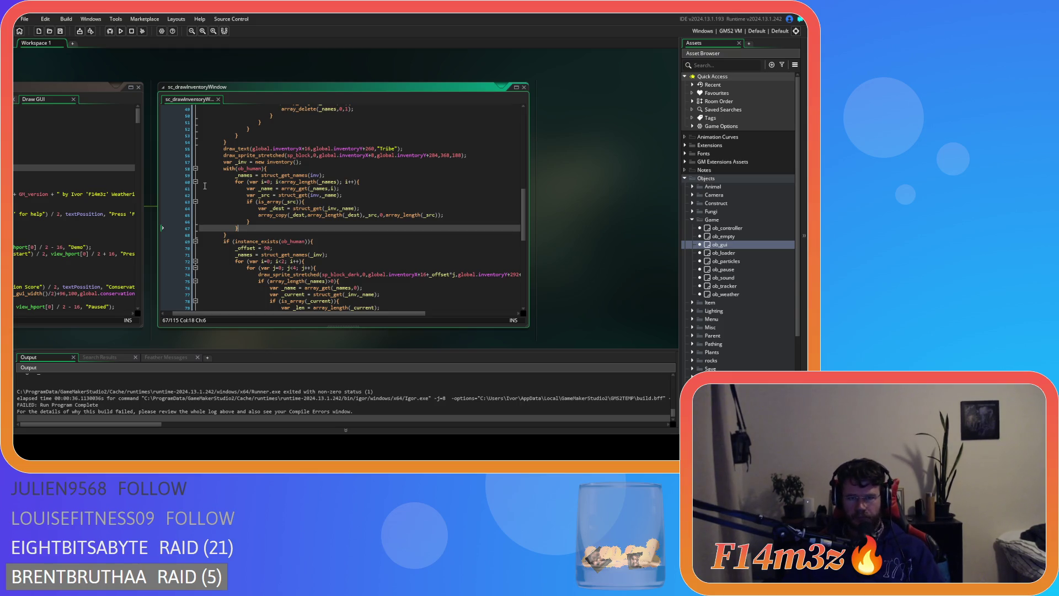
mouse_move(293, 177)
left_click(348, 169)
left_click(345, 175)
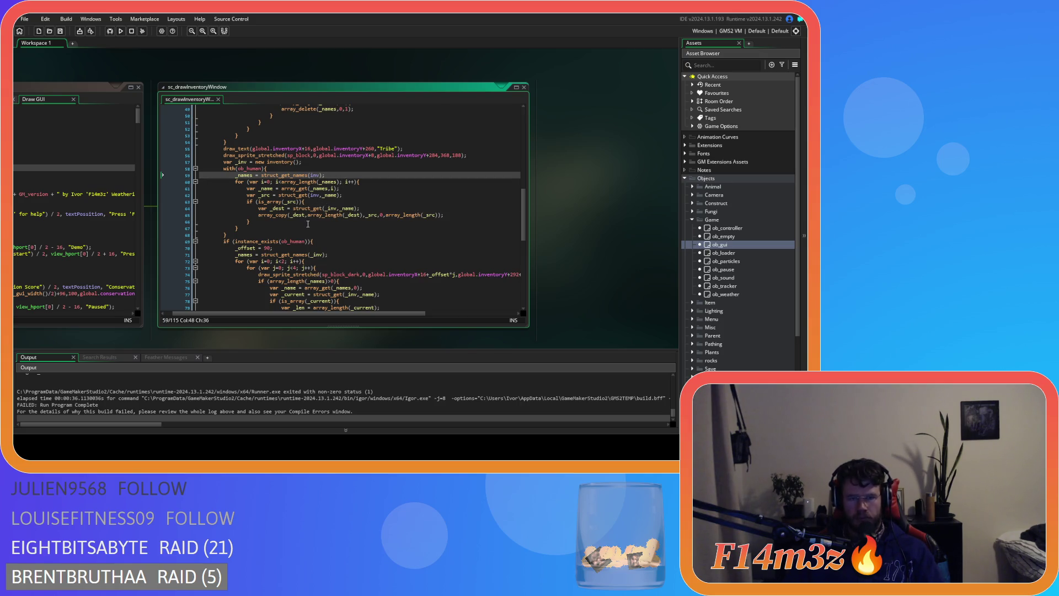
left_click(305, 221)
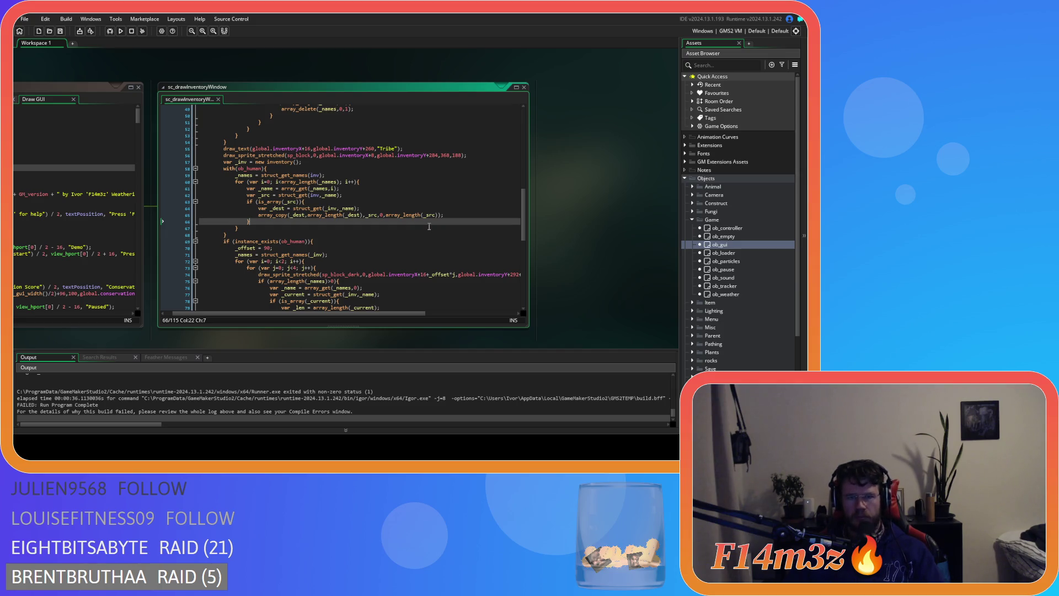
left_click(381, 214)
key("Right")
key("Left")
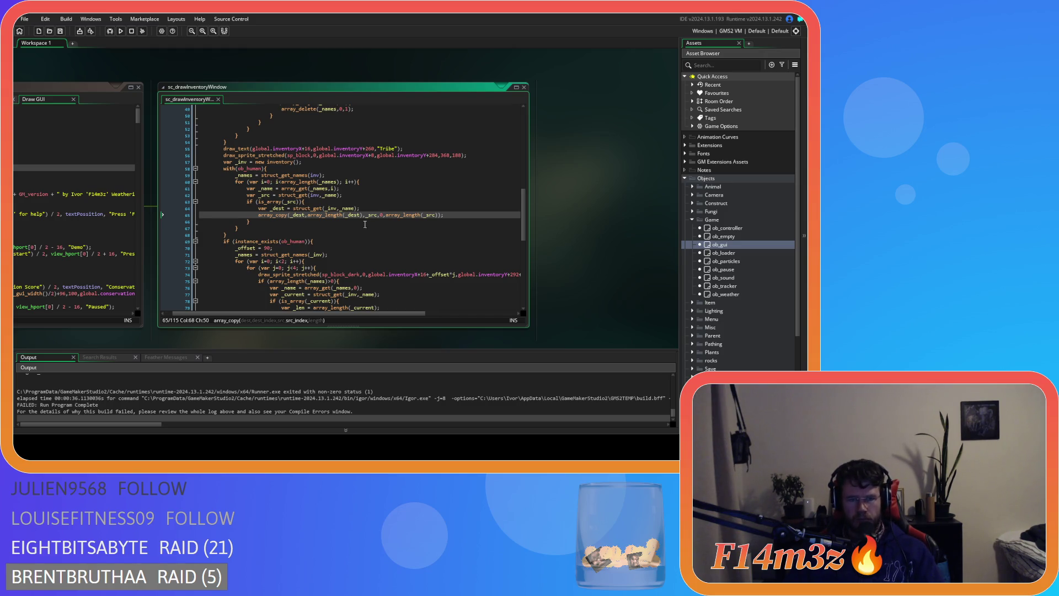
mouse_move(315, 217)
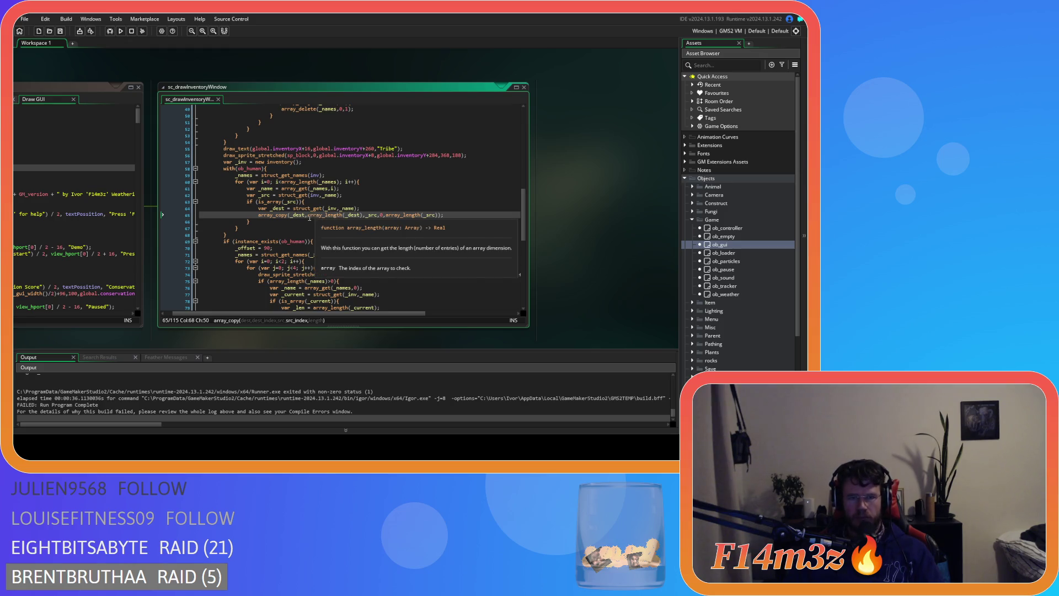
left_click(266, 234)
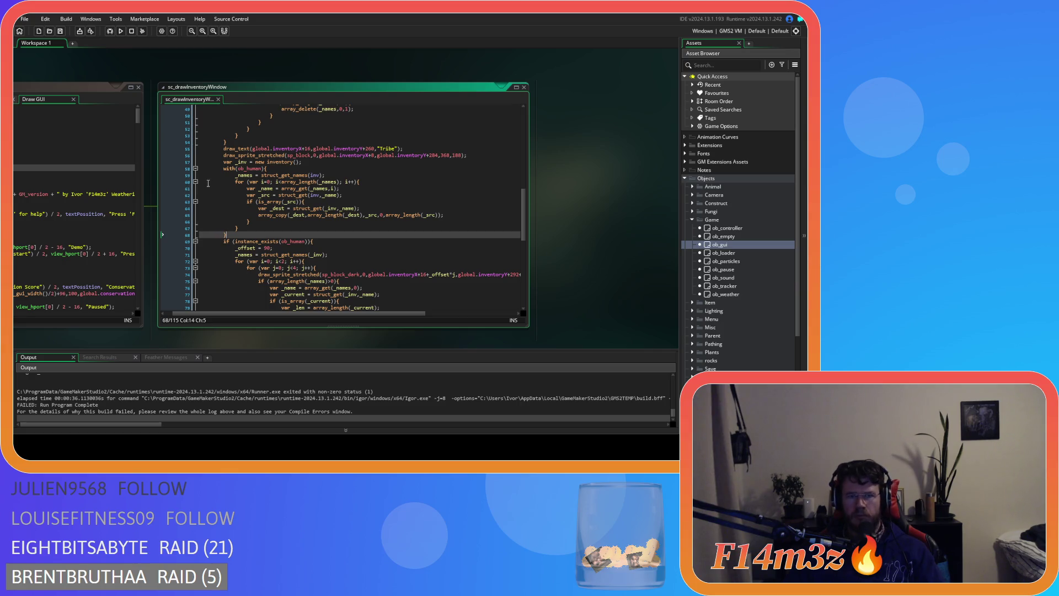
left_click(180, 183)
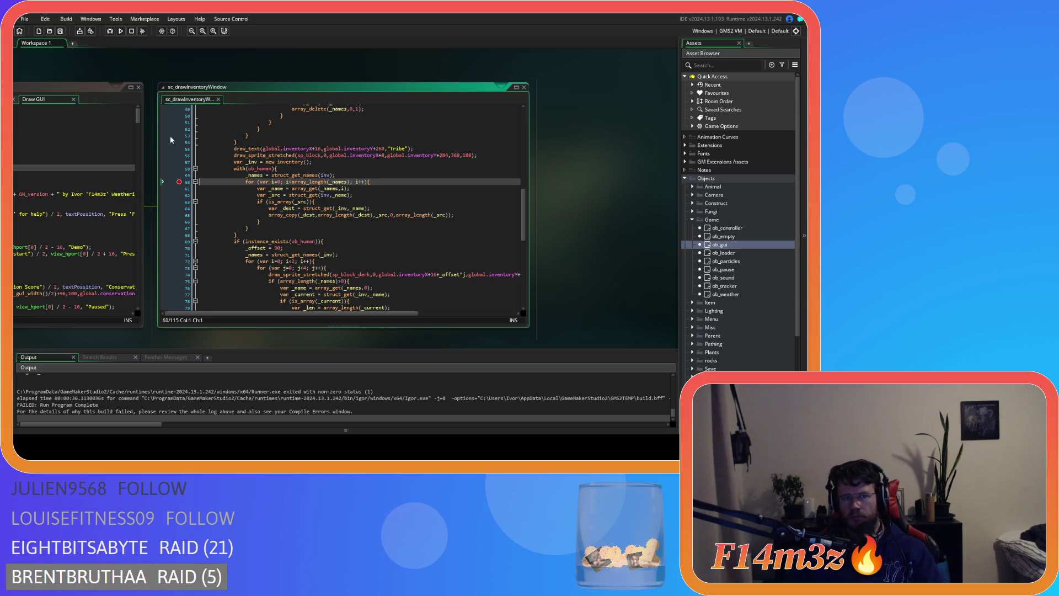
- Move the breakpoint from line 60 to line 61
left_click(179, 181)
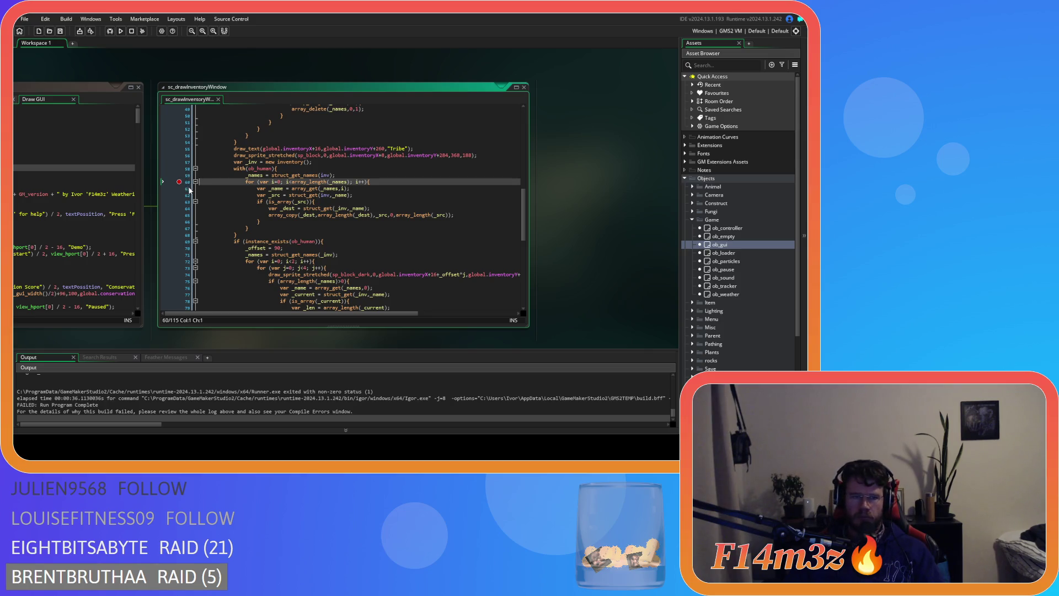
left_click(180, 187)
left_click(180, 188)
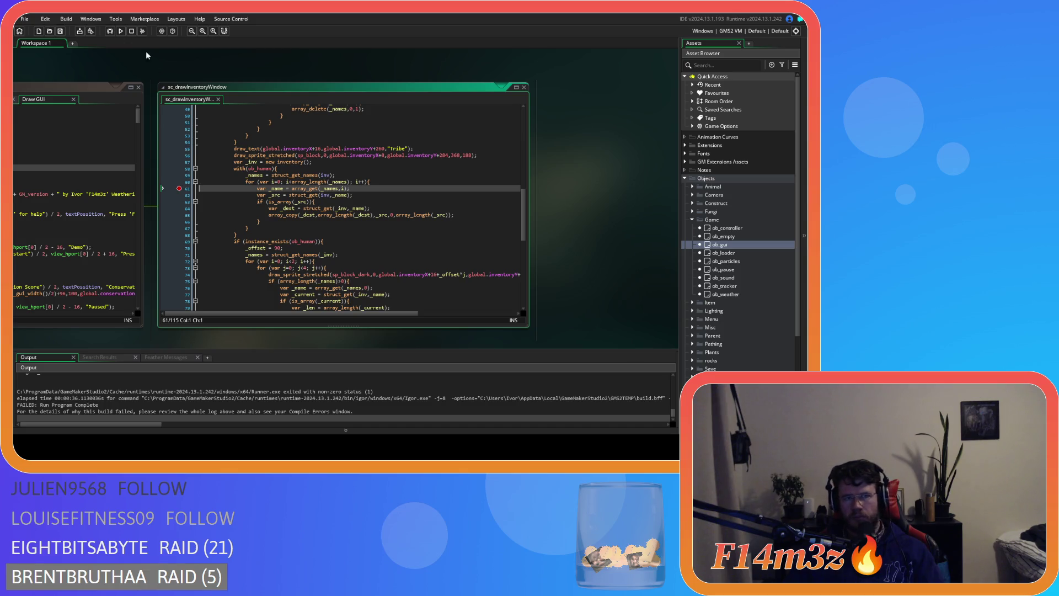
- Debug-run the game, load the saved game, then close it with Escape
left_click(109, 31)
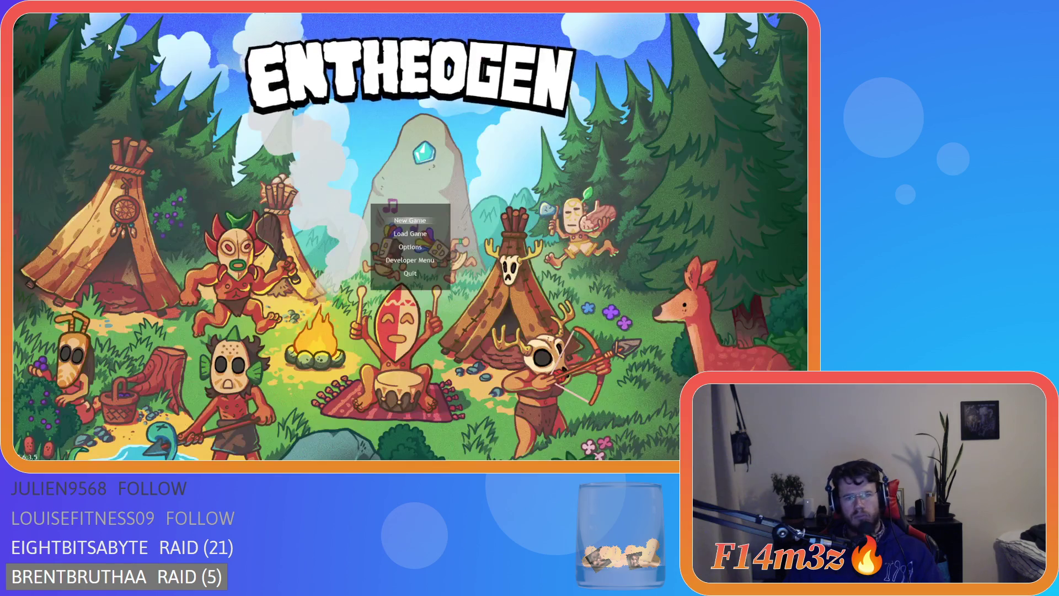
key("Down")
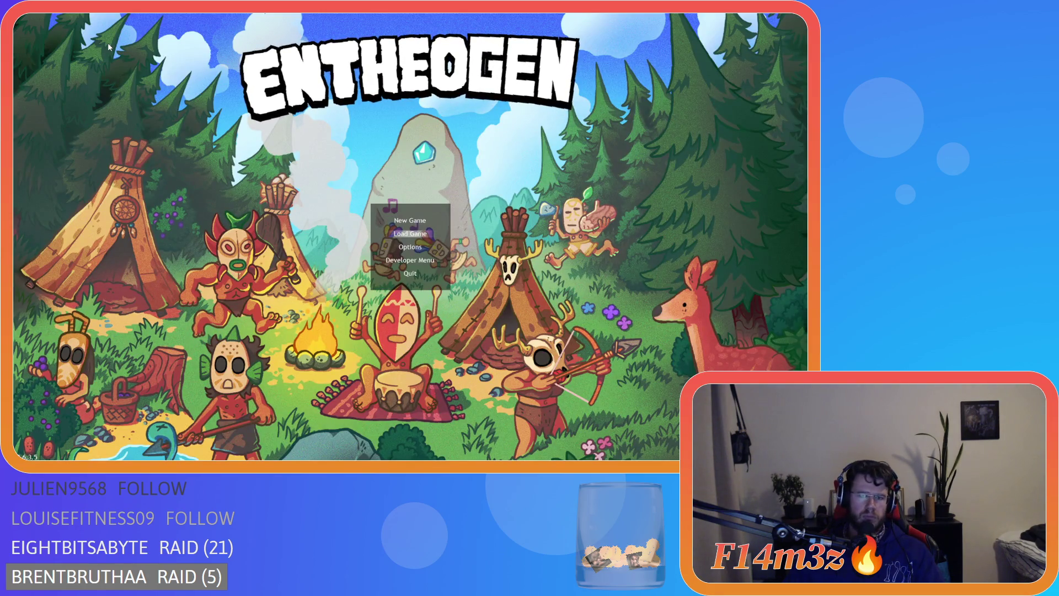
key("Return")
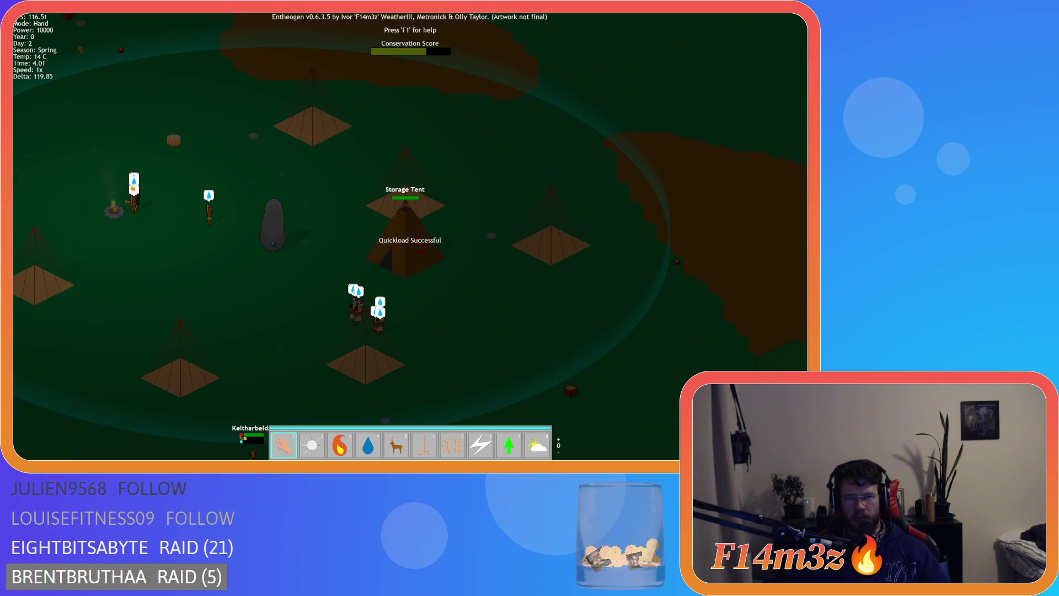
key("Escape")
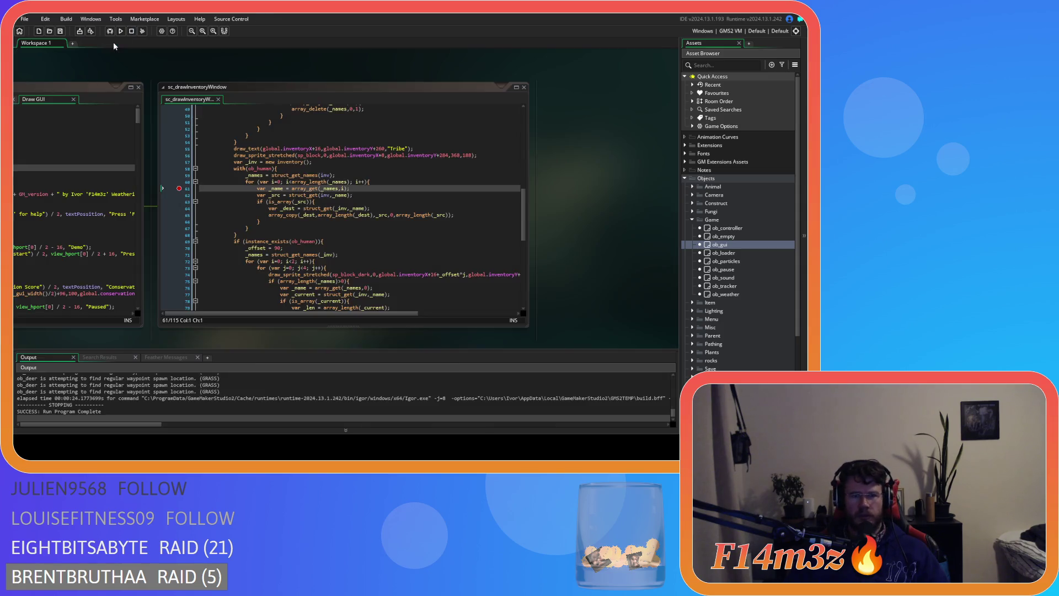
- Set a breakpoint on line 59 and debug-run the game, loading the saved game
left_click(178, 190)
left_click(179, 175)
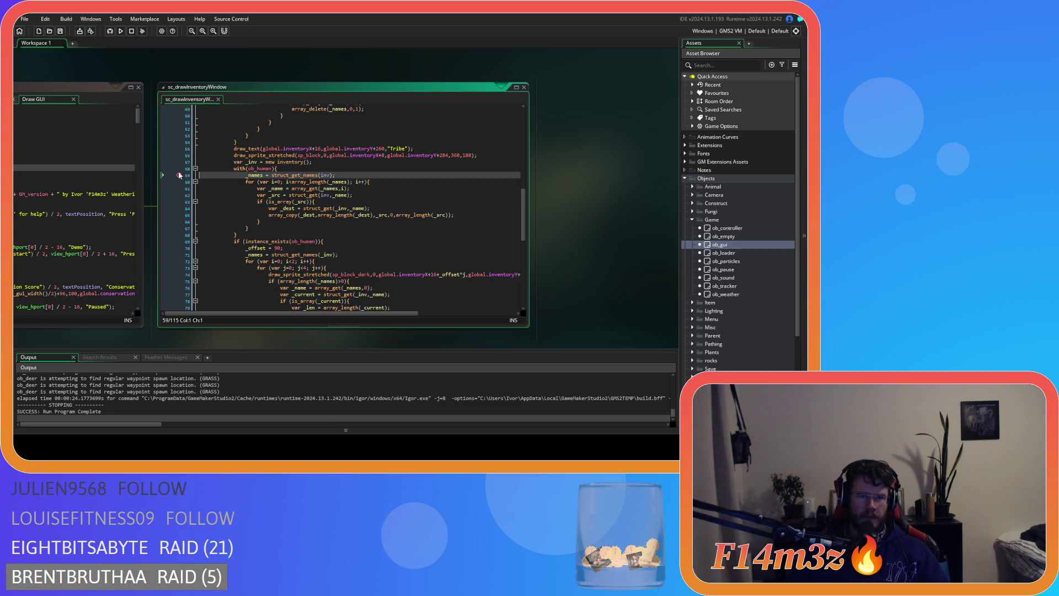
left_click(110, 31)
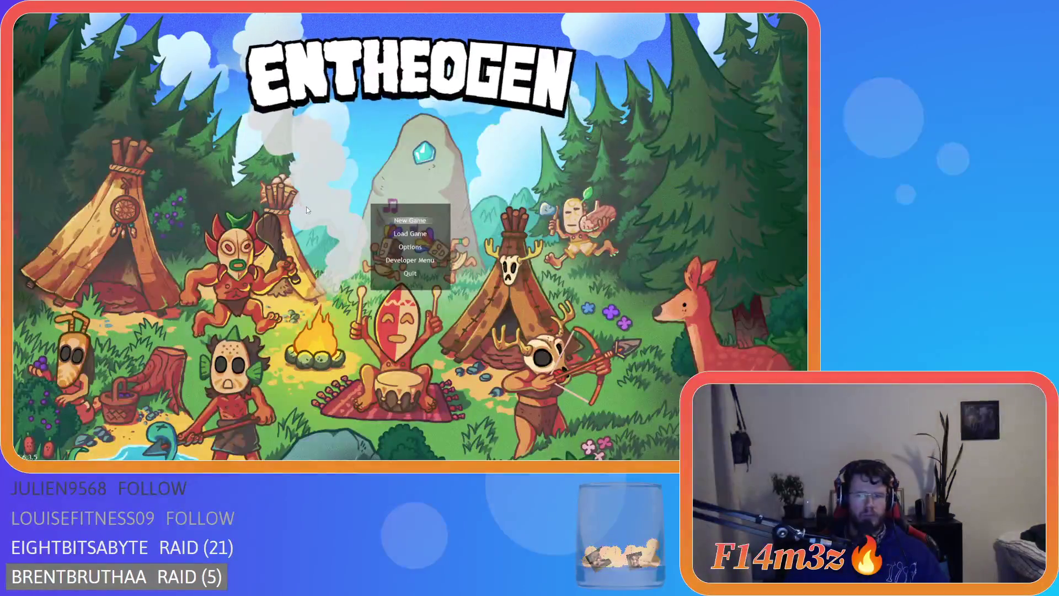
key("Down")
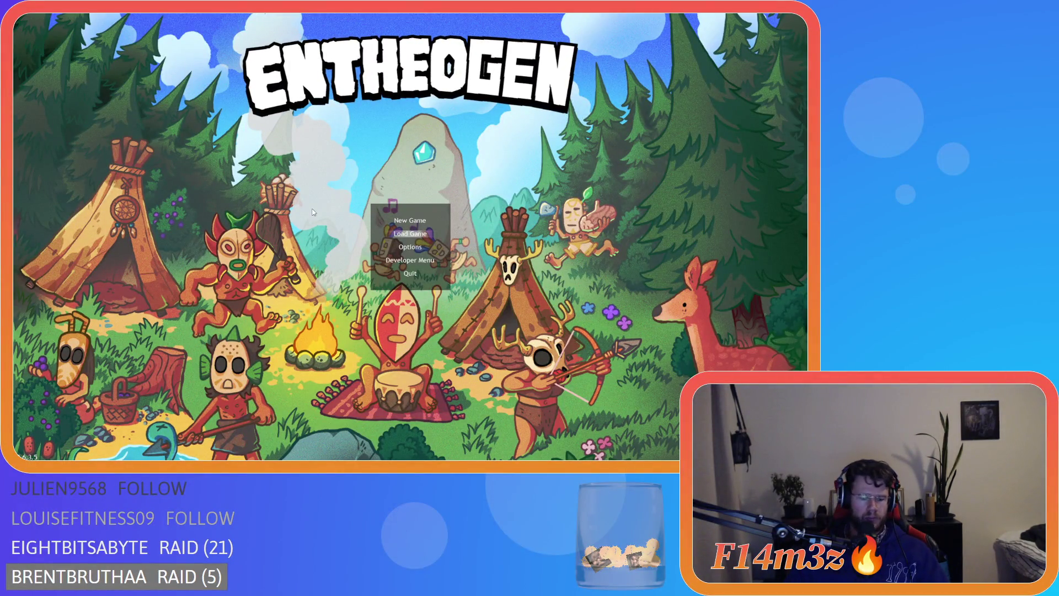
key("Return")
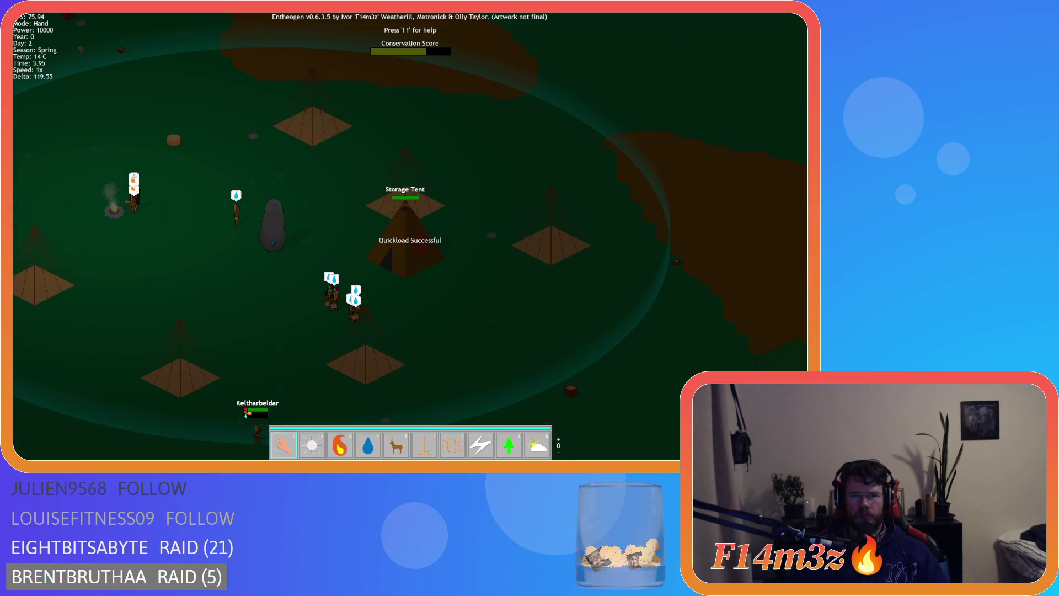
- Stop the game, close the Debugger, and set a breakpoint on line 58
left_click(132, 31)
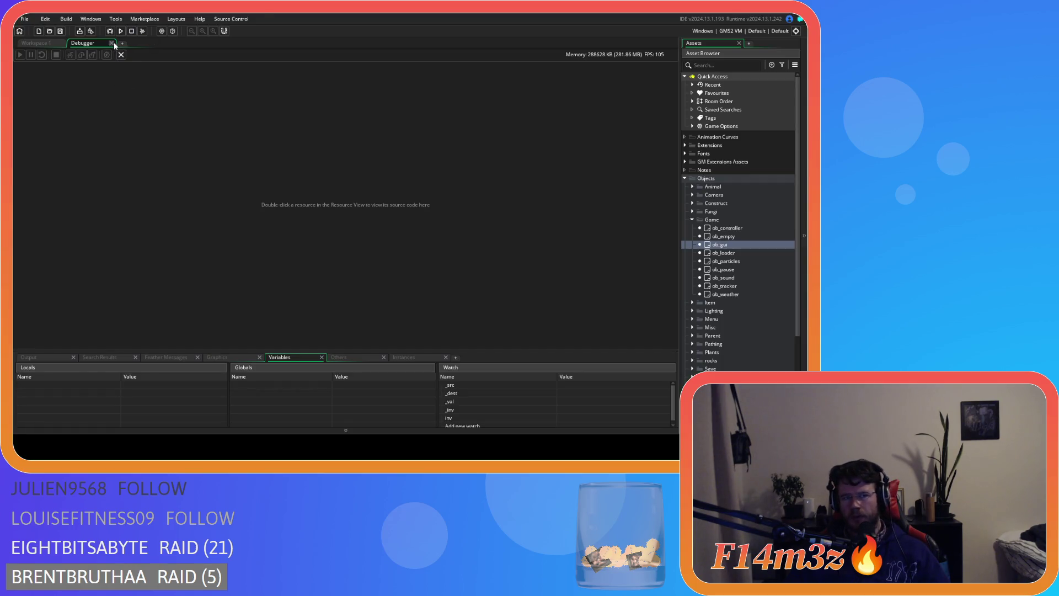
left_click(112, 42)
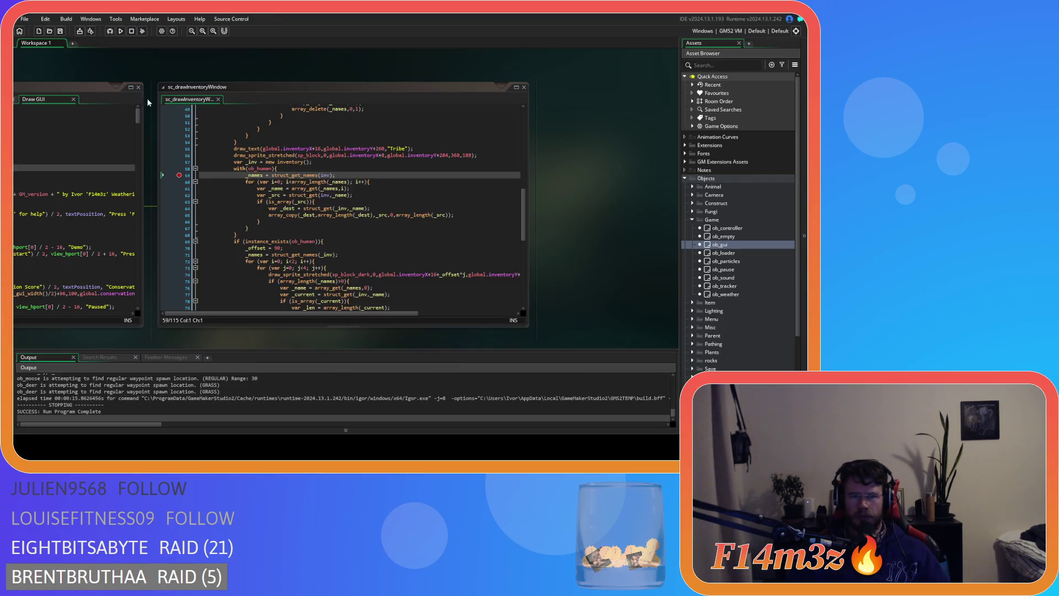
left_click(181, 169)
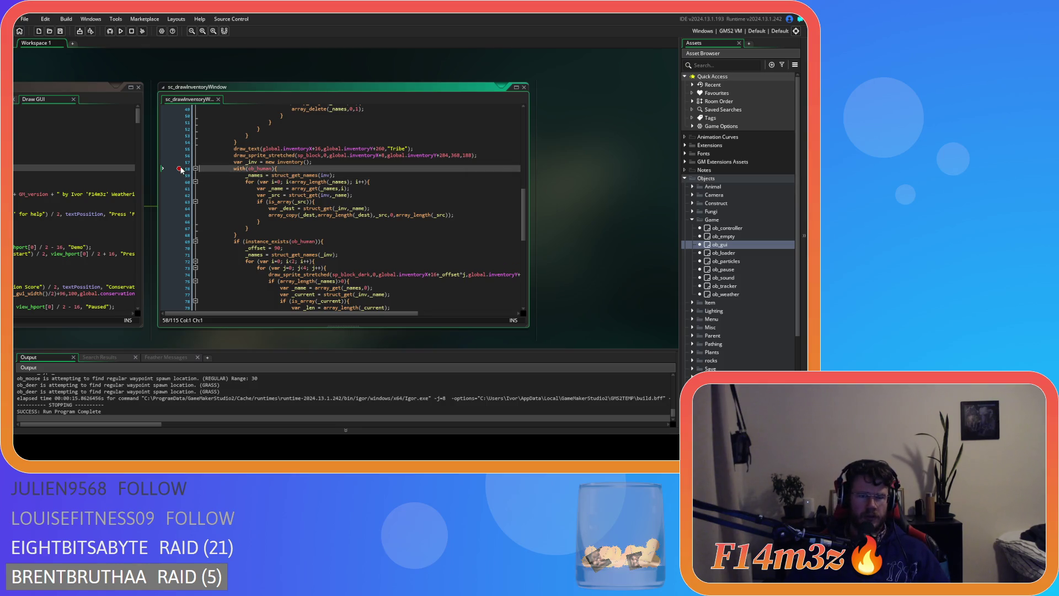
- Comment out lines 58–68 with Ctrl+K and test-run the game, loading the save
left_click_drag(249, 237, 232, 170)
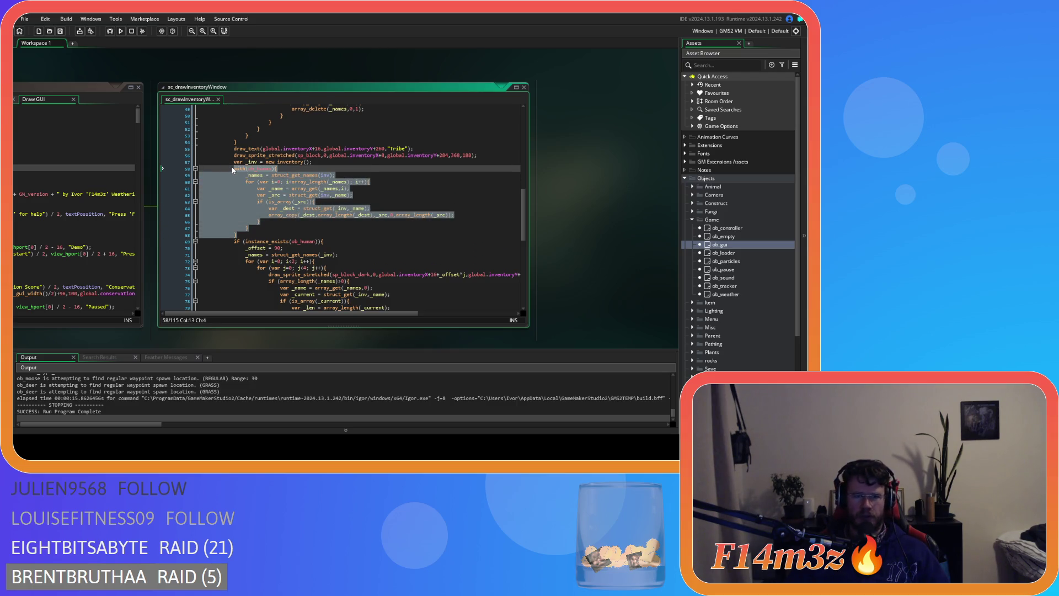
key("ctrl+k")
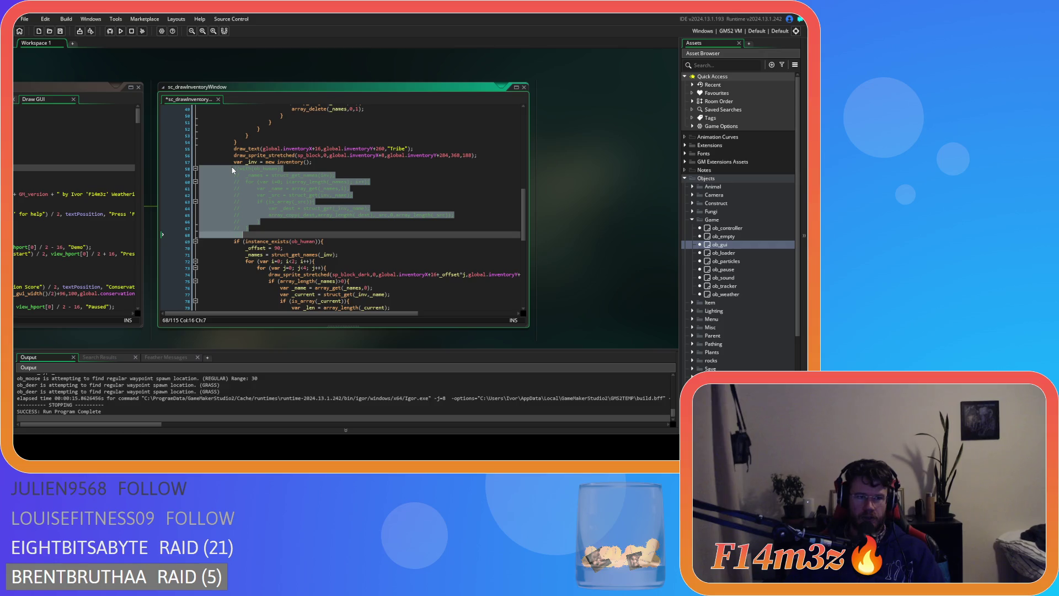
key("F5")
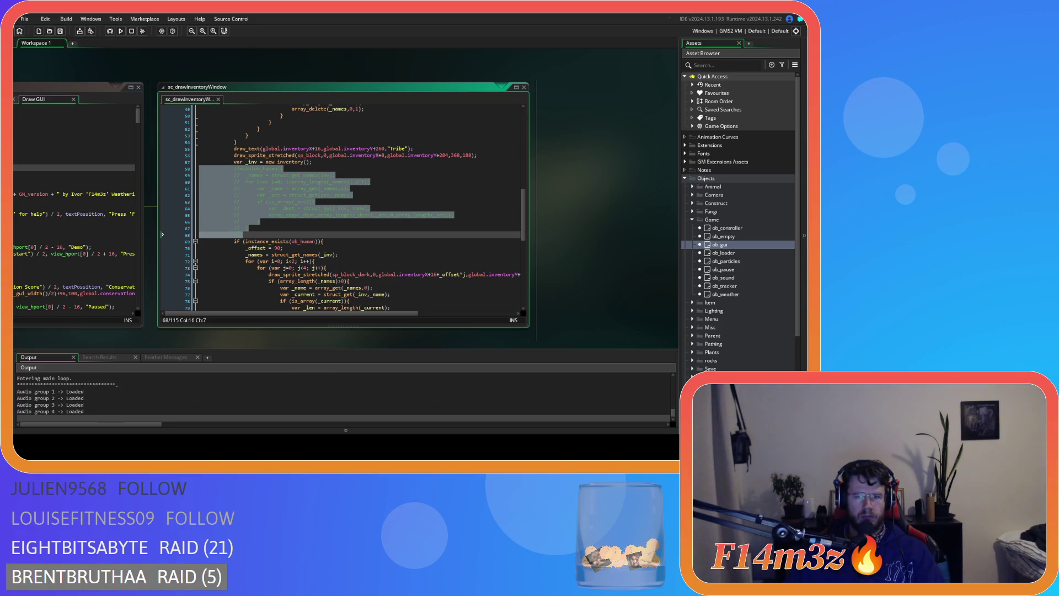
key("Return")
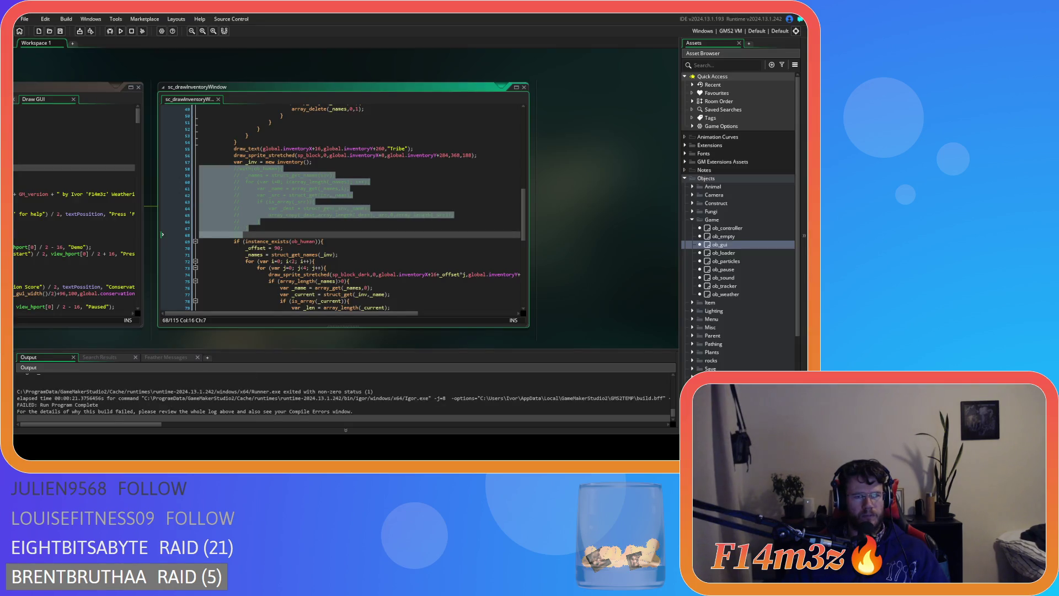
- Uncomment the with(ob_human) block, then select the instance_exists drawing section
key("ctrl+shift+k")
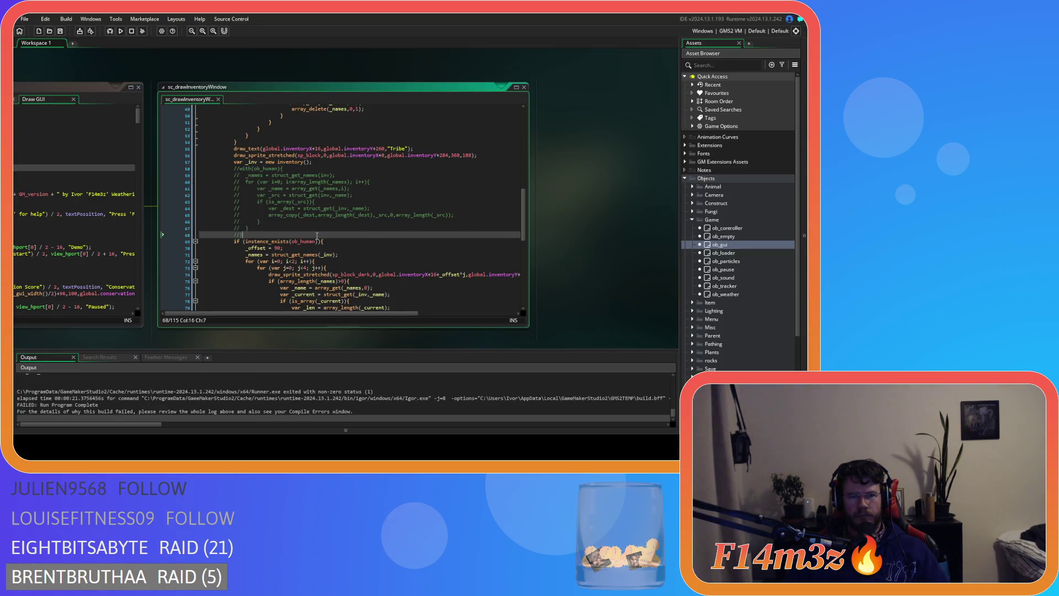
scroll(316, 236, "down", 13)
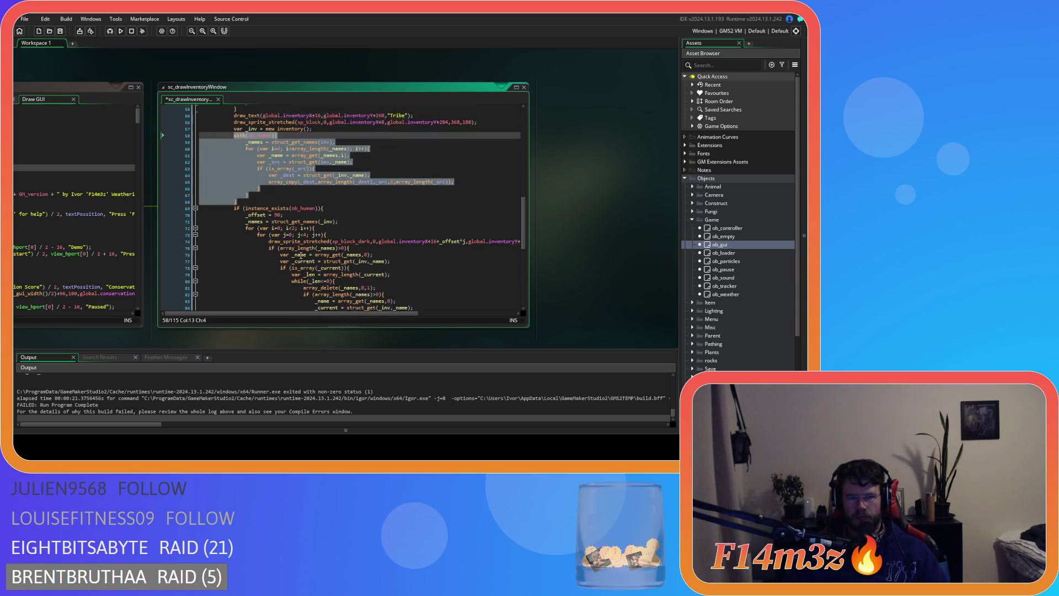
scroll(288, 271, "up", 11)
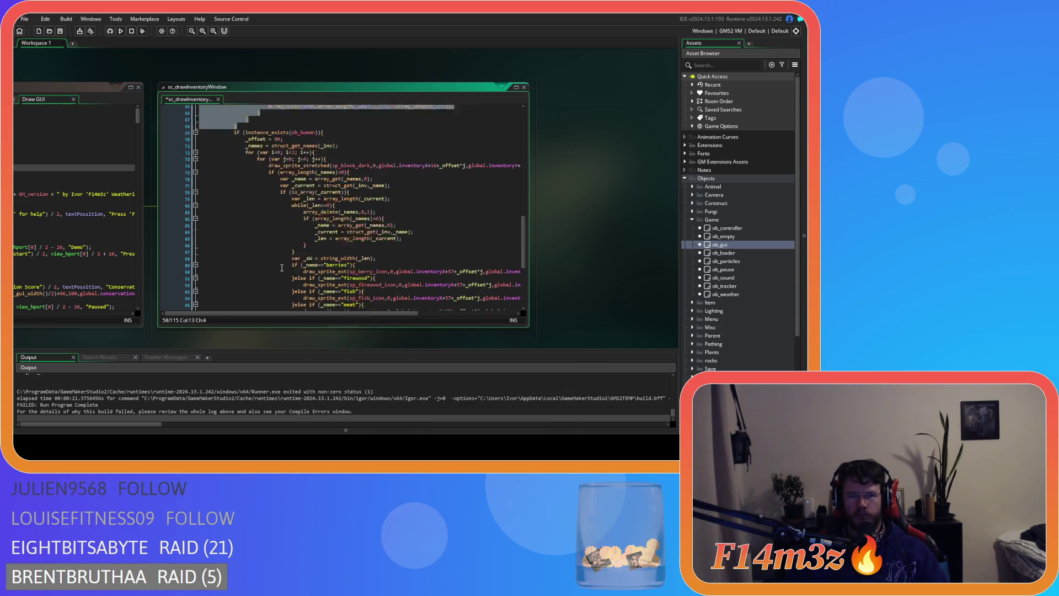
left_click(326, 199)
scroll(325, 231, "down", 11)
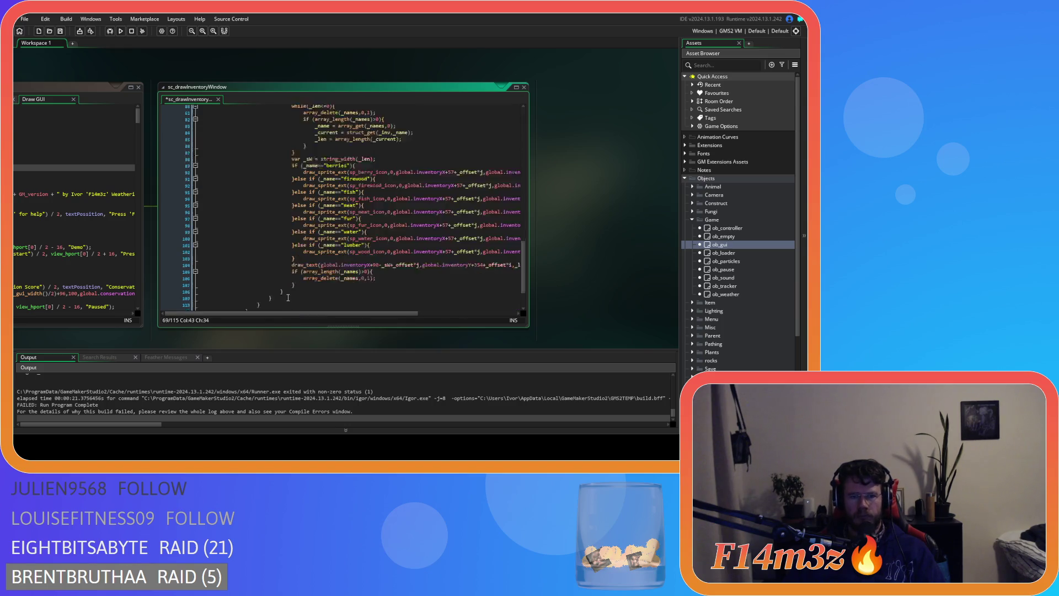
mouse_move(247, 274)
left_mouse_down()
mouse_move(231, 259)
mouse_move(232, 309)
mouse_move(232, 170)
left_mouse_up()
- Comment out the instance_exists(ob_human) drawing code and test-run the game, loading the save
key("ctrl+k")
left_click(252, 188)
scroll(254, 193, "up", 8)
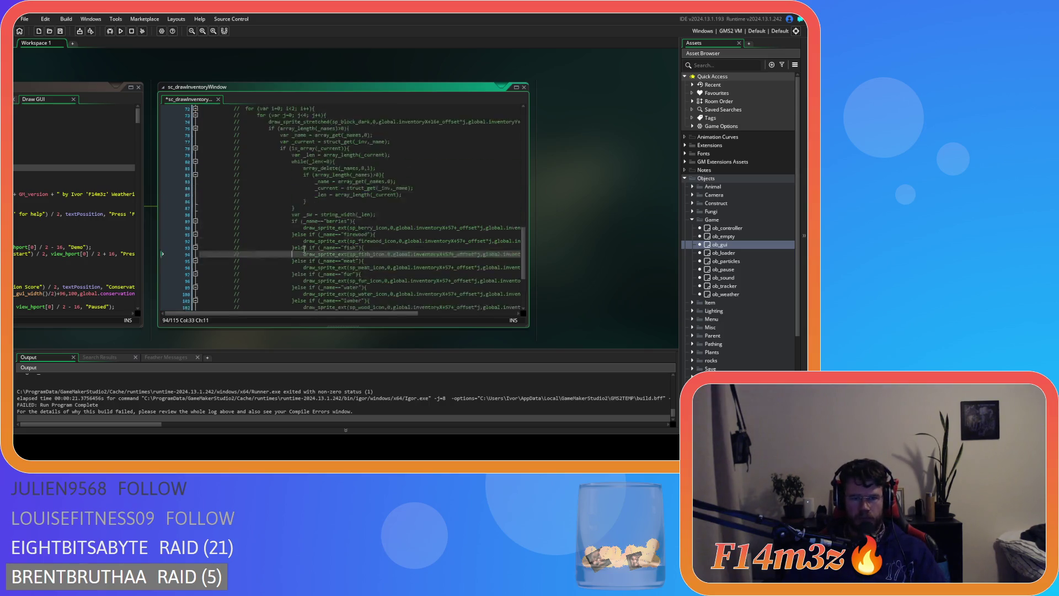
key("F5")
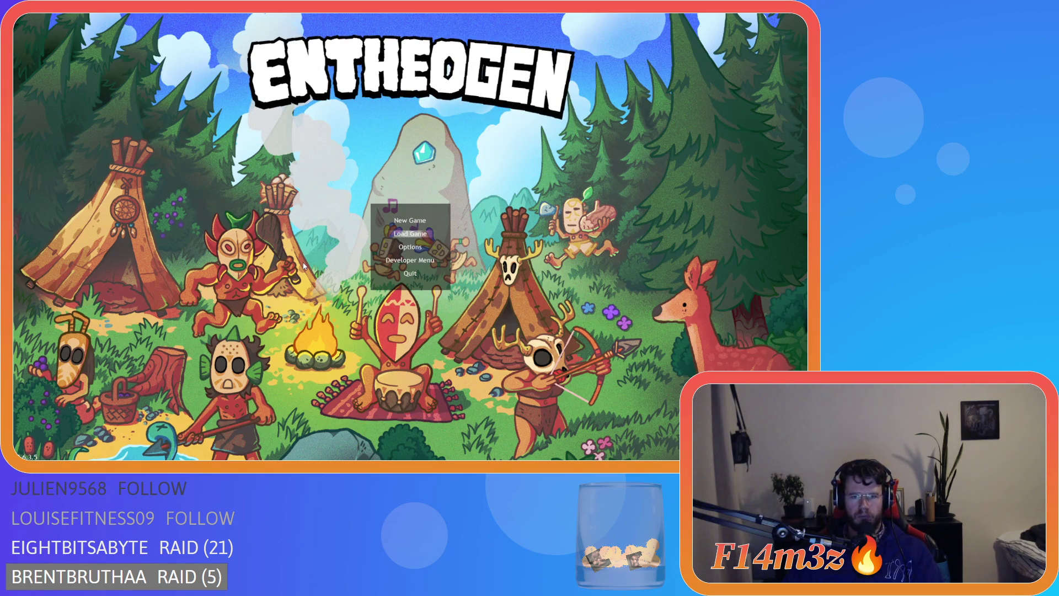
key("Return")
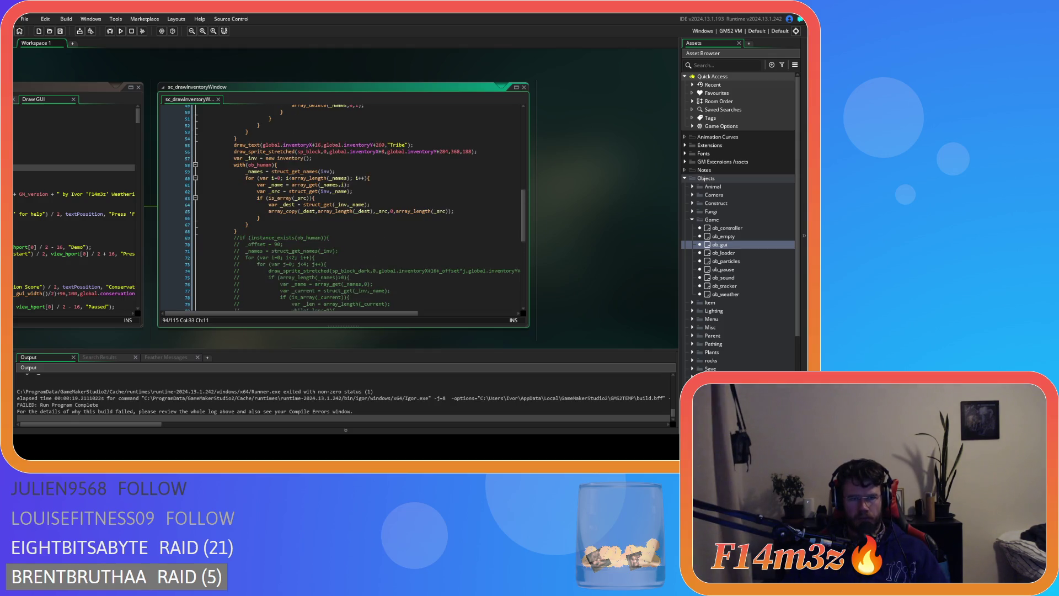
- Also comment out lines 58–68, run another build loading the save, then stop it
mouse_move(238, 231)
left_mouse_down()
mouse_move(249, 218)
mouse_move(231, 166)
left_mouse_up()
key("ctrl+k")
key("F5")
left_click(267, 204)
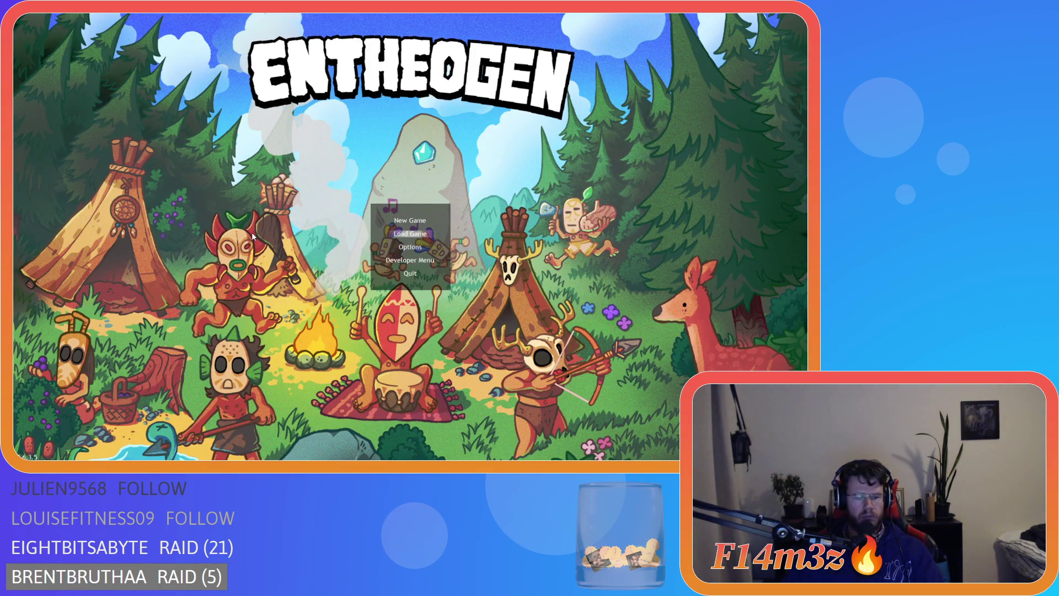
key("Return")
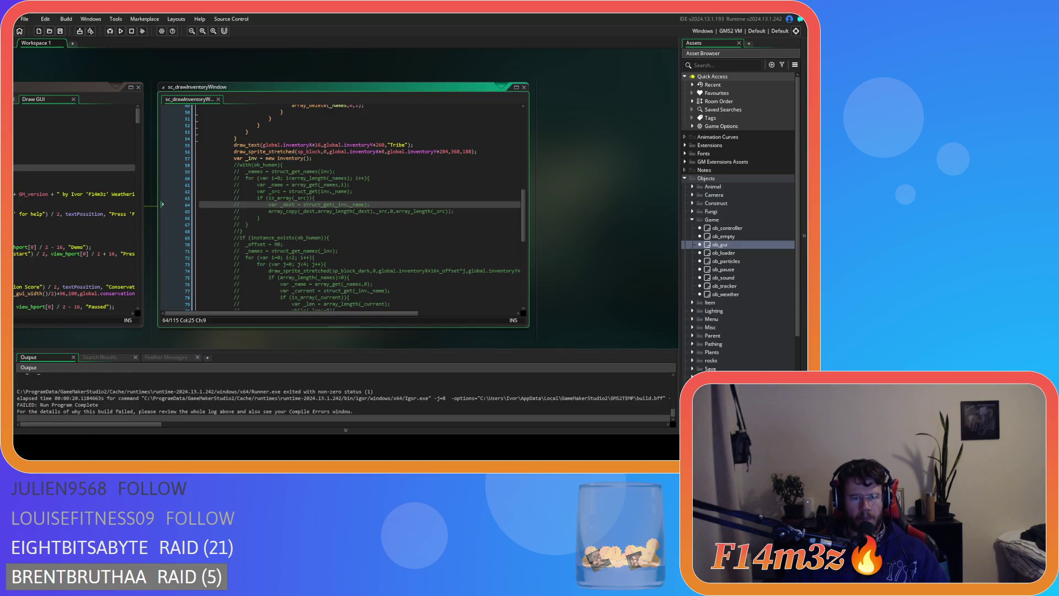
left_click(249, 246)
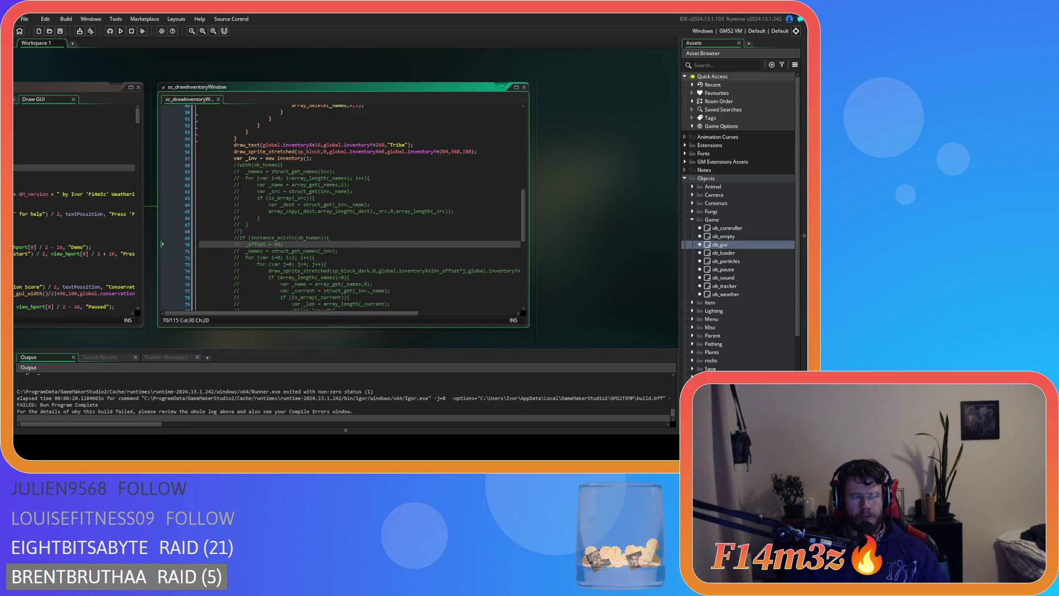
- After reviewing the ob_store loop, delete line 57 (var _inv = new inventory()) from sc_drawInventoryWindow
mouse_move(315, 159)
left_mouse_down()
mouse_move(217, 143)
mouse_move(233, 145)
left_mouse_up()
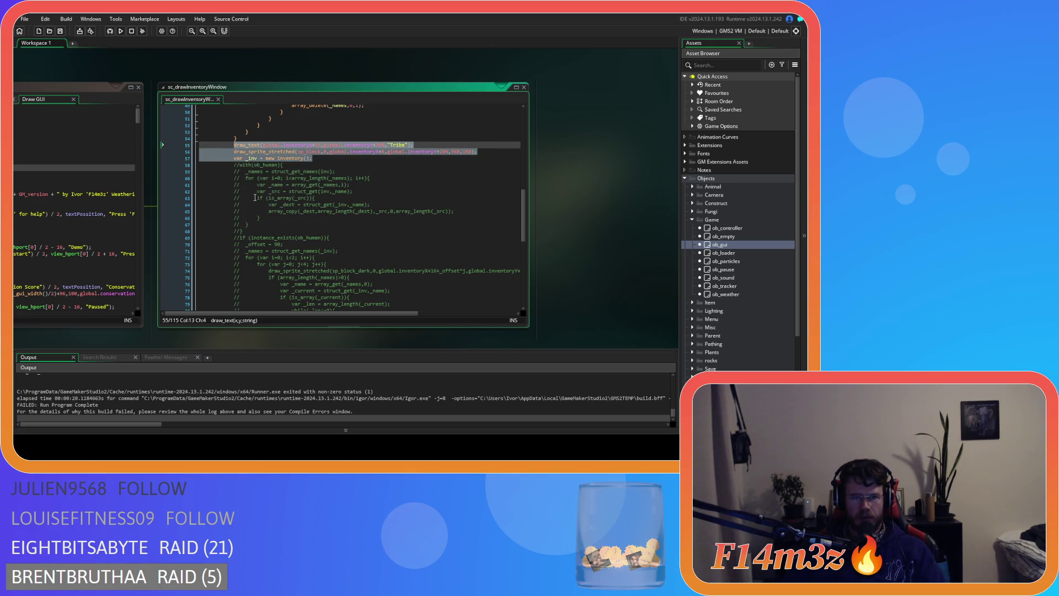
scroll(259, 227, "up", 15)
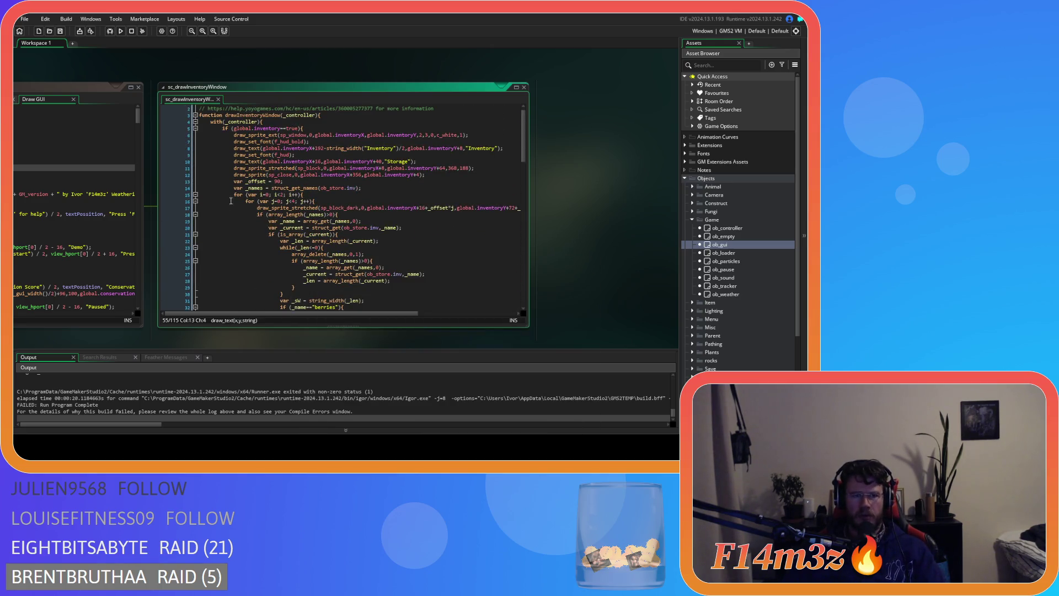
left_click(307, 194)
scroll(228, 255, "down", 5)
scroll(228, 256, "up", 5)
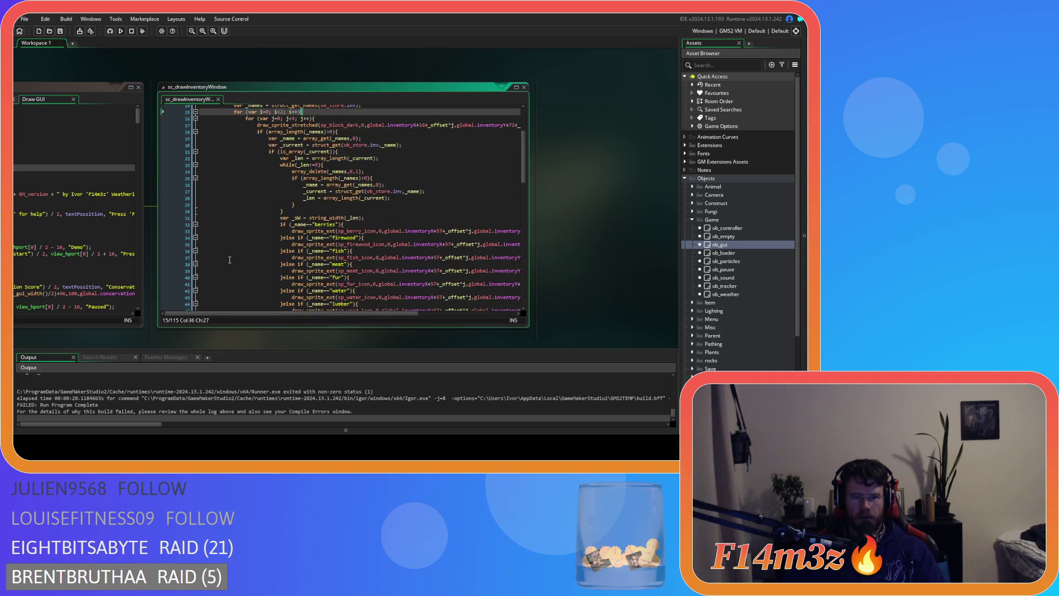
key("Up")
key("Up")
key("Up")
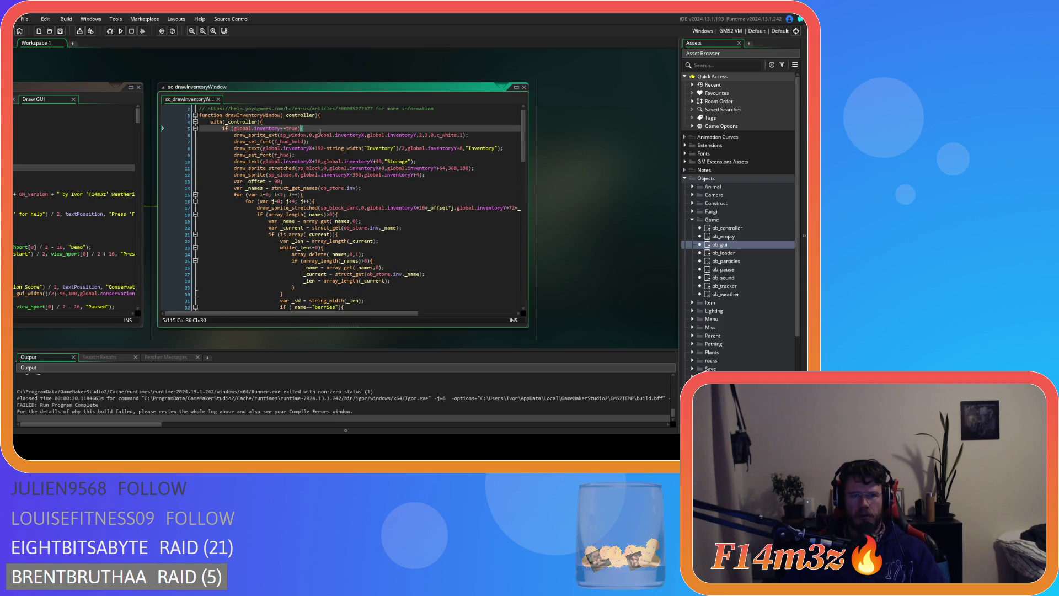
scroll(245, 234, "down", 14)
left_click_drag(310, 193, 230, 191)
key("Delete")
- Run a test build with F5, load the saved game, then quit it
key("F5")
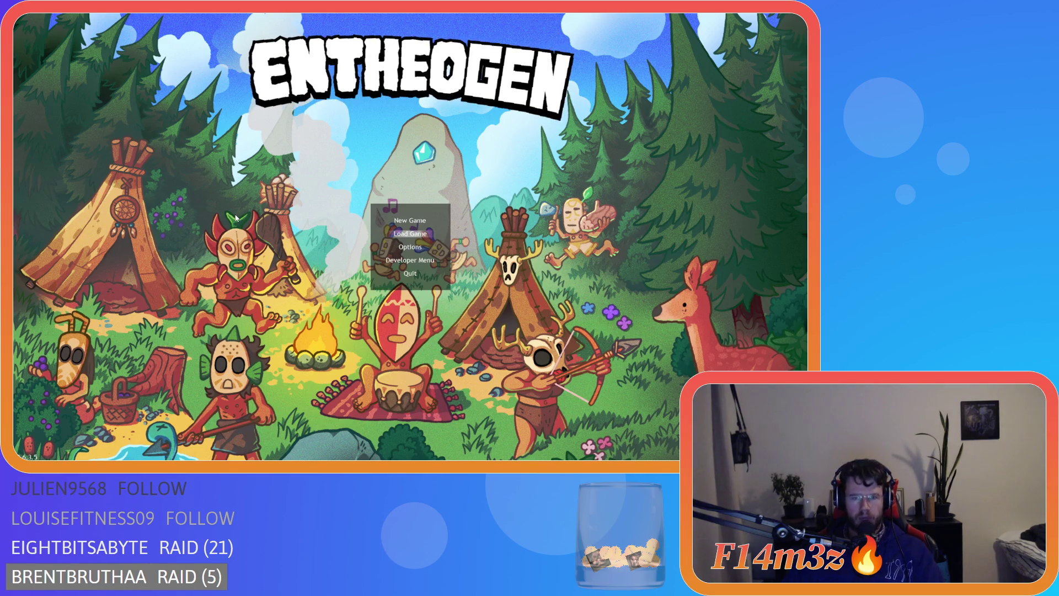
key("Return")
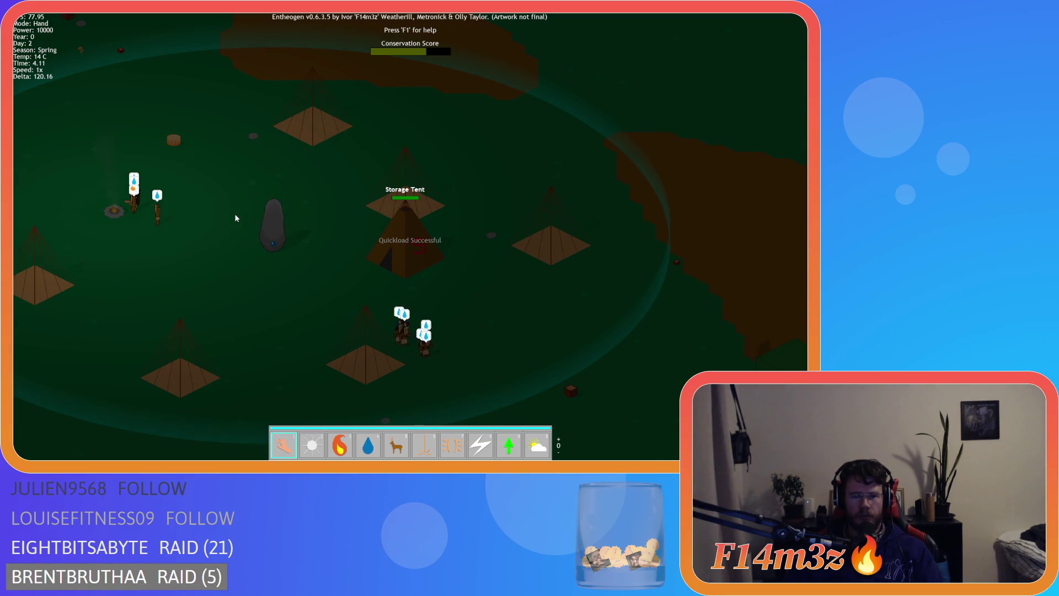
key("Escape")
- Confirm quitting the game and uncomment the inventory copy loop block on lines 58–77
key("y")
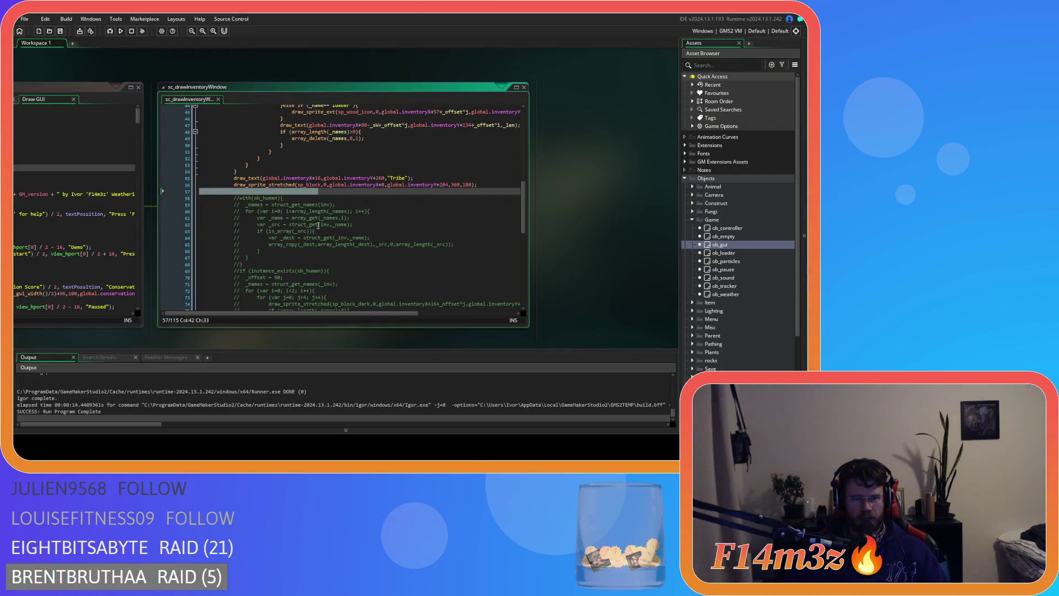
left_click(276, 192)
type("//var _inv = ob_inventory;")
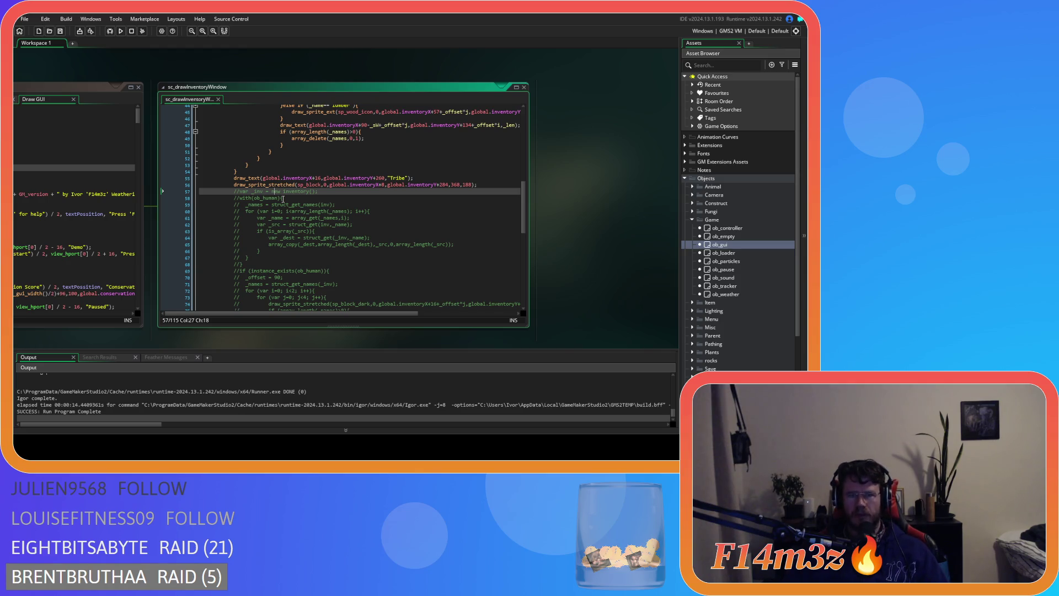
scroll(278, 213, "down", 12)
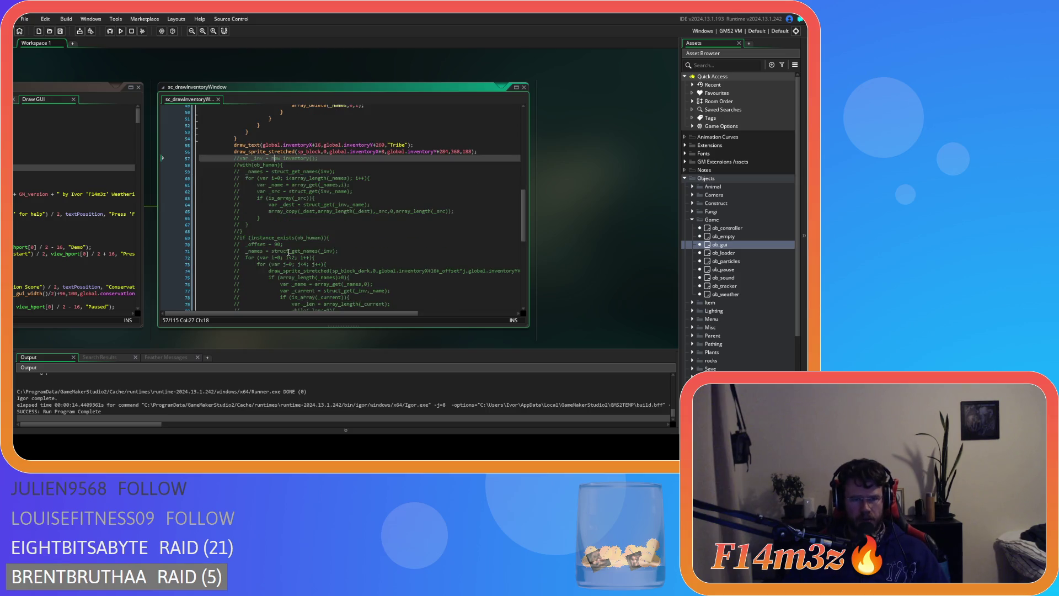
mouse_move(263, 278)
left_mouse_down()
mouse_move(206, 203)
mouse_move(233, 181)
left_mouse_up()
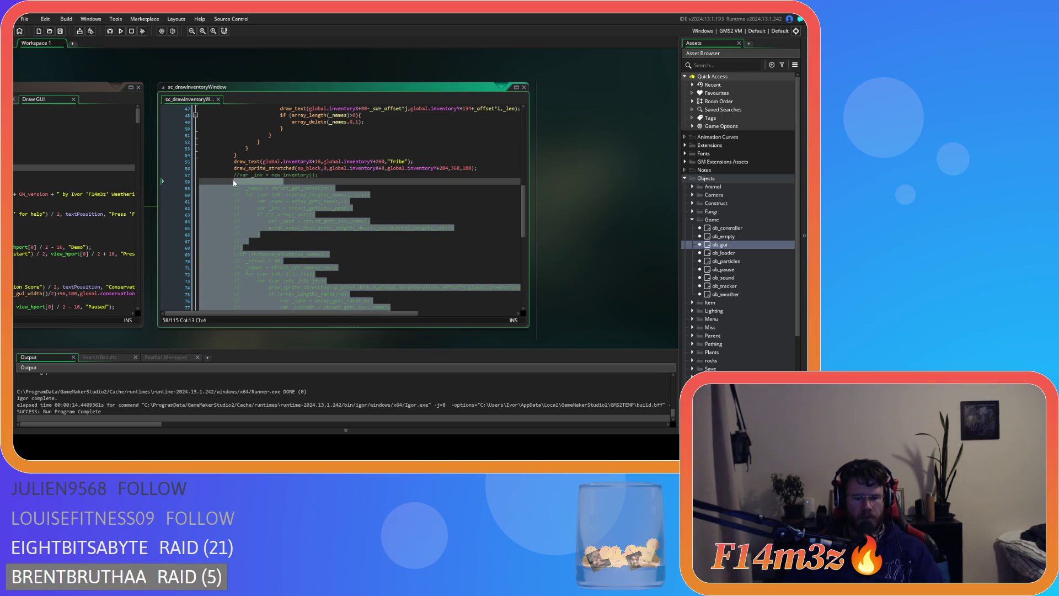
key("ctrl+shift+k")
scroll(315, 214, "down", 3)
left_click(315, 203)
scroll(316, 203, "up", 3)
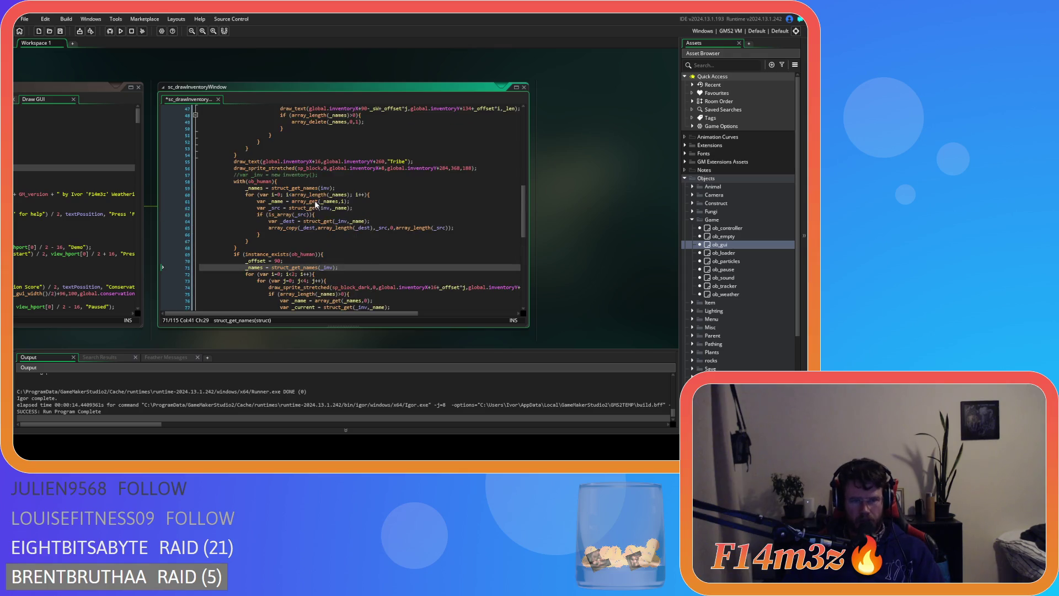
left_click(324, 175)
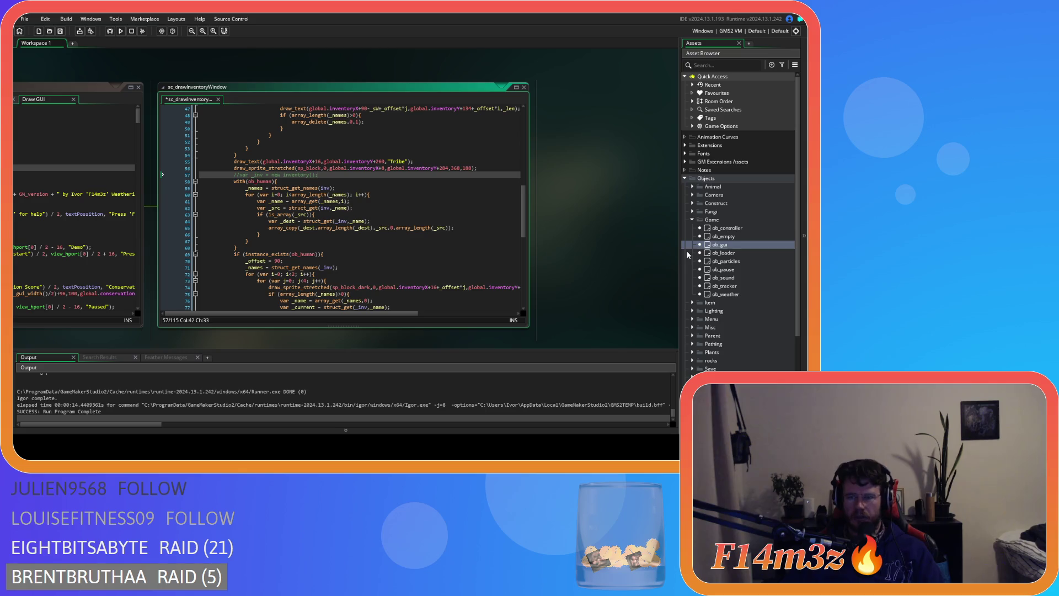
- Uncomment the var _inv = new inventory() line and open ob_human from Animal > Human
left_click(693, 187)
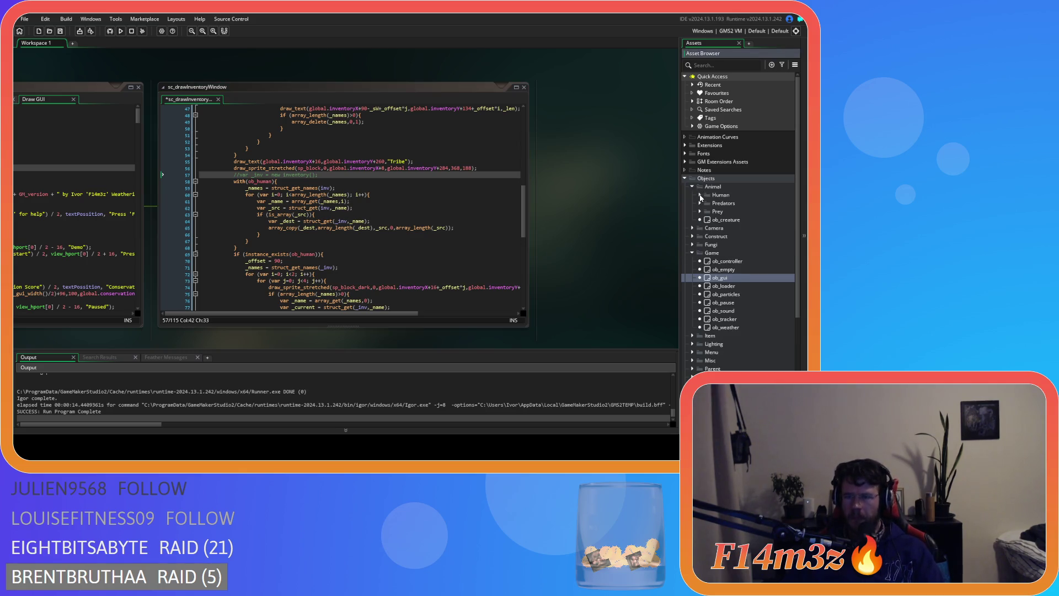
scroll(710, 326, "down", 1)
scroll(710, 326, "down", 3)
left_click(327, 177)
key("ctrl+shift+k")
left_click(296, 175)
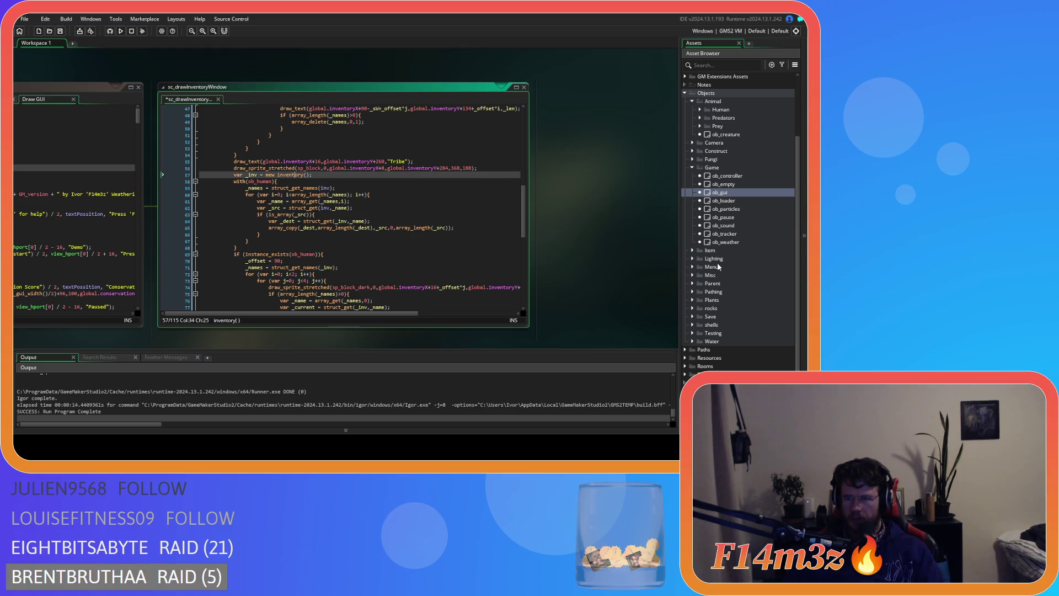
left_click(700, 110)
left_click(711, 120)
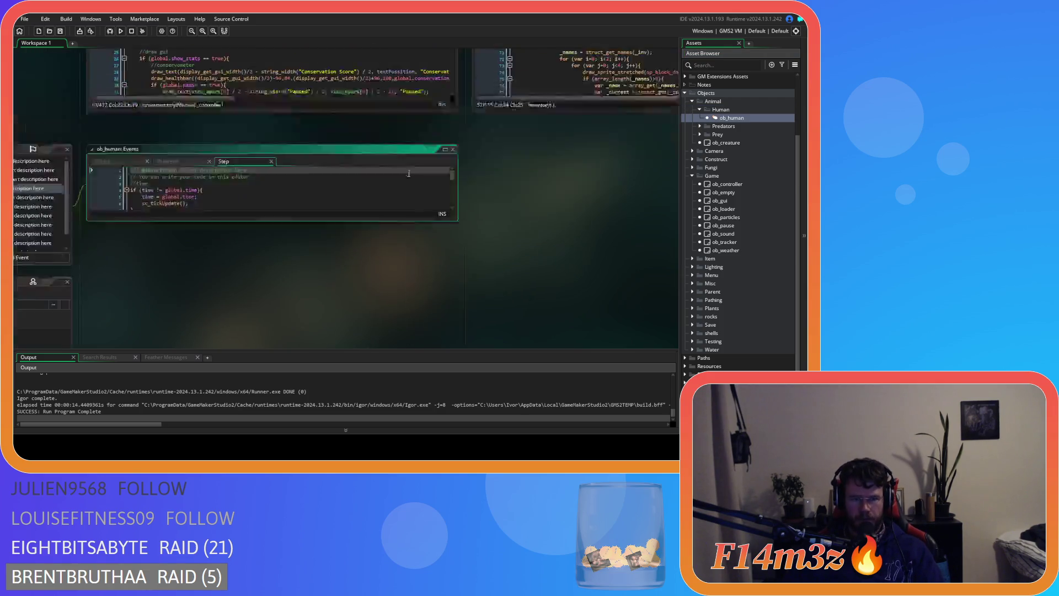
- Search ob_human's Create code for 'inv', then close ob_human and switch to ob_gui
left_click(311, 88)
scroll(404, 186, "down", 5)
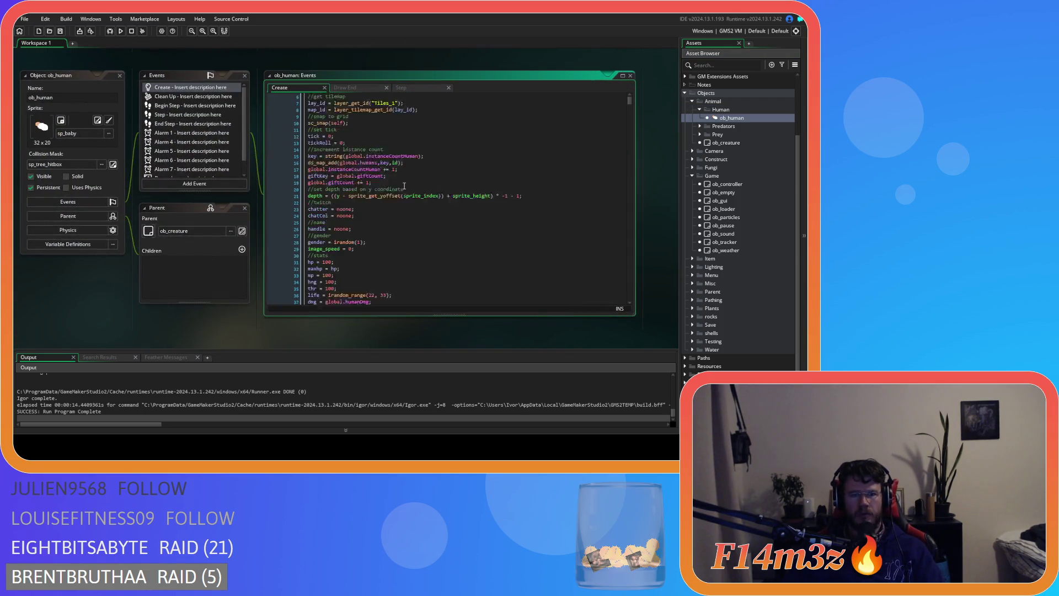
left_click(404, 186)
key("ctrl+f")
type("inv")
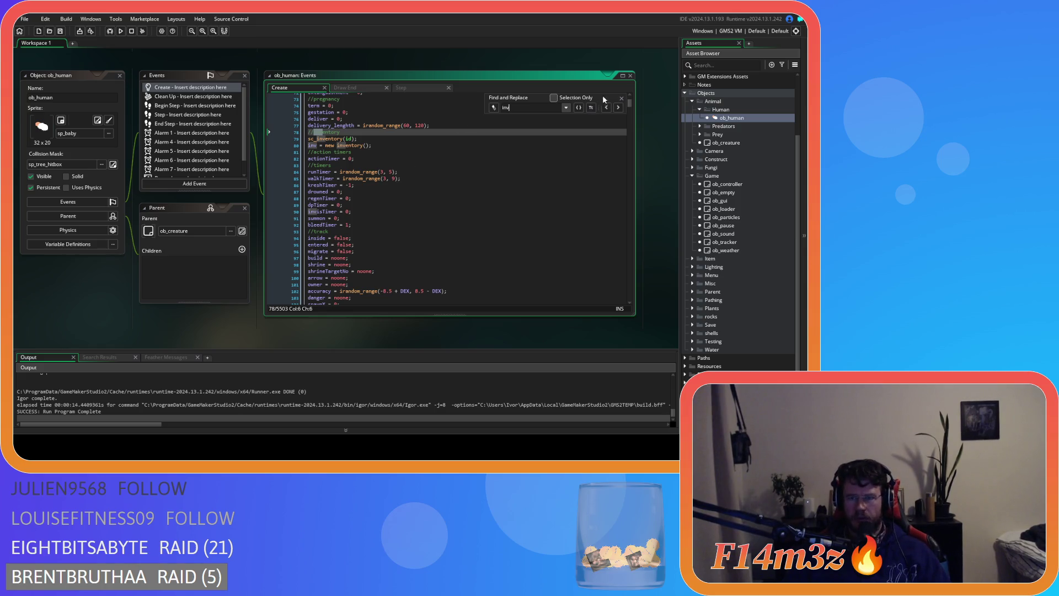
left_click(621, 98)
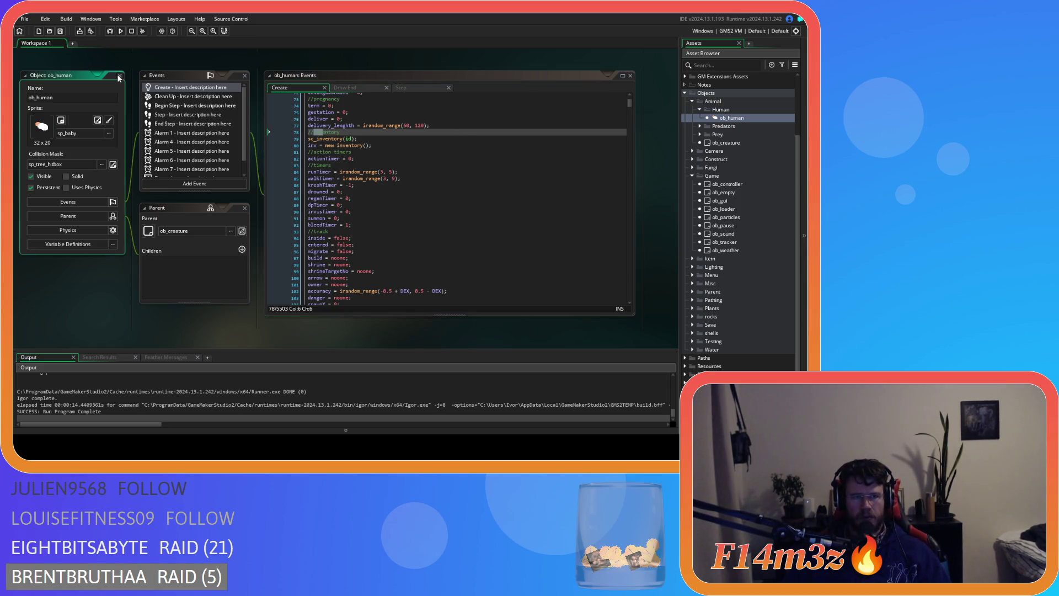
left_click(118, 76)
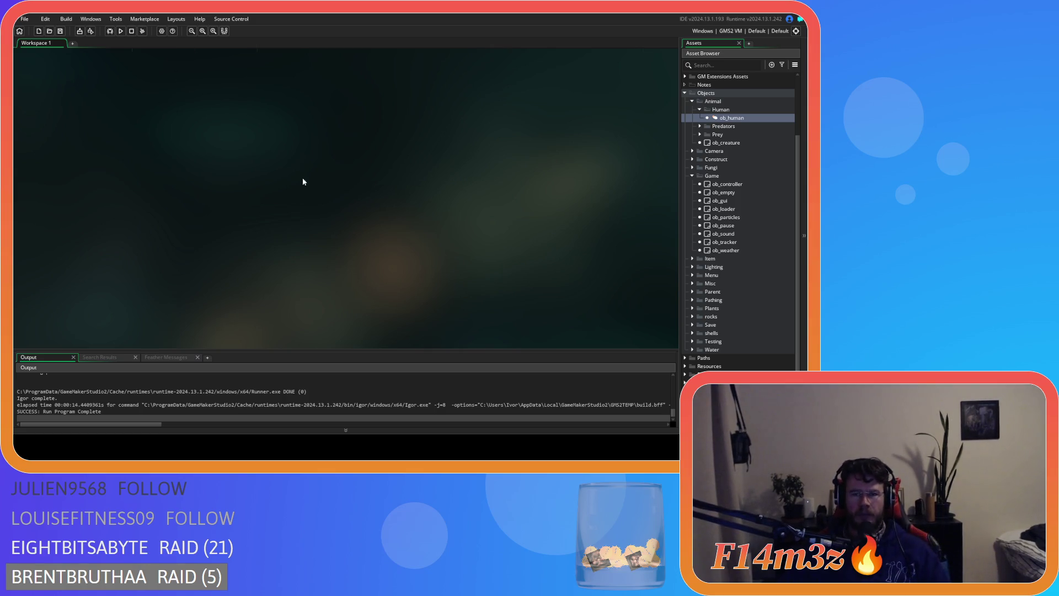
key("ctrl+Tab")
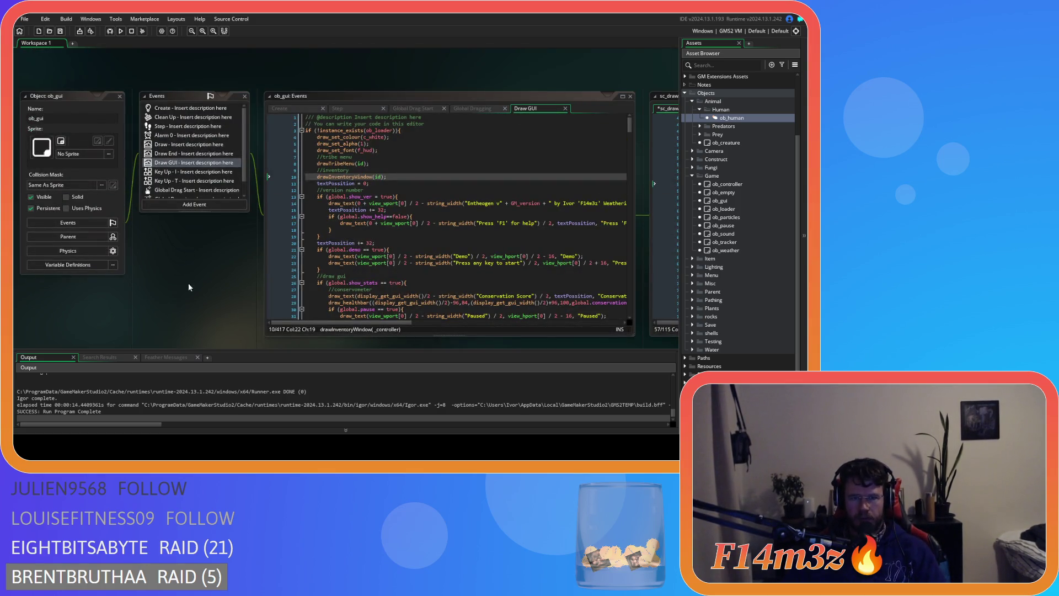
- Save sc_drawInventoryWindow with the restored inventory creation line 57
key("ctrl+Tab")
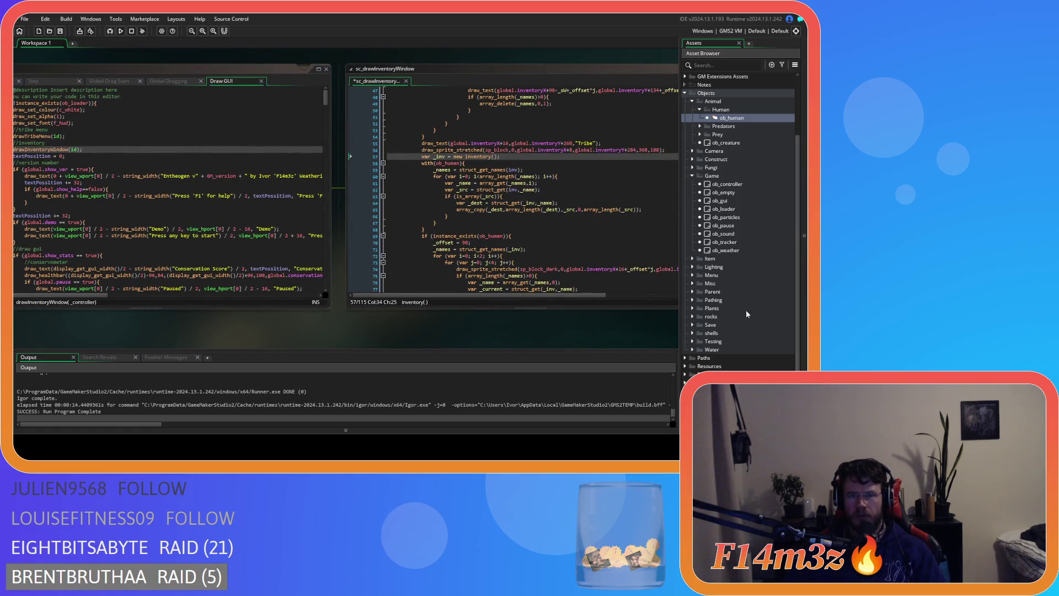
mouse_move(521, 183)
left_mouse_down()
mouse_move(306, 199)
mouse_move(350, 200)
left_mouse_up()
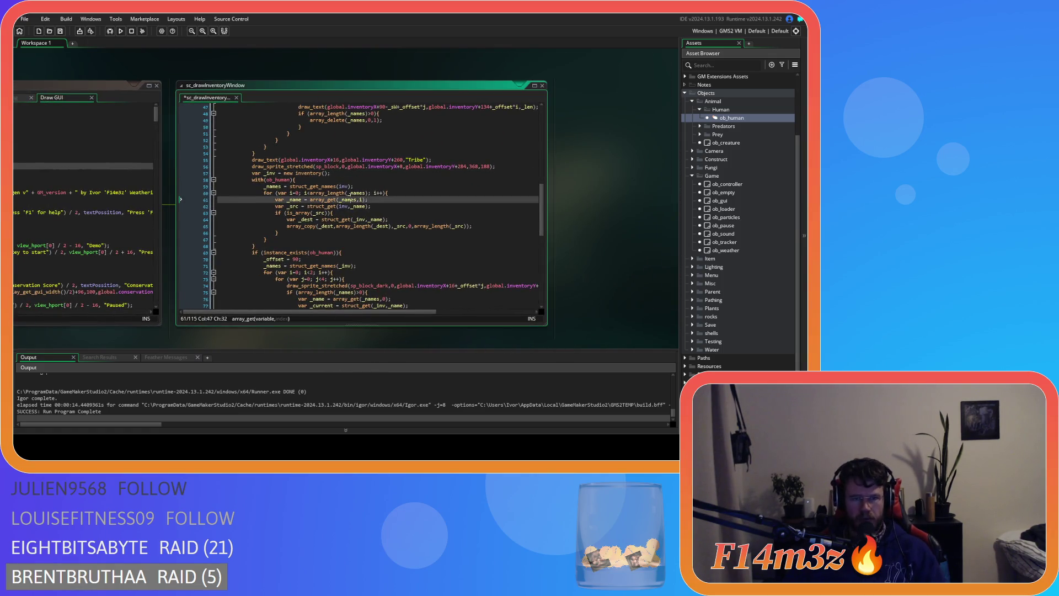
mouse_move(313, 204)
mouse_move(300, 186)
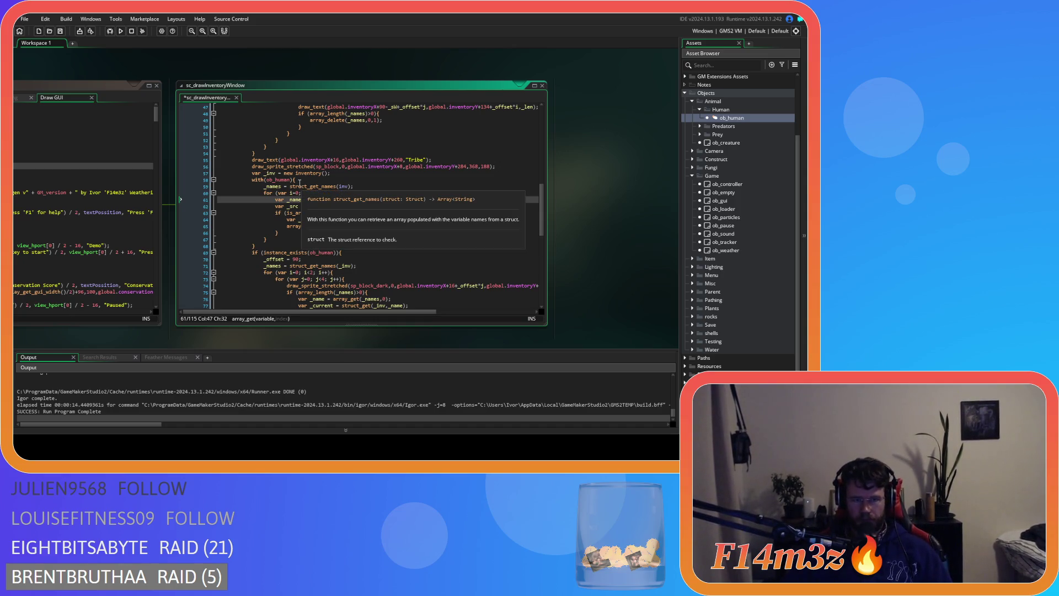
left_click(329, 173)
key("ctrl+s")
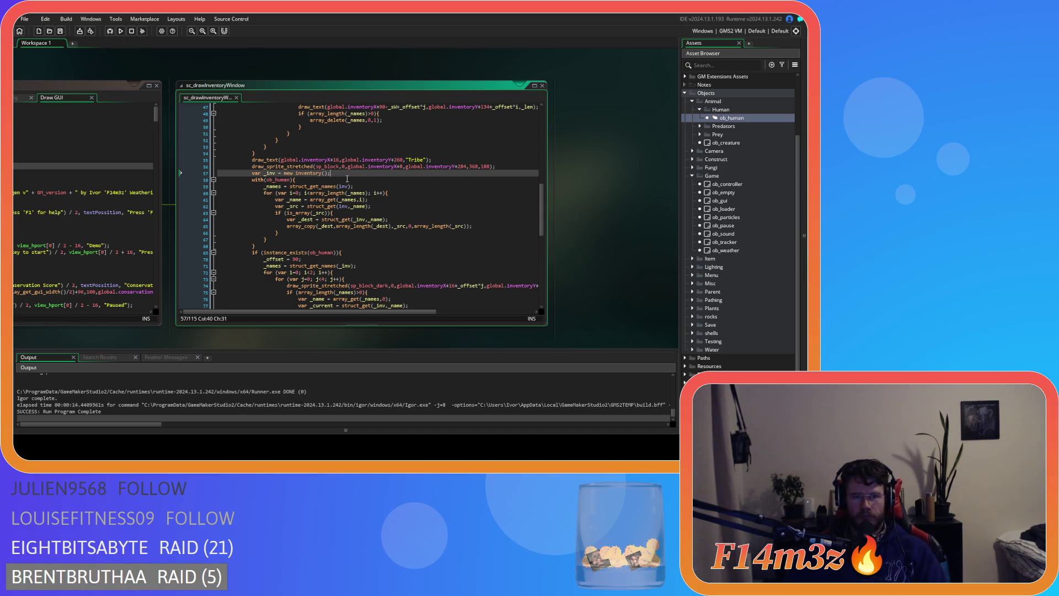
- Review the script down to line 112 and return to line 57
scroll(347, 179, "down", 9)
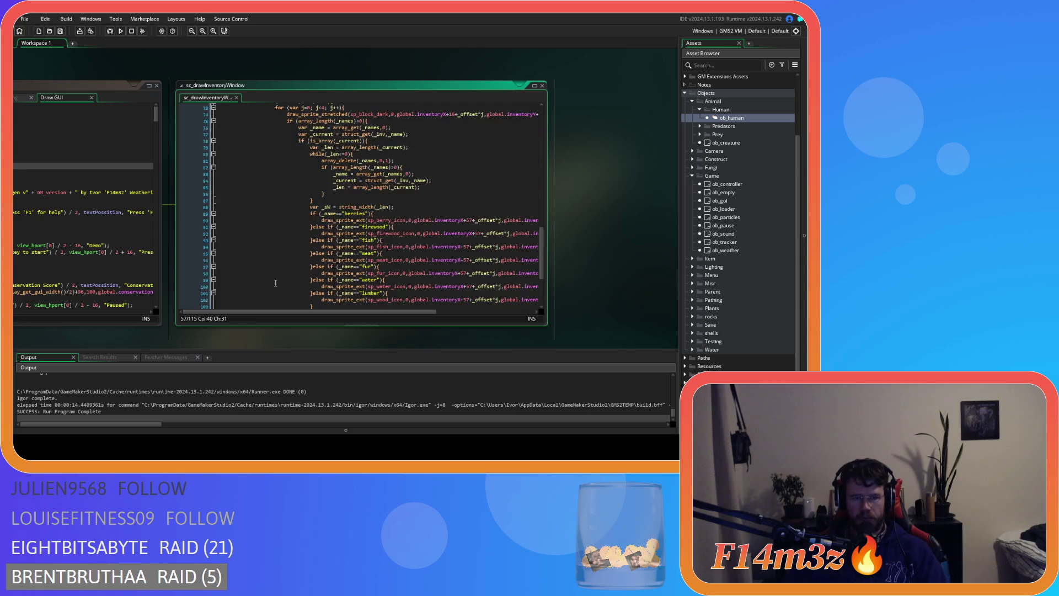
scroll(275, 283, "up", 9)
left_click(257, 164)
scroll(257, 165, "down", 13)
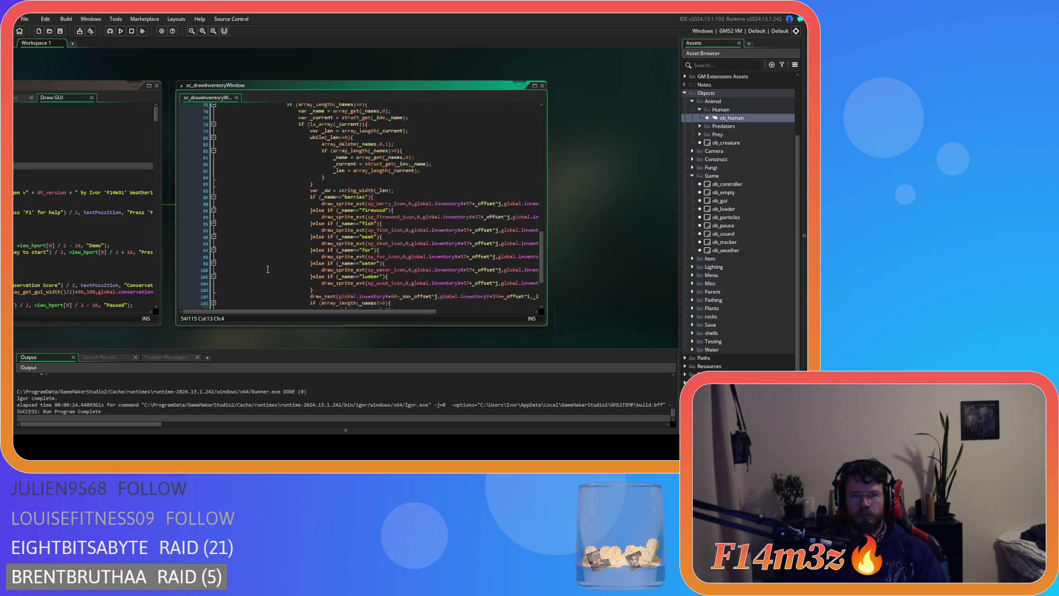
left_click(255, 283)
left_click(252, 282)
scroll(245, 275, "up", 9)
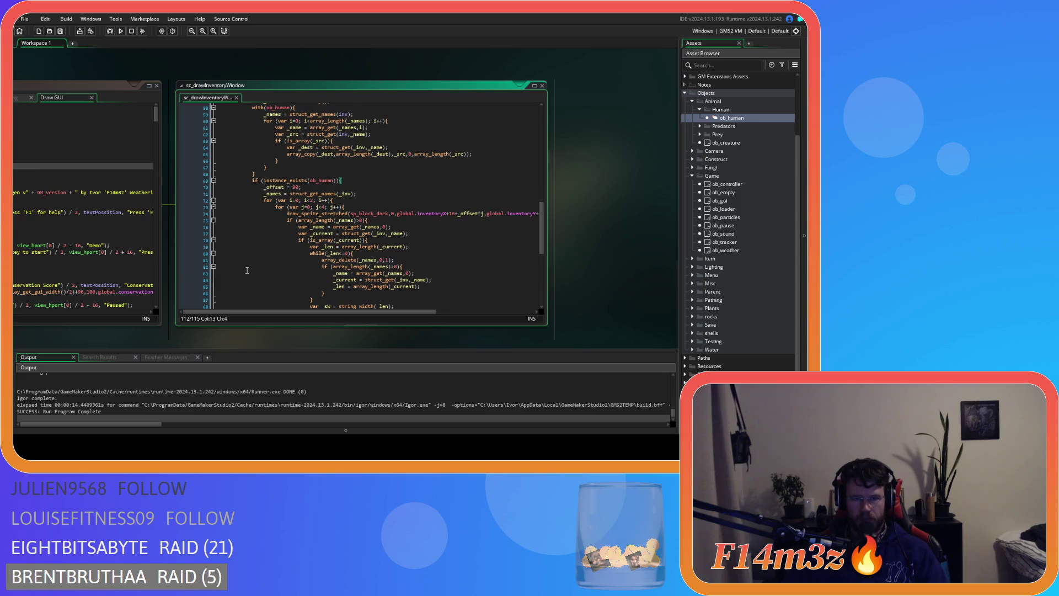
scroll(263, 254, "up", 3)
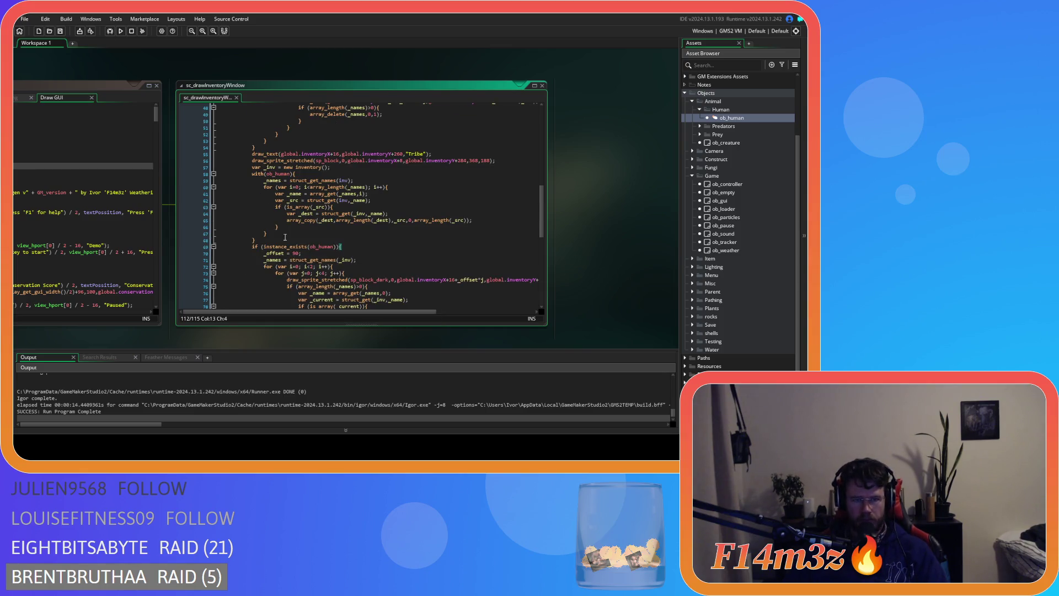
left_click(342, 168)
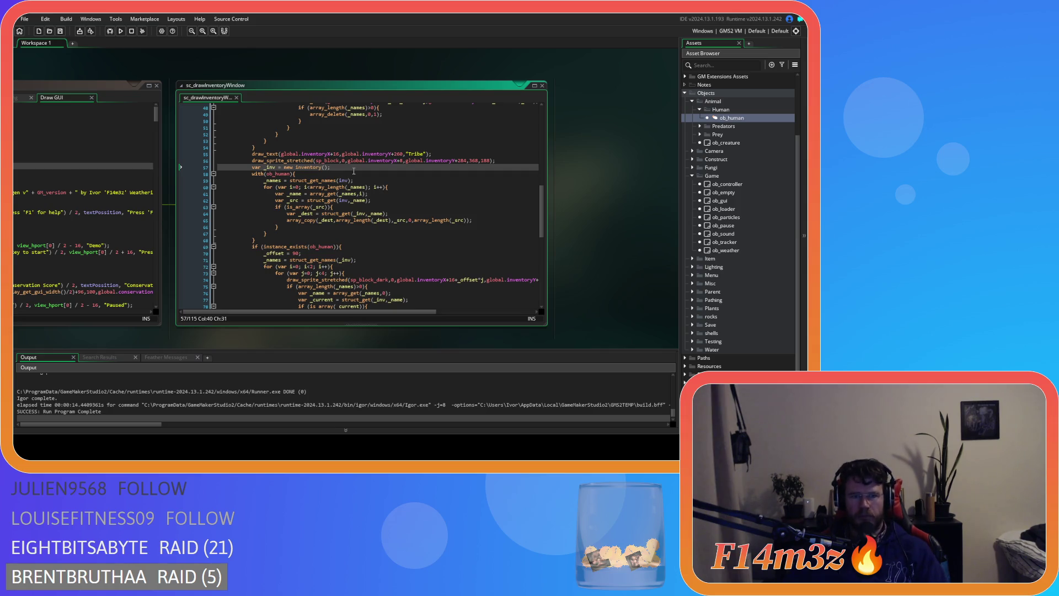
- Arrange the workspace so ob_gui's Create event code sits beside the script
mouse_move(111, 340)
left_mouse_down()
mouse_move(403, 343)
mouse_move(322, 337)
mouse_move(391, 338)
left_mouse_up()
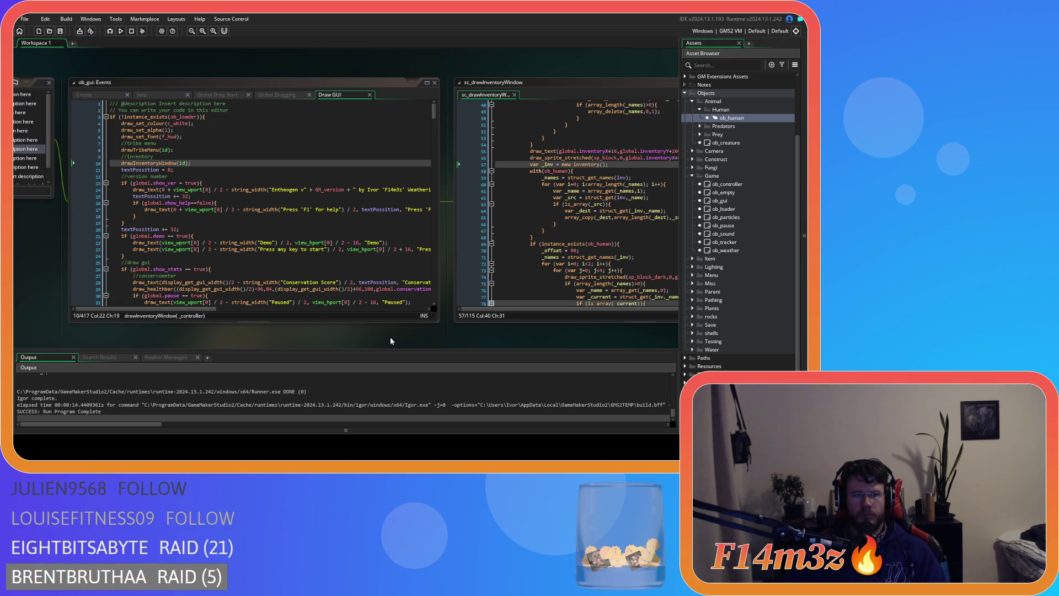
mouse_move(390, 337)
left_mouse_down()
mouse_move(104, 323)
mouse_move(104, 336)
left_mouse_up()
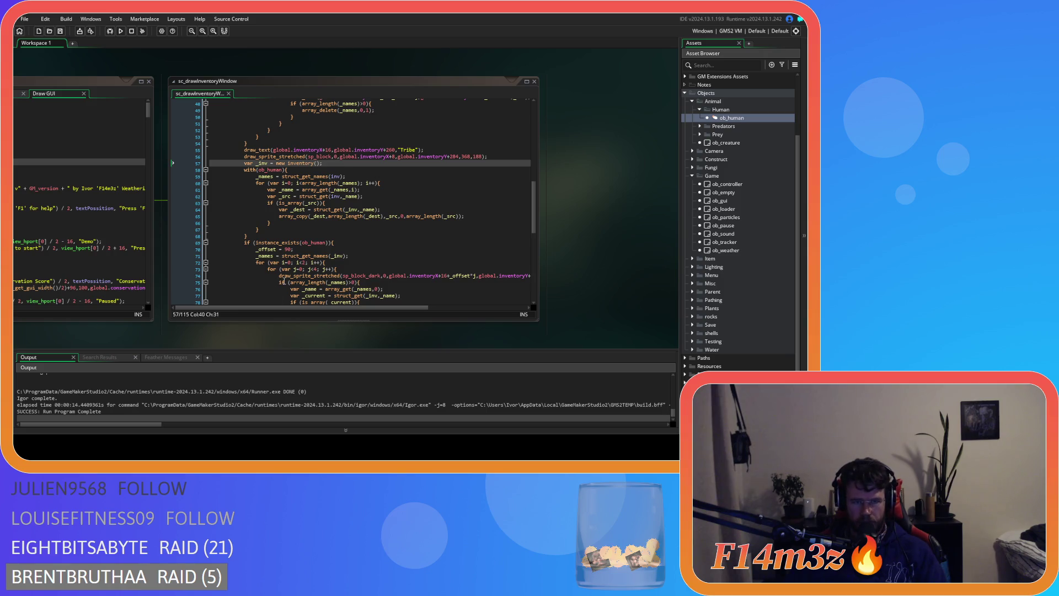
mouse_move(294, 245)
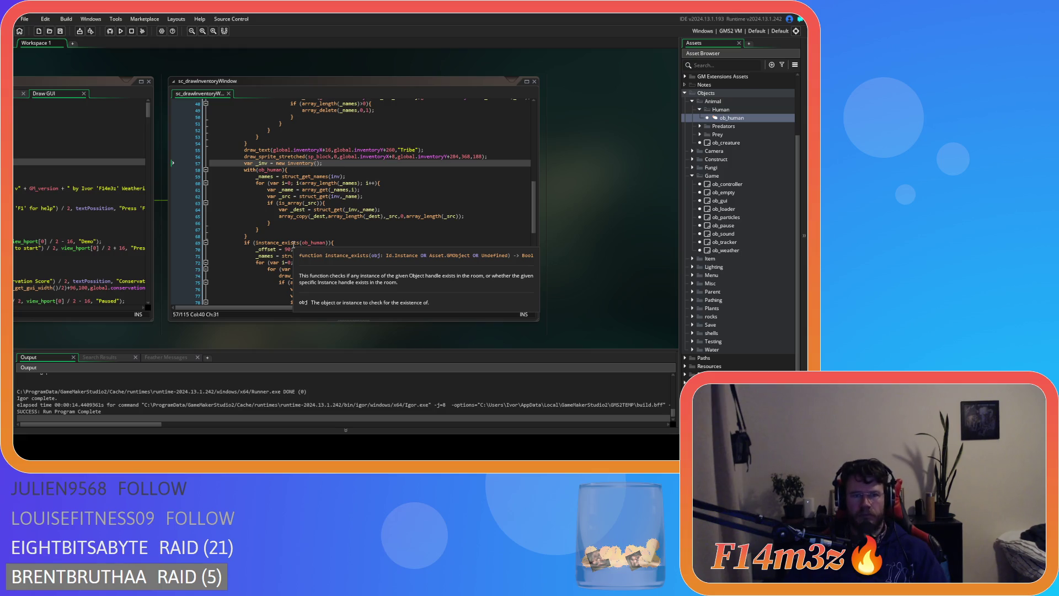
mouse_move(191, 335)
left_mouse_down()
mouse_move(539, 350)
mouse_move(487, 337)
mouse_move(518, 332)
mouse_move(436, 326)
left_mouse_up()
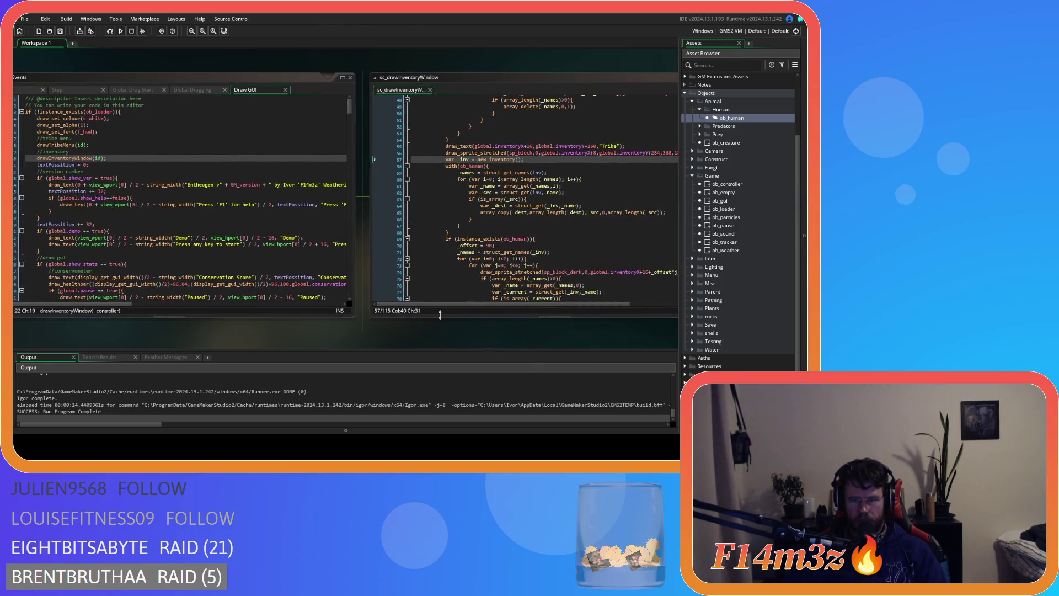
left_click_drag(530, 160, 418, 159)
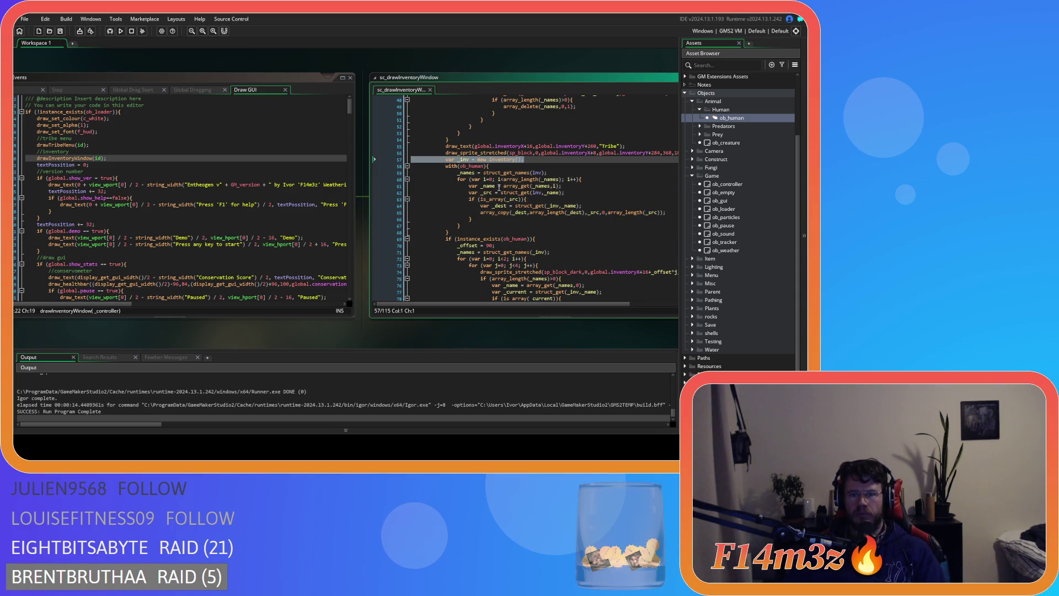
mouse_move(141, 337)
left_mouse_down()
mouse_move(349, 336)
mouse_move(144, 328)
mouse_move(199, 323)
mouse_move(375, 329)
mouse_move(204, 328)
left_mouse_up()
left_click(207, 94)
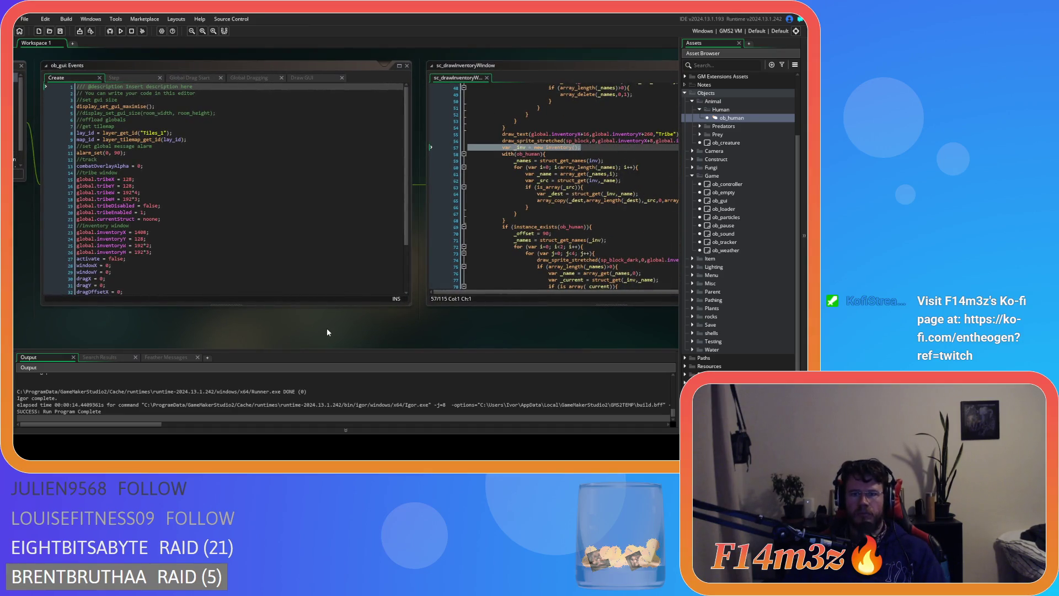
left_click_drag(277, 328, 487, 331)
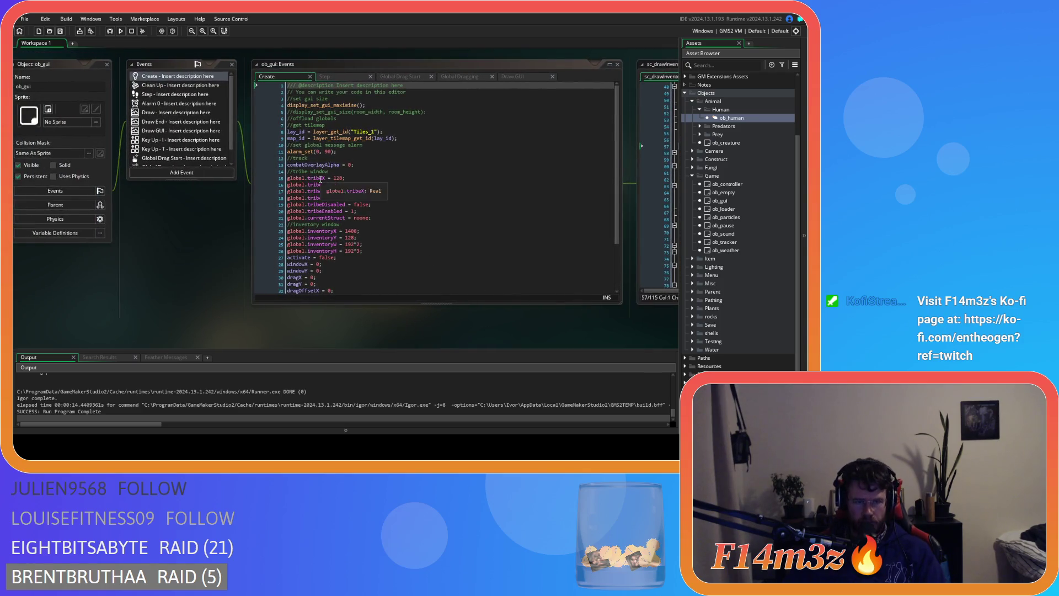
- Append '// inventory' and 'inv = new inventory();' to the end of ob_gui's Create code
scroll(377, 187, "down", 3)
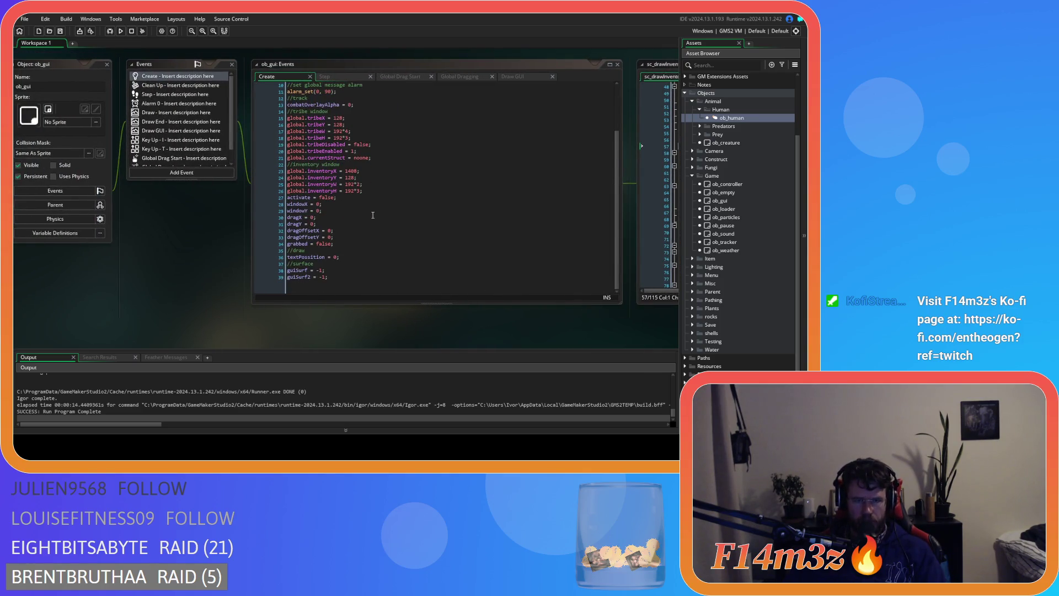
left_click(383, 282)
key("Return")
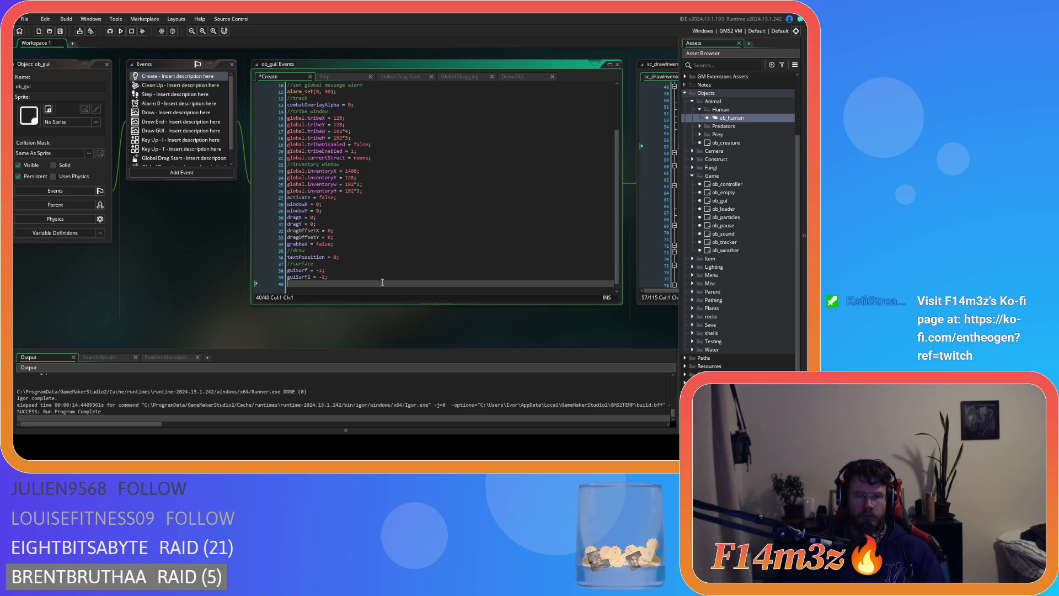
type("// inventory")
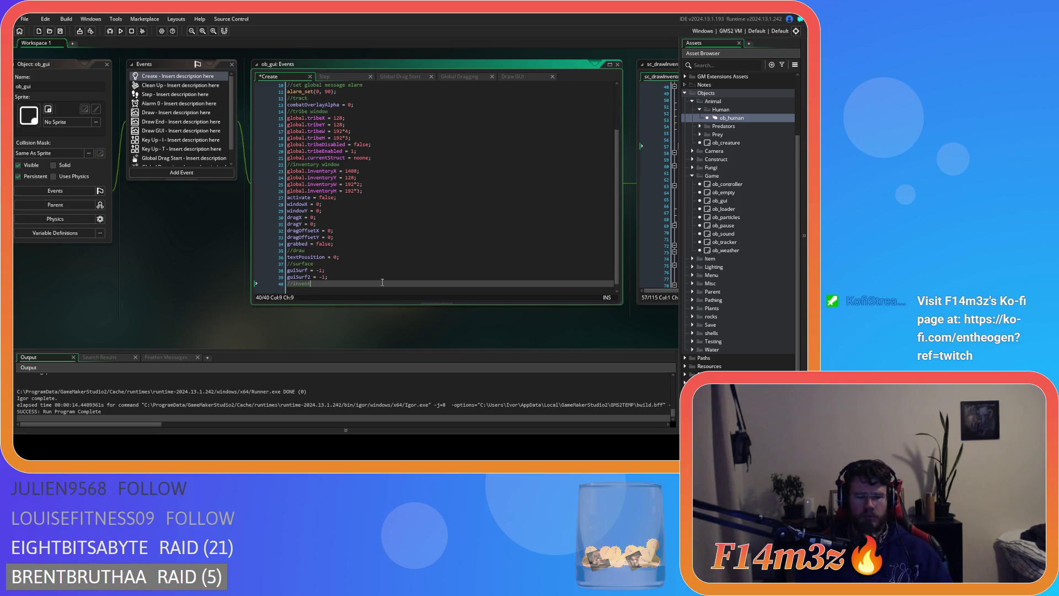
key("Return")
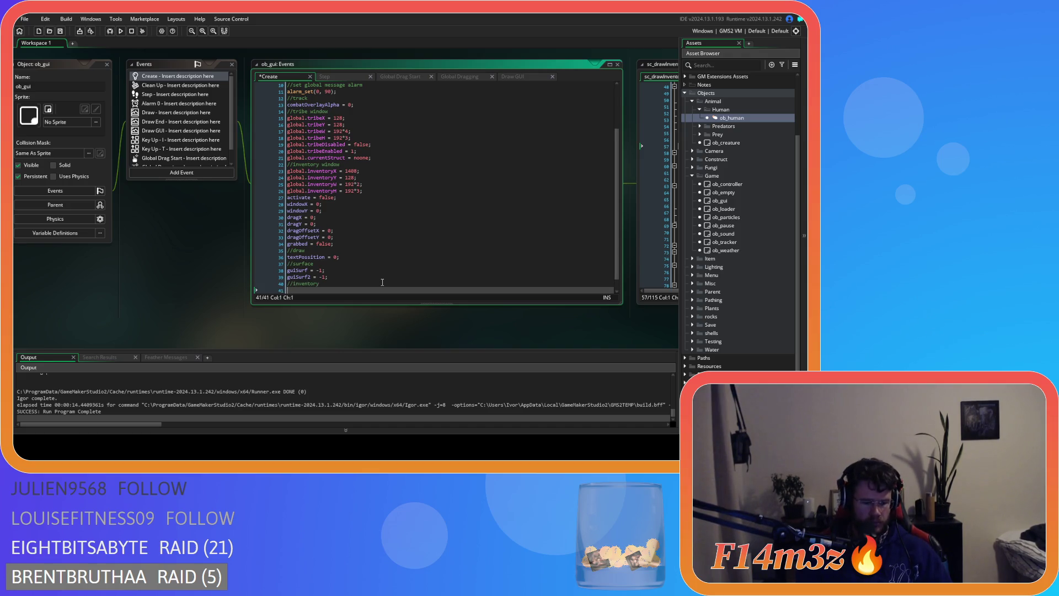
type("inv = ")
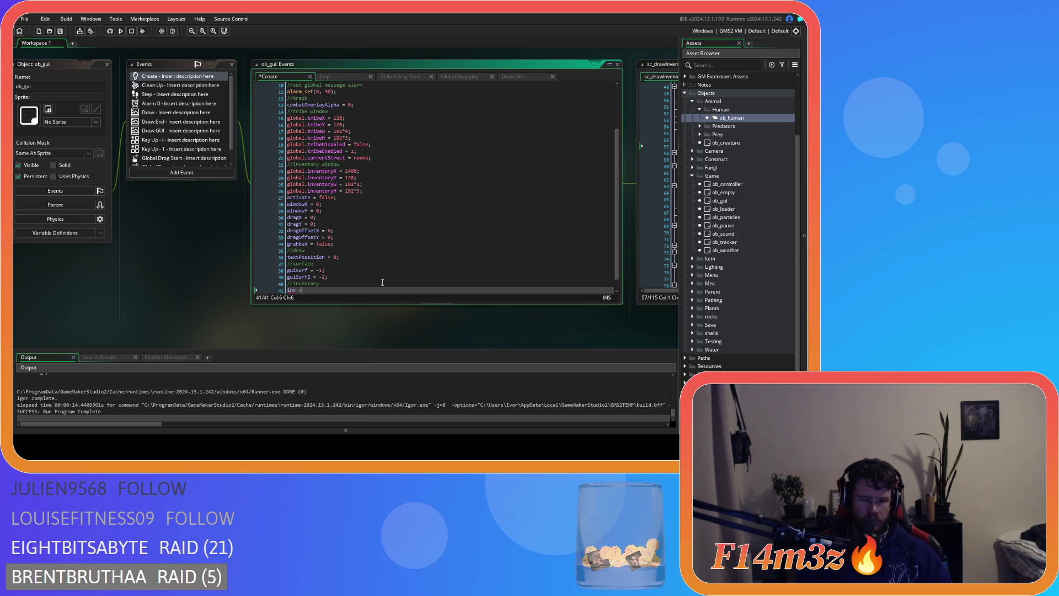
type("new ")
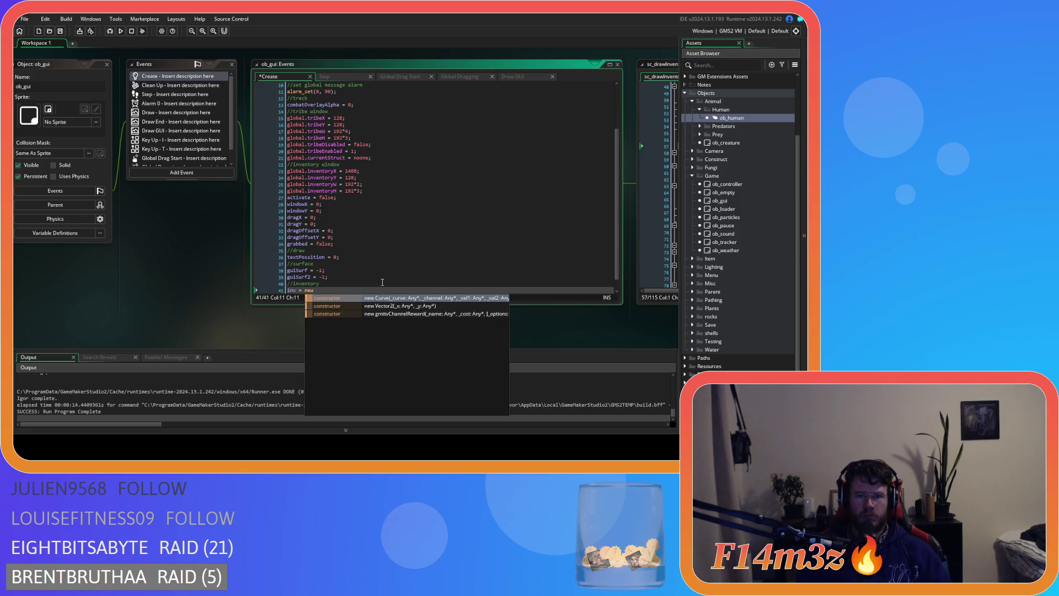
type("inventory")
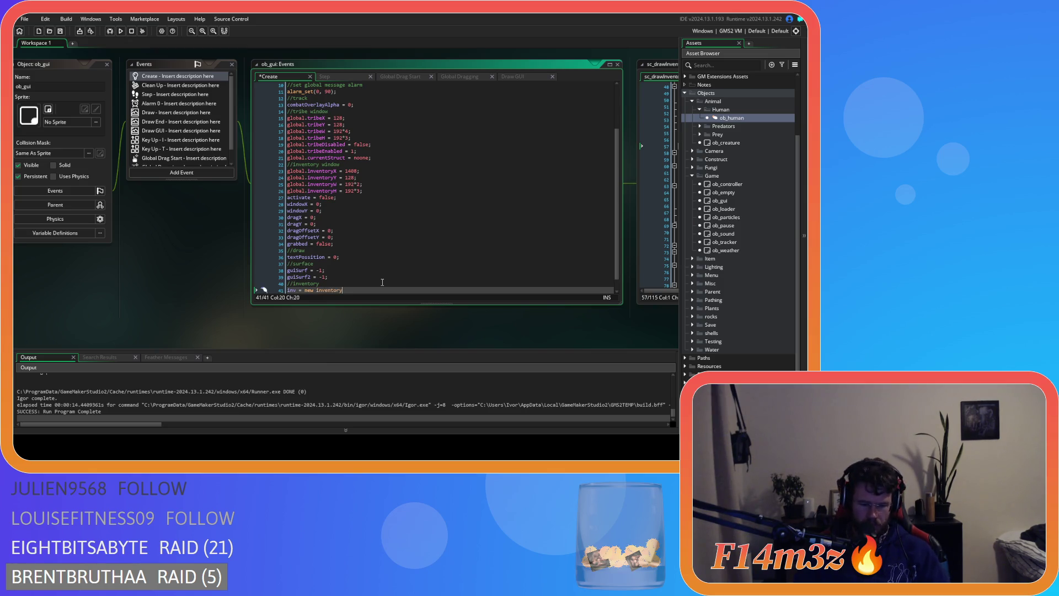
type("();")
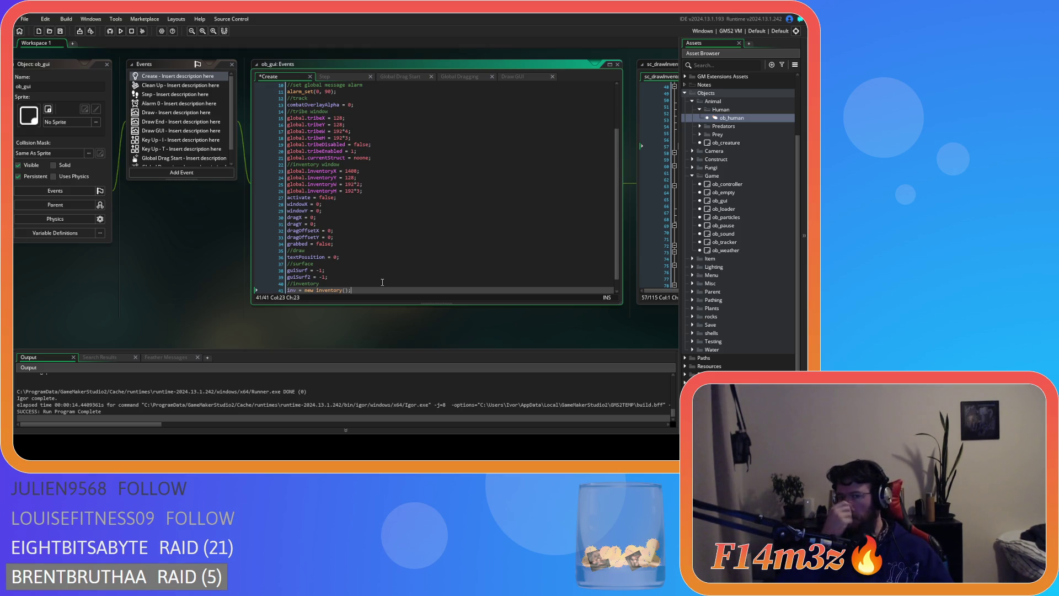
- Delete the local _inv = new inventory() line from sc_drawInventoryWindow
mouse_move(382, 282)
left_mouse_down()
mouse_move(356, 338)
mouse_move(84, 342)
left_mouse_up()
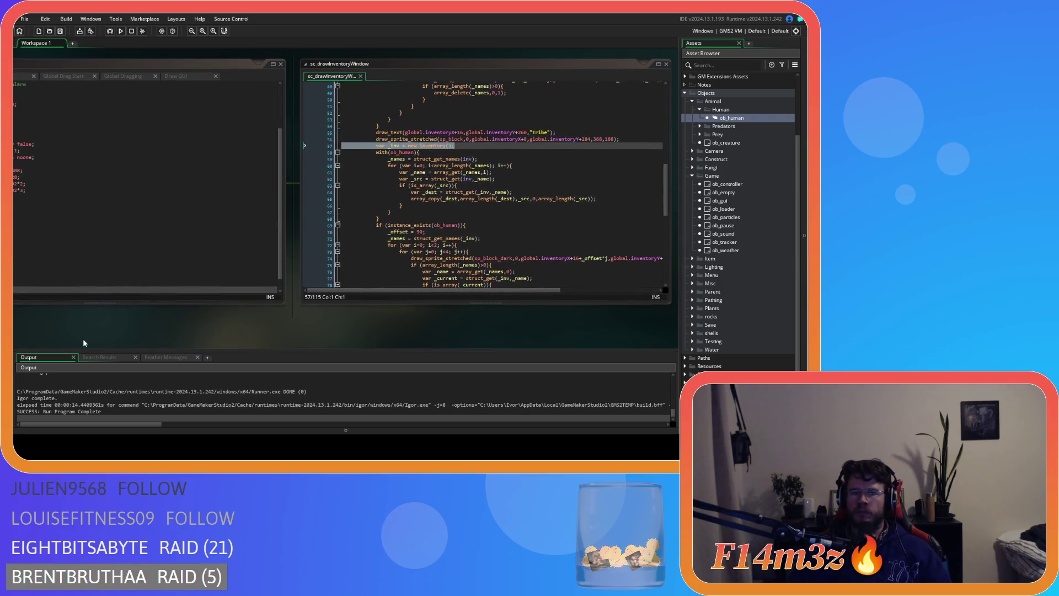
left_click(418, 233)
mouse_move(406, 330)
left_mouse_down()
mouse_move(270, 312)
mouse_move(373, 306)
mouse_move(109, 332)
left_mouse_up()
left_click(304, 194)
left_click(320, 156)
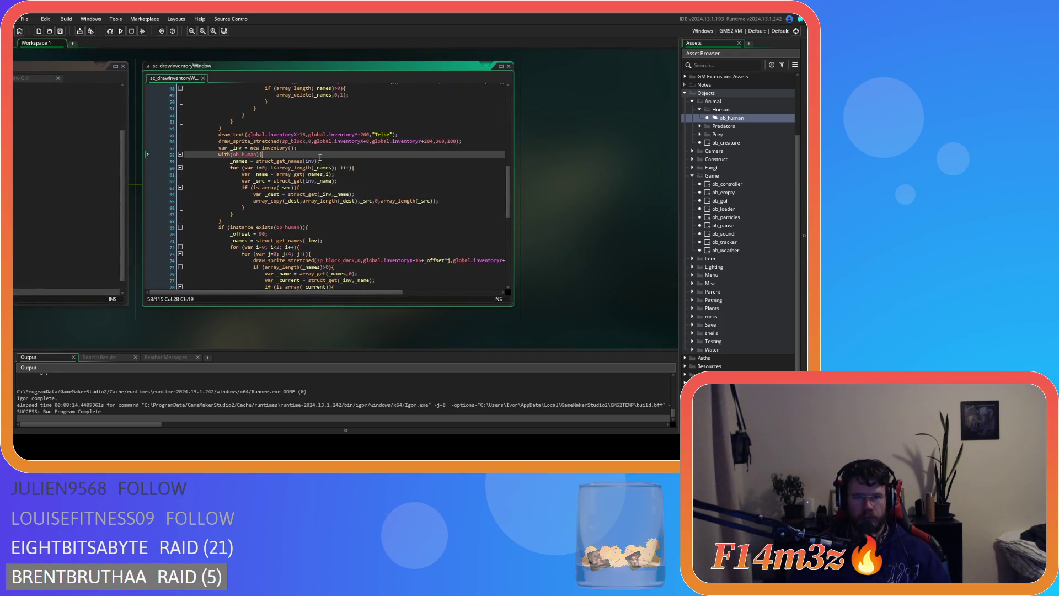
left_click(343, 162)
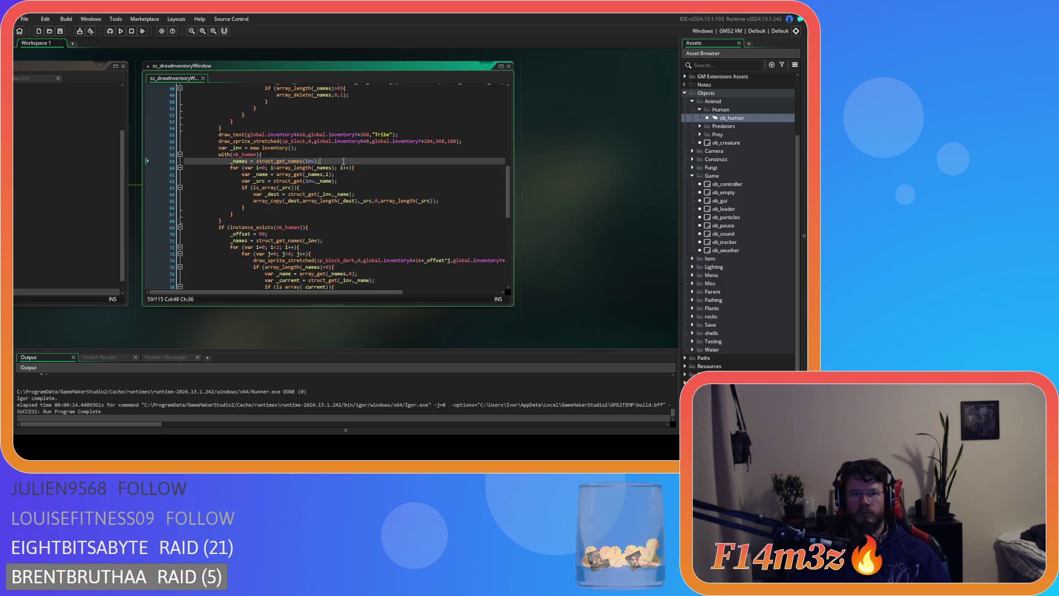
left_click_drag(190, 337, 238, 330)
left_click_drag(336, 142, 200, 141)
key("BackSpace")
key("BackSpace")
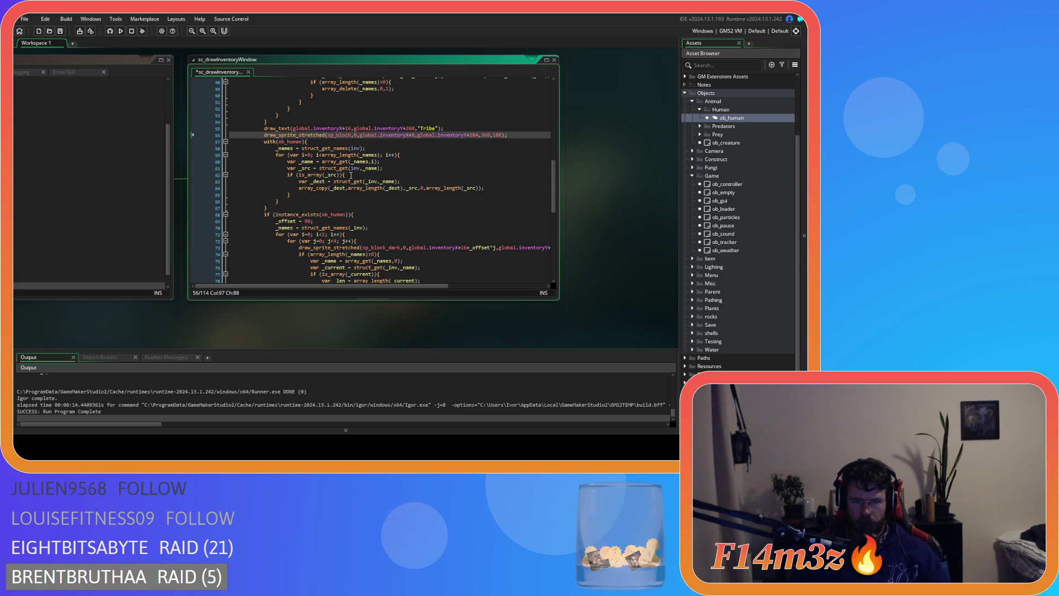
- Replace _inv with other.inv on lines 63, 70, 76 and 83
left_click(365, 182)
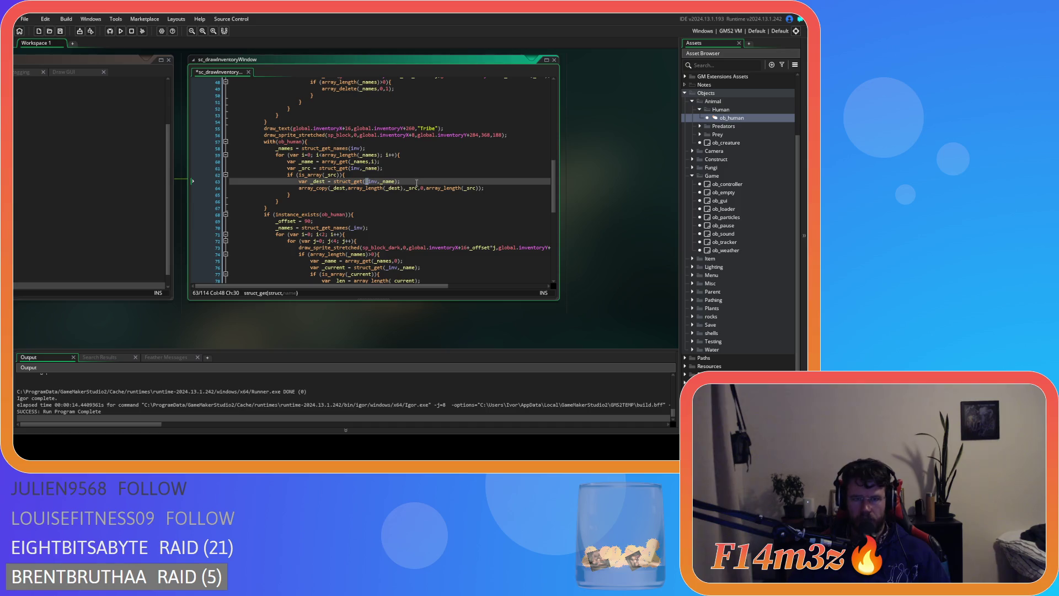
type("other.")
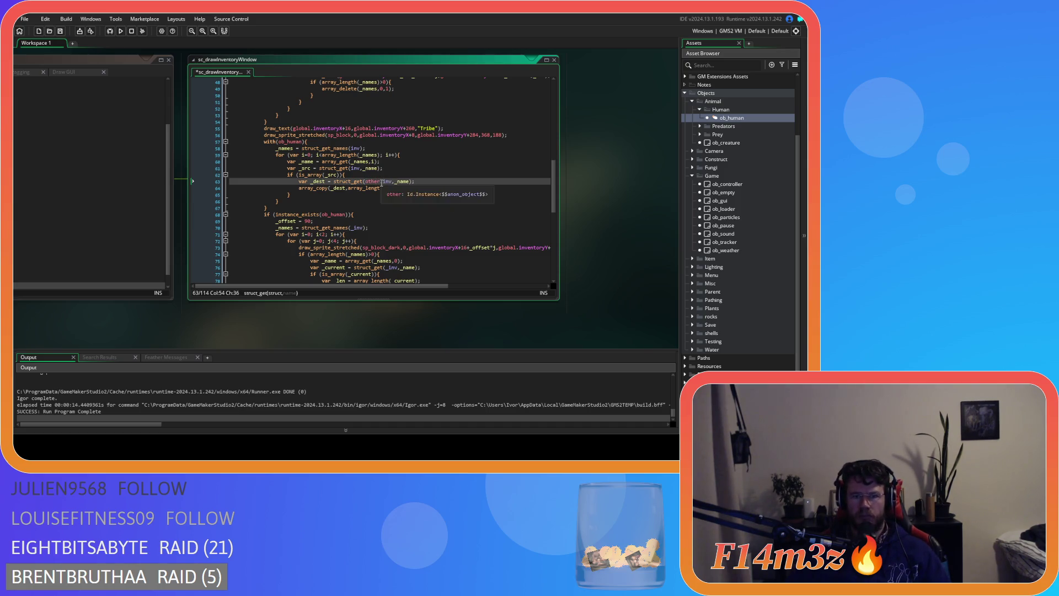
key("shift+Left")
key("shift+Left")
key("shift+Left")
key("shift+Left")
key("shift+Left")
key("shift+Left")
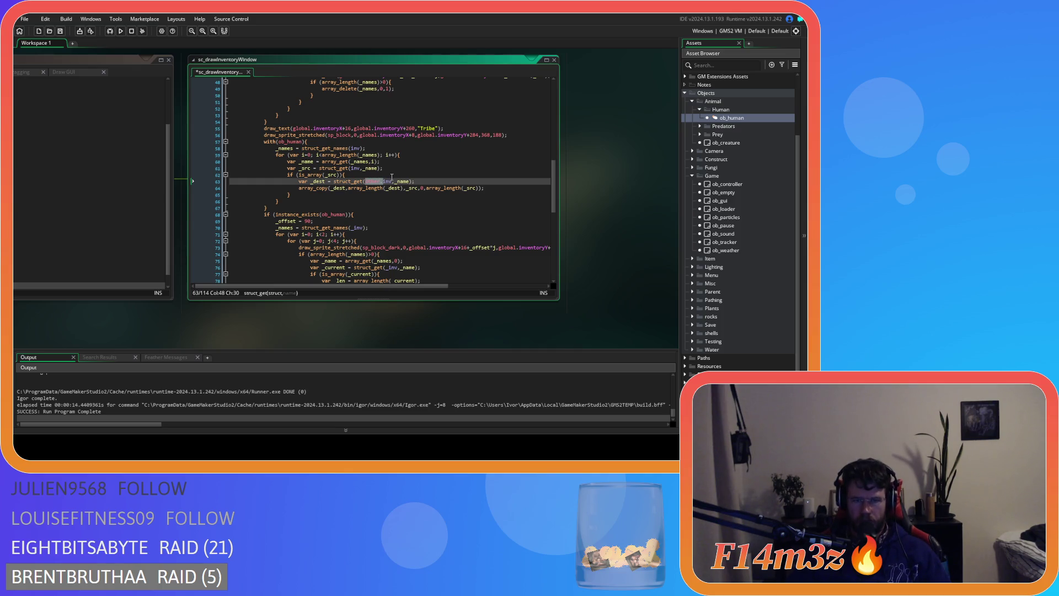
key("ctrl+c")
left_click(353, 228)
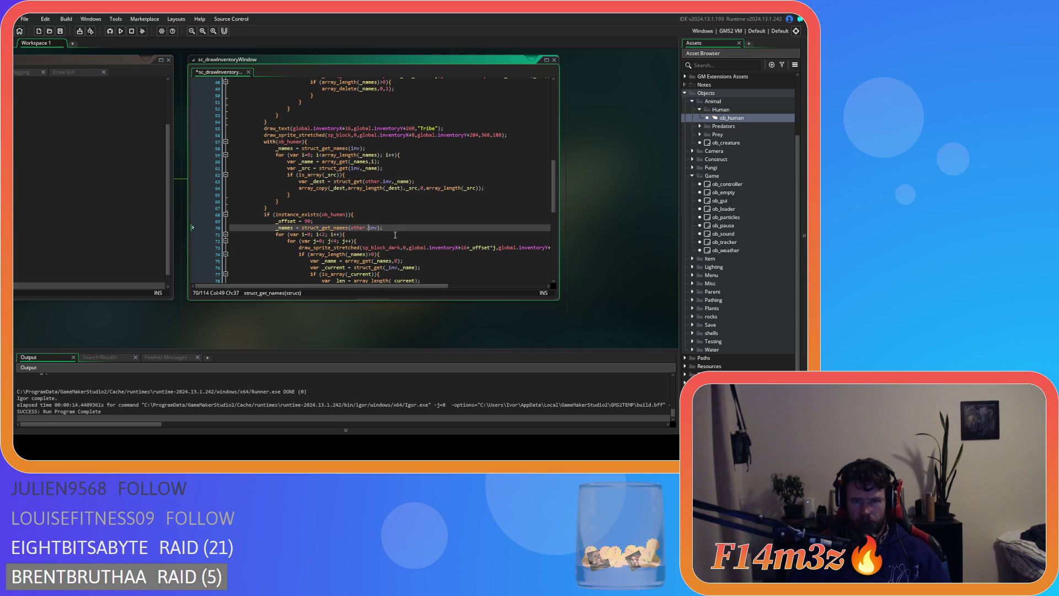
key("Delete")
key("ctrl+v")
scroll(417, 227, "down", 1)
scroll(417, 228, "down", 2)
left_click(386, 218)
key("Delete")
key("ctrl+v")
left_click(409, 265)
key("Delete")
key("ctrl+v")
- Save the edited script and run a test build
scroll(440, 239, "down", 4)
scroll(446, 238, "down", 6)
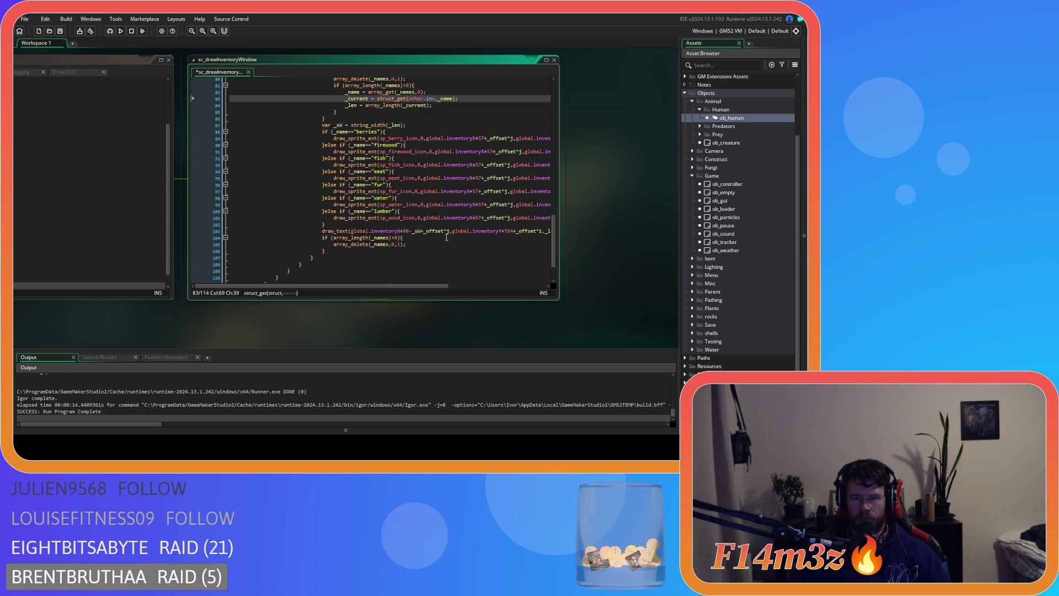
scroll(394, 274, "up", 4)
scroll(441, 268, "up", 3)
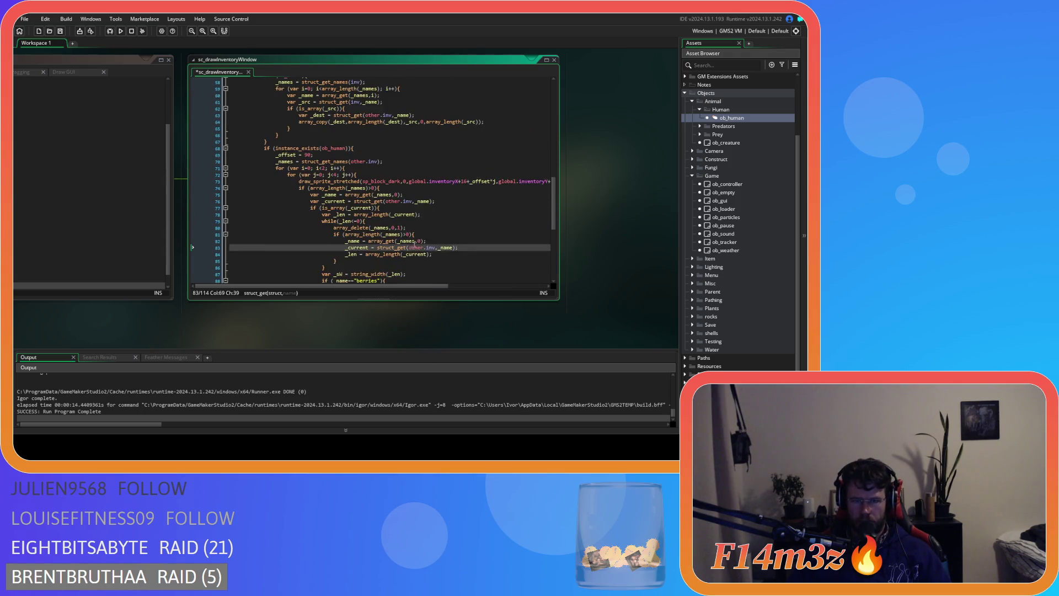
scroll(452, 264, "up", 4)
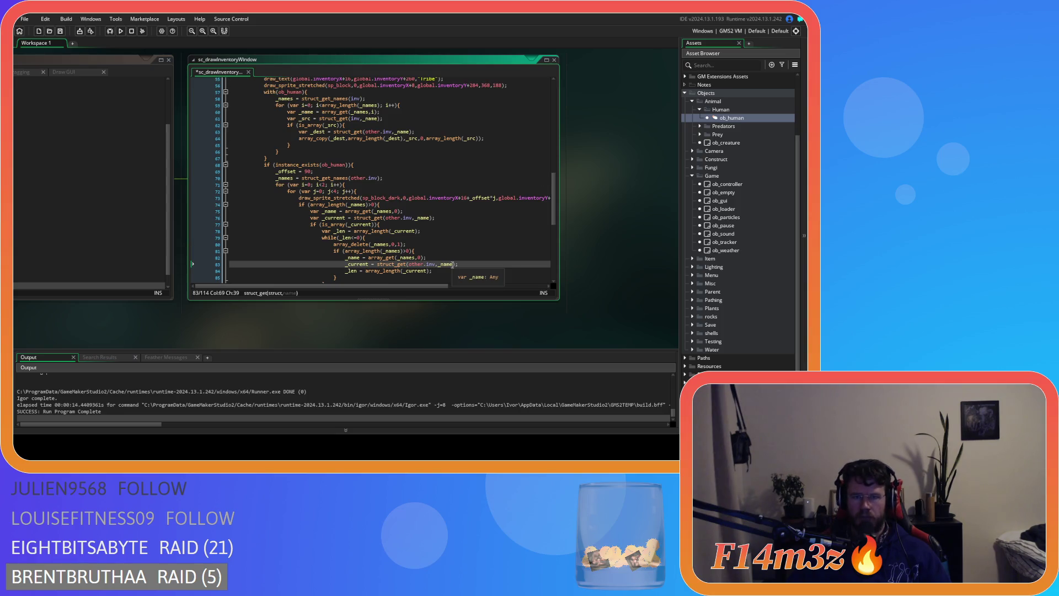
left_click(415, 198)
key("ctrl+s")
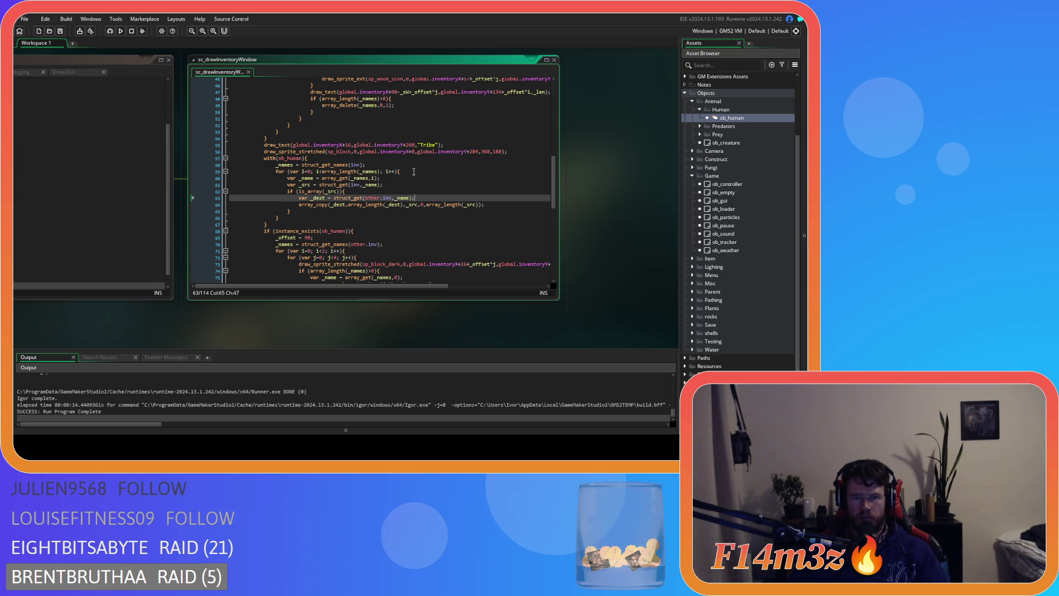
key("F5")
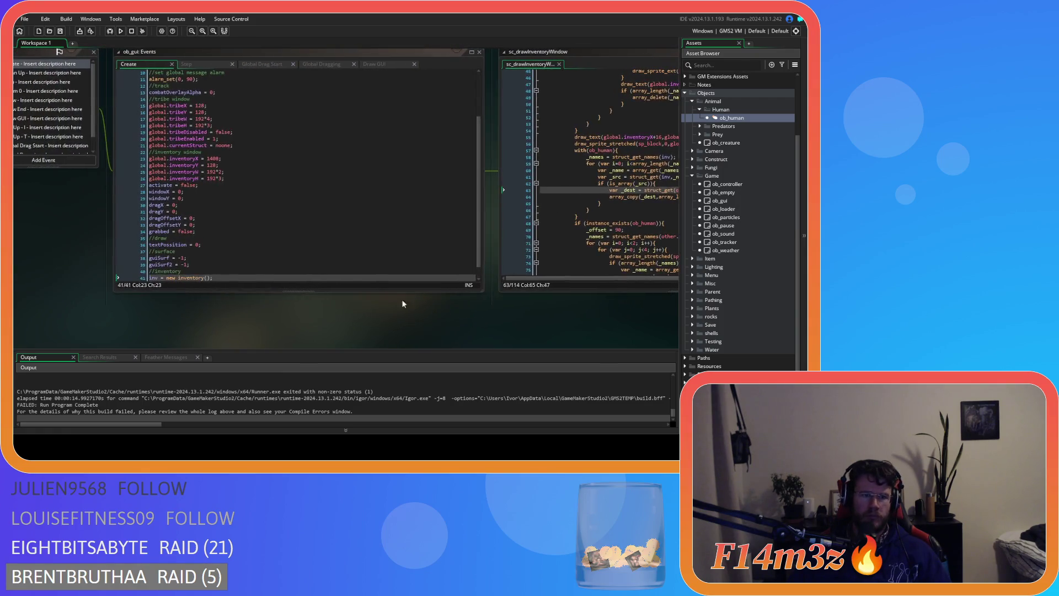
- Add an sc_inventory(id); call under //inventory in ob_gui's Create event and save
left_click(204, 257)
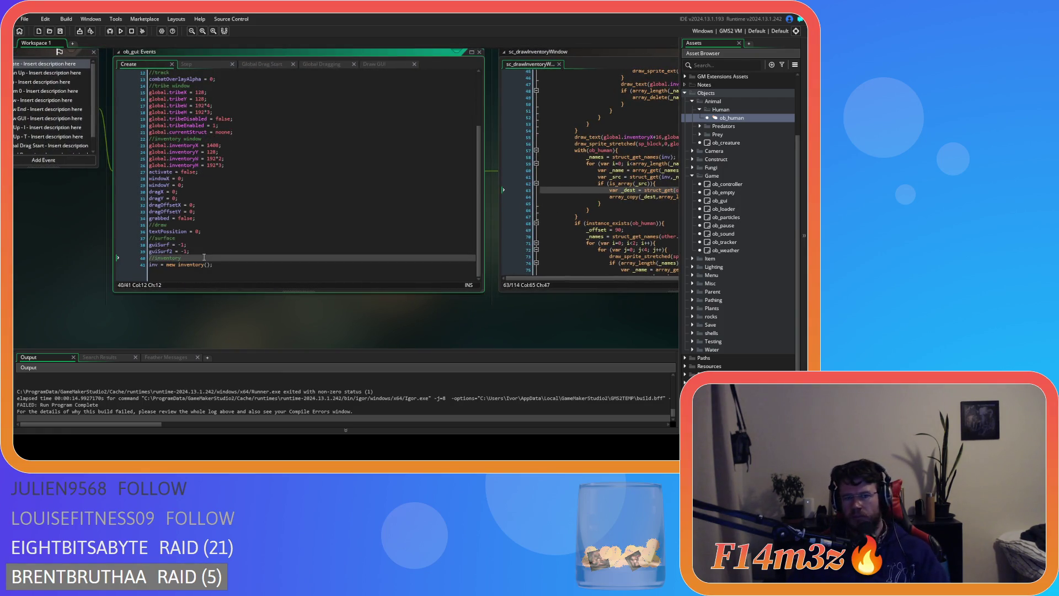
key("Return")
type("inventory();")
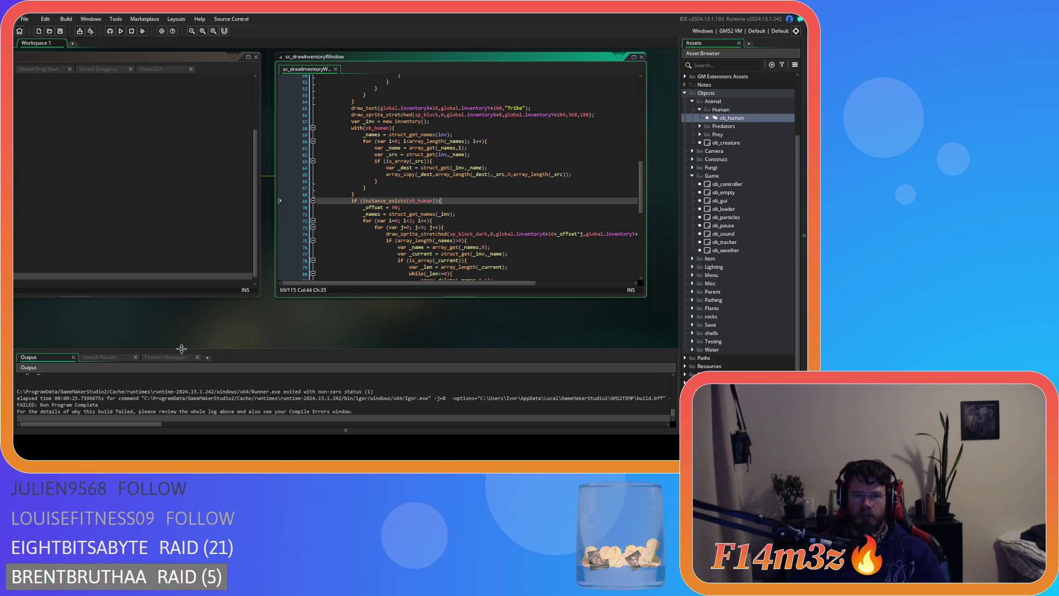
scroll(321, 342, "left", 3)
left_click(134, 259)
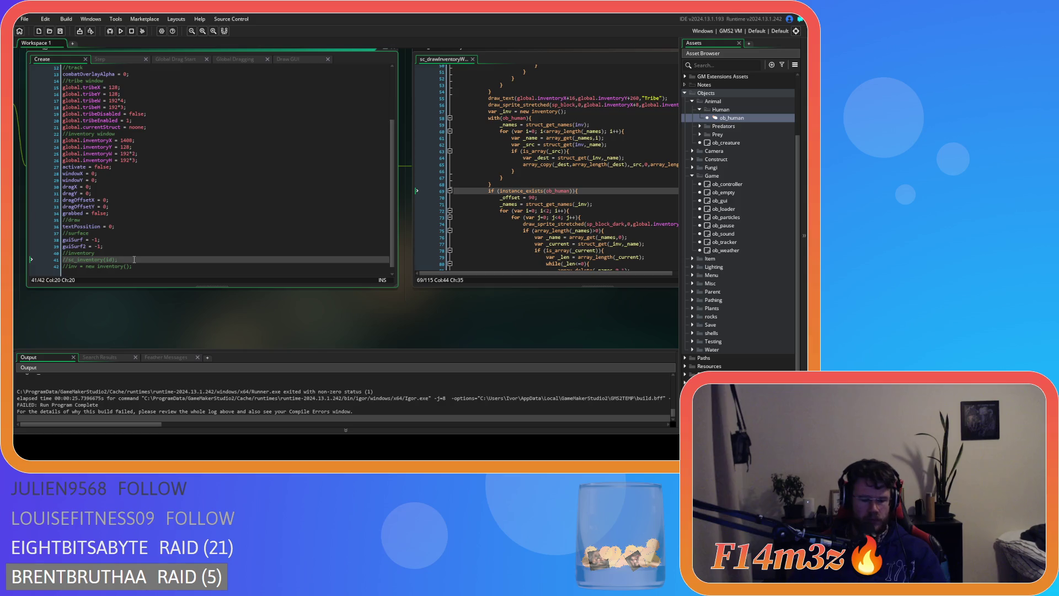
left_click(134, 266)
key("ctrl+s")
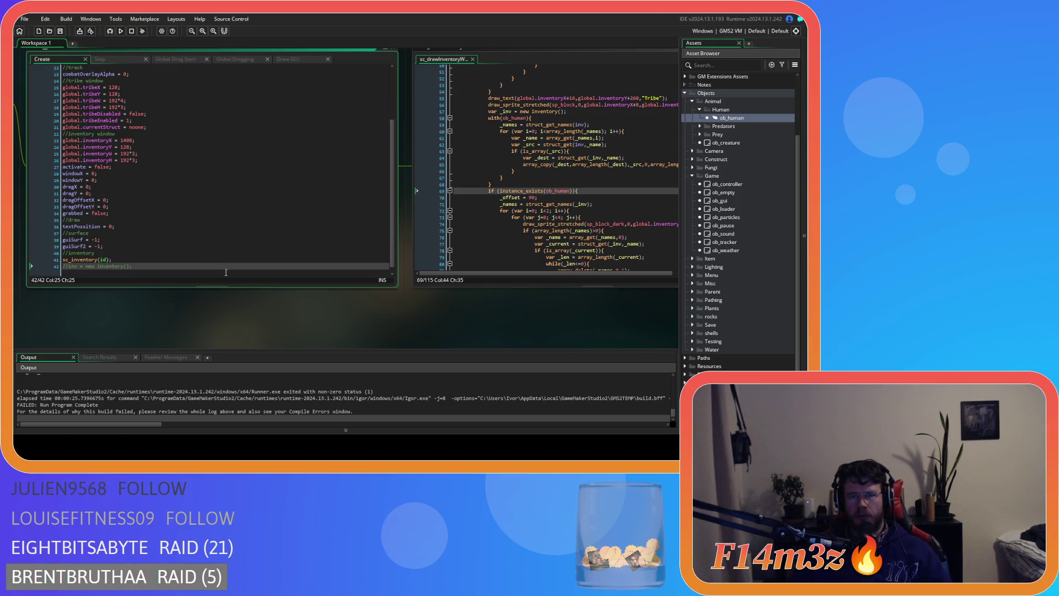
- Check the sc_inventory(id) call and the script's local _inv, then run a test build
mouse_move(438, 331)
left_mouse_down()
mouse_move(340, 326)
mouse_move(376, 369)
mouse_move(692, 346)
mouse_move(583, 329)
left_mouse_up()
left_click(234, 263)
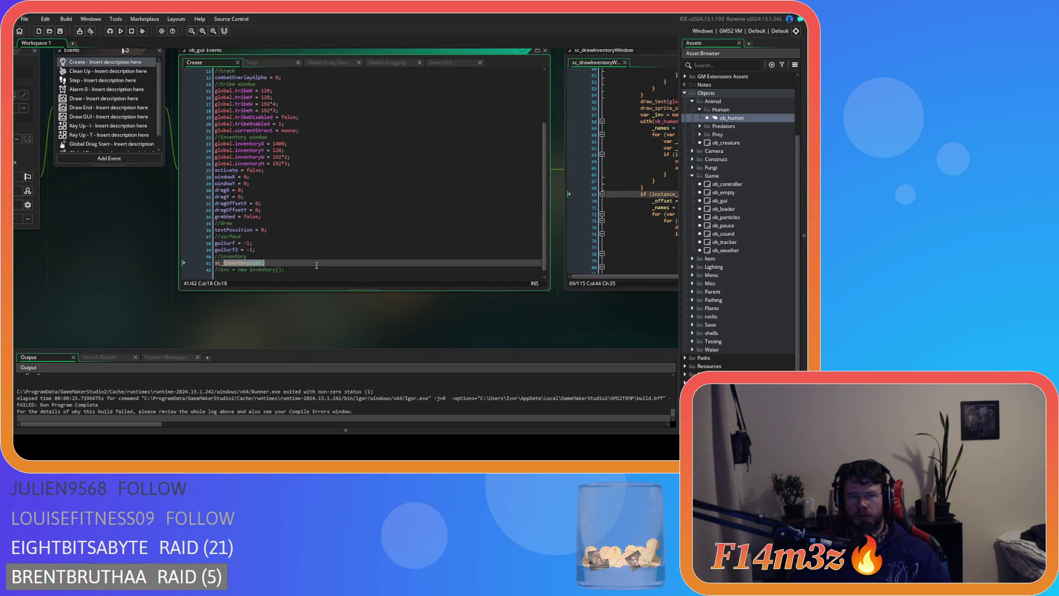
left_click_drag(215, 263, 282, 260)
left_click_drag(354, 312, 84, 315)
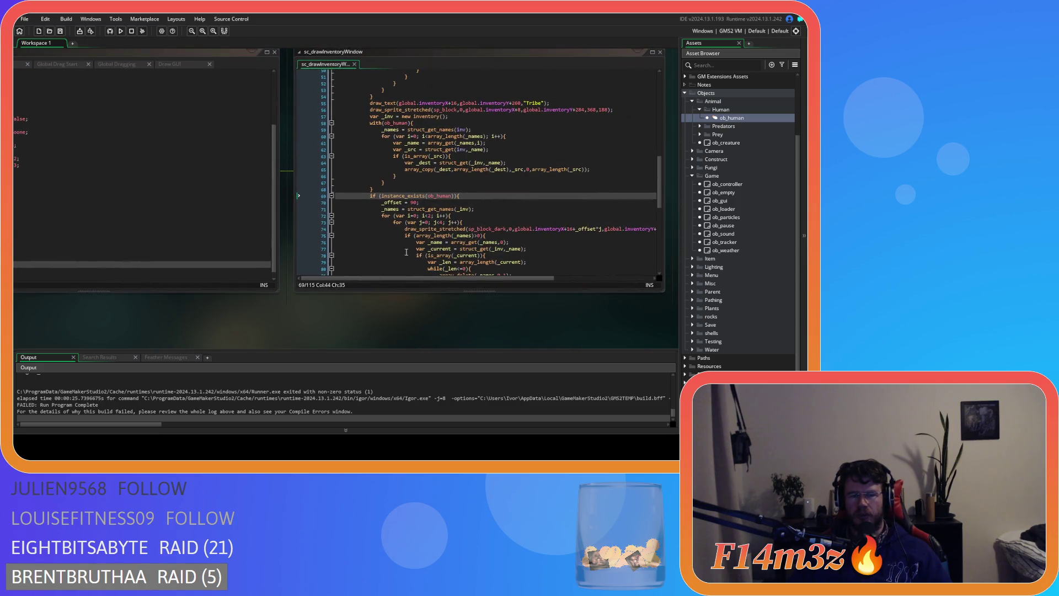
left_click(409, 243)
key("F5")
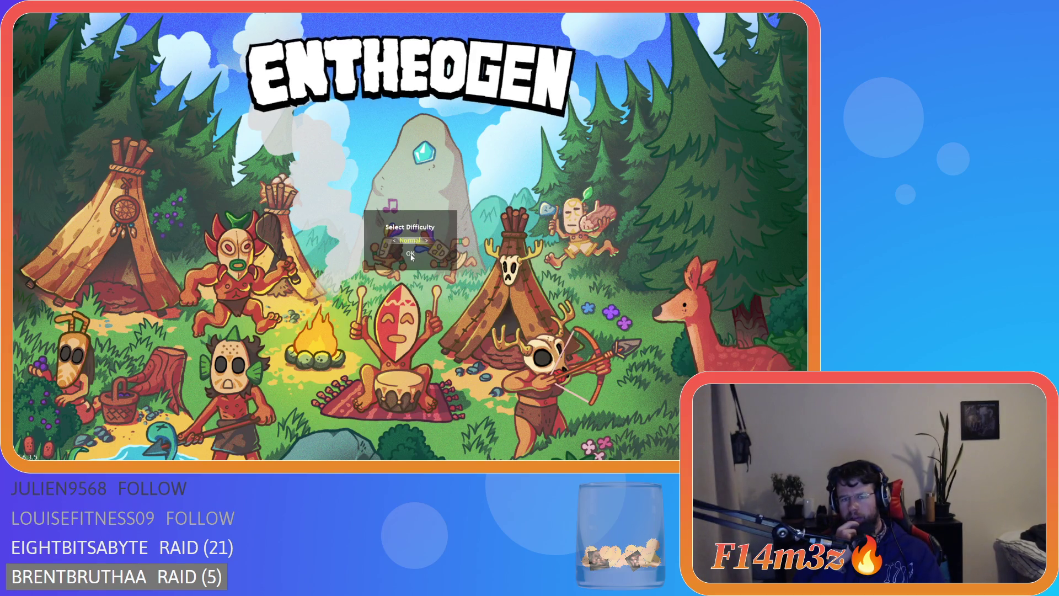
- Choose Load Game from the Entheogen title menu to load the save
key("Down")
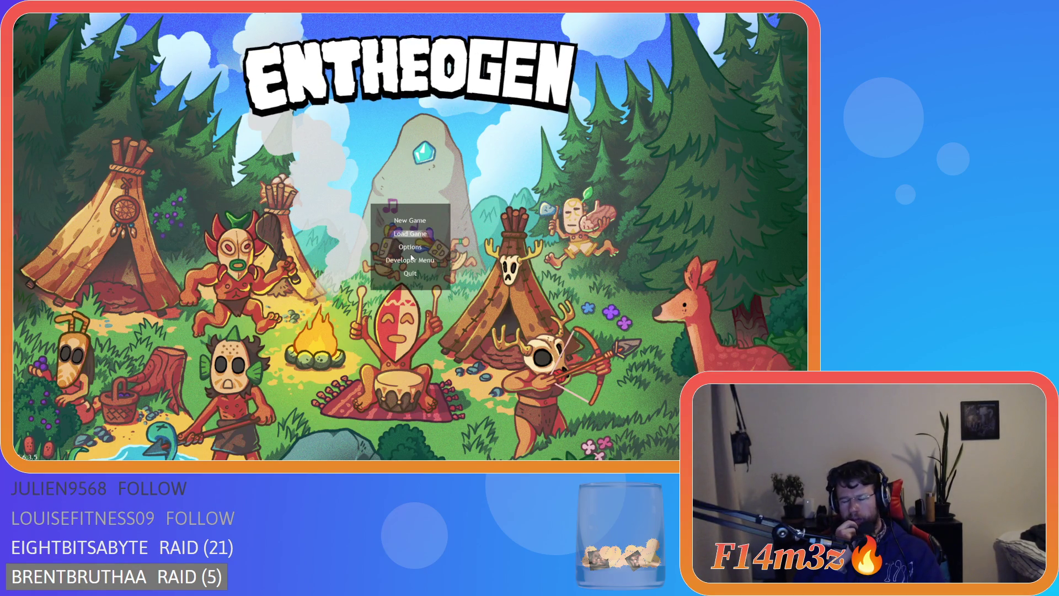
key("Return")
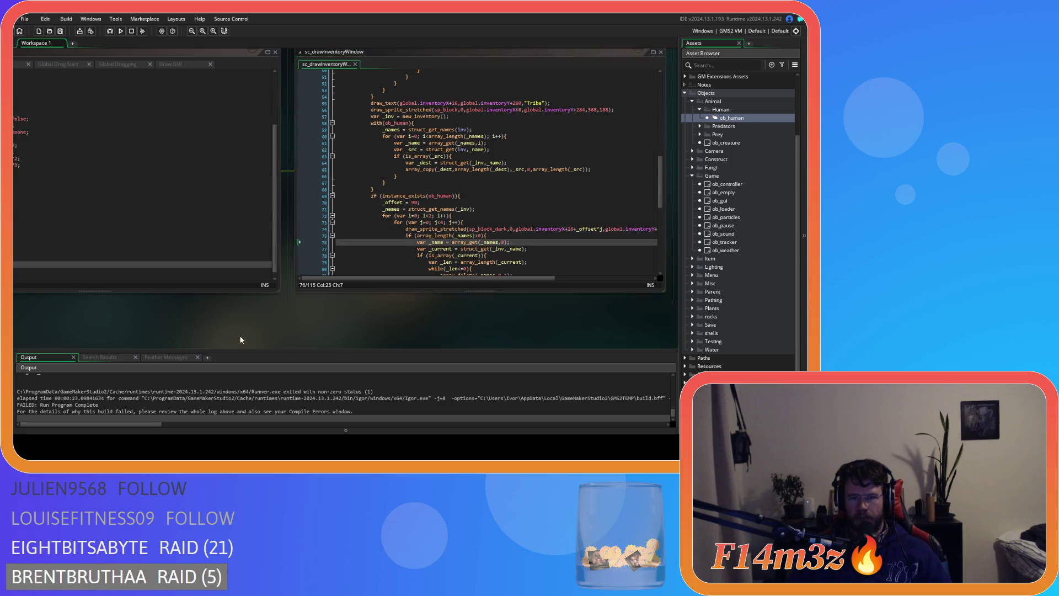
left_click_drag(238, 336, 511, 339)
left_click_drag(440, 336, 31, 316)
left_click(318, 243)
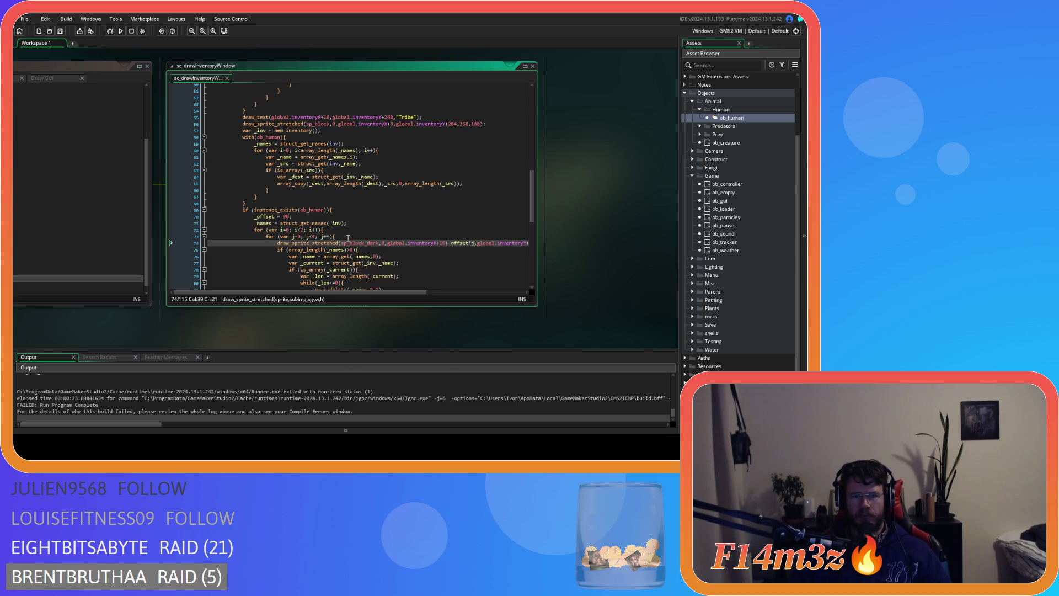
scroll(350, 249, "down", 1)
scroll(349, 240, "down", 10)
scroll(349, 240, "up", 8)
scroll(348, 240, "up", 3)
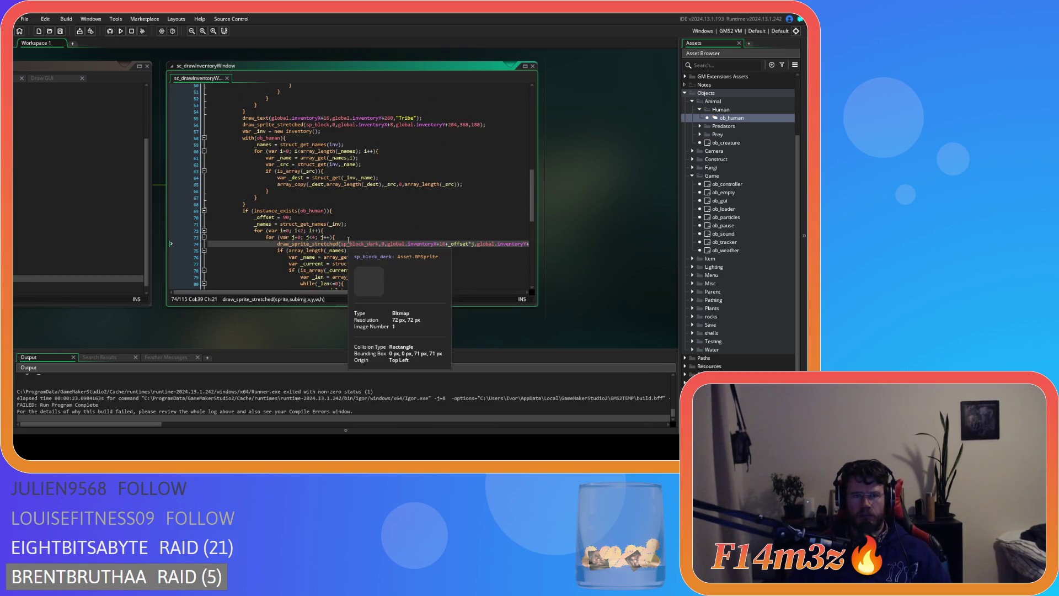
scroll(348, 240, "up", 2)
left_click(320, 164)
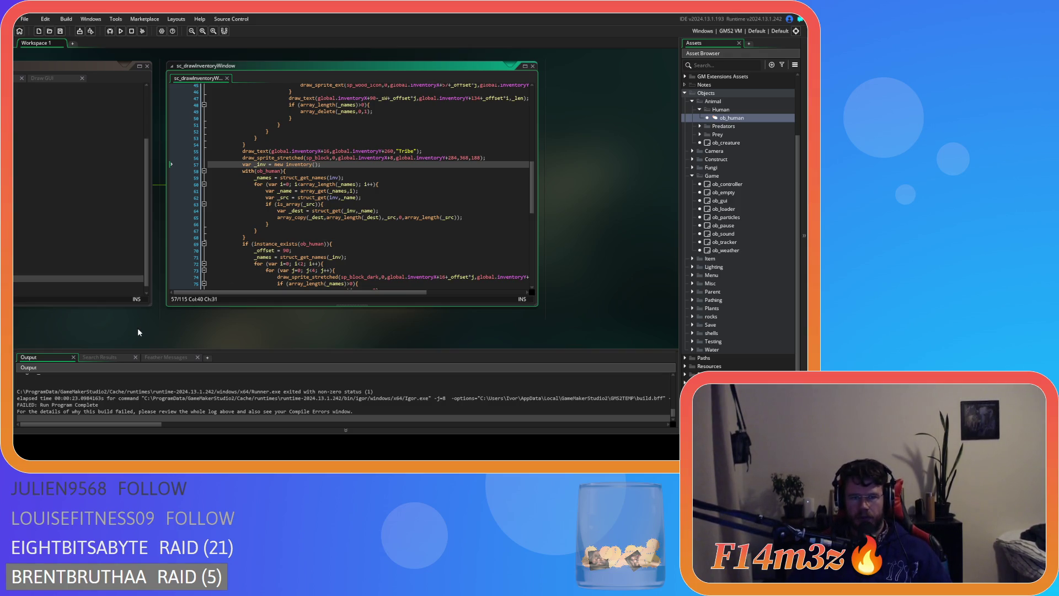
double_click(263, 164)
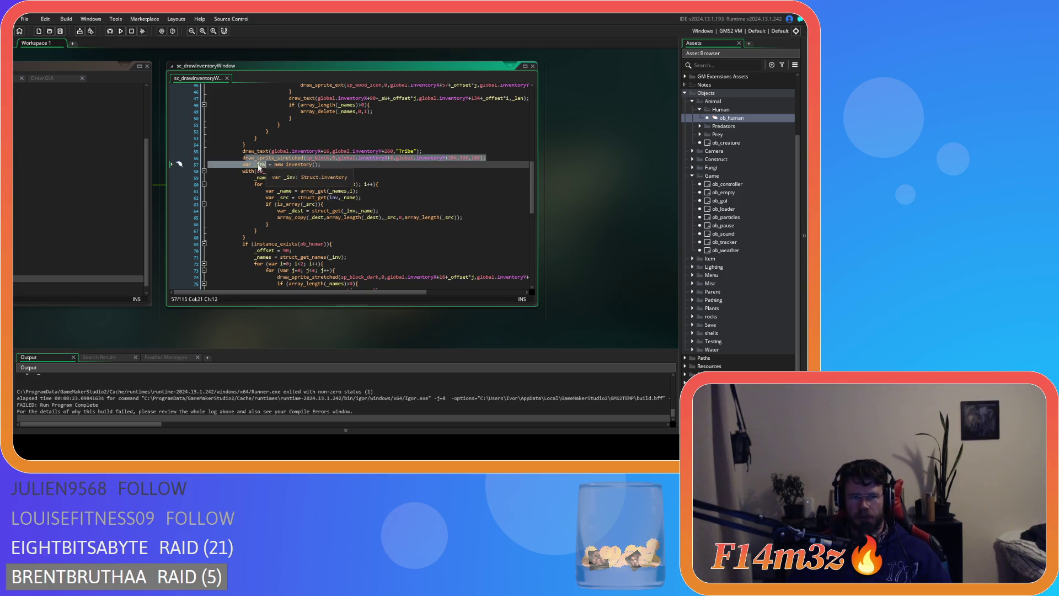
mouse_move(115, 316)
left_mouse_down()
mouse_move(401, 306)
mouse_move(108, 319)
left_mouse_up()
mouse_move(356, 272)
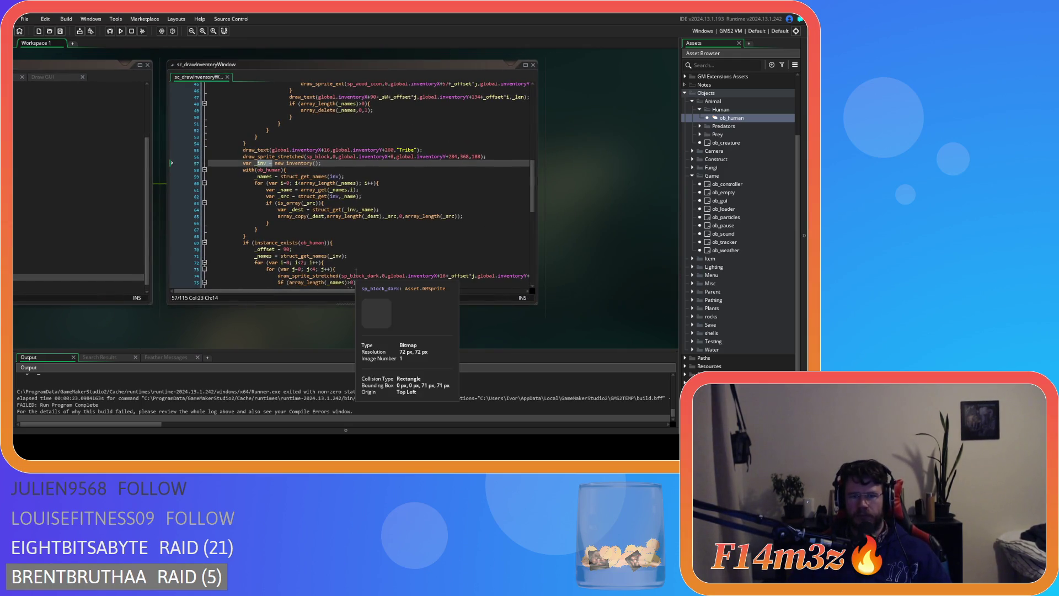